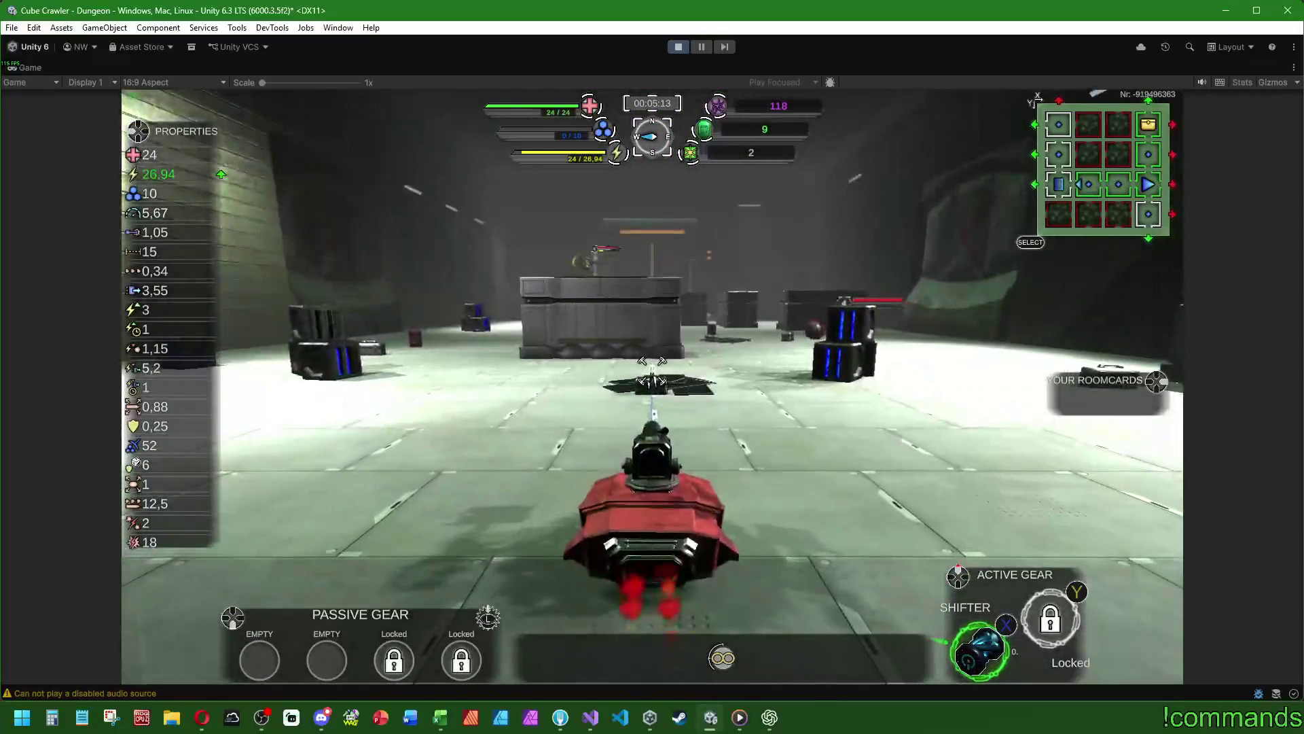
# - Fire at the enemies and steer the ship around the first dungeon room
pyautogui.click(651, 360)
pyautogui.press('w')
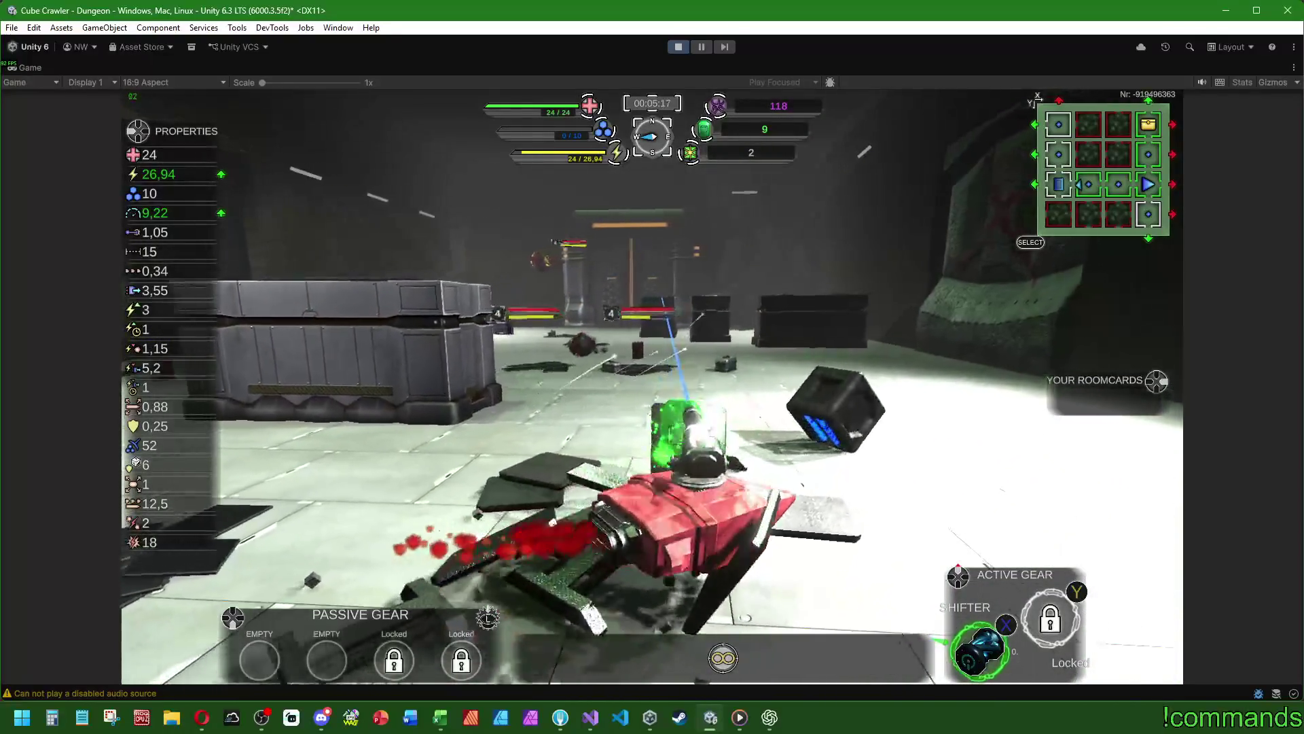
pyautogui.press('a')
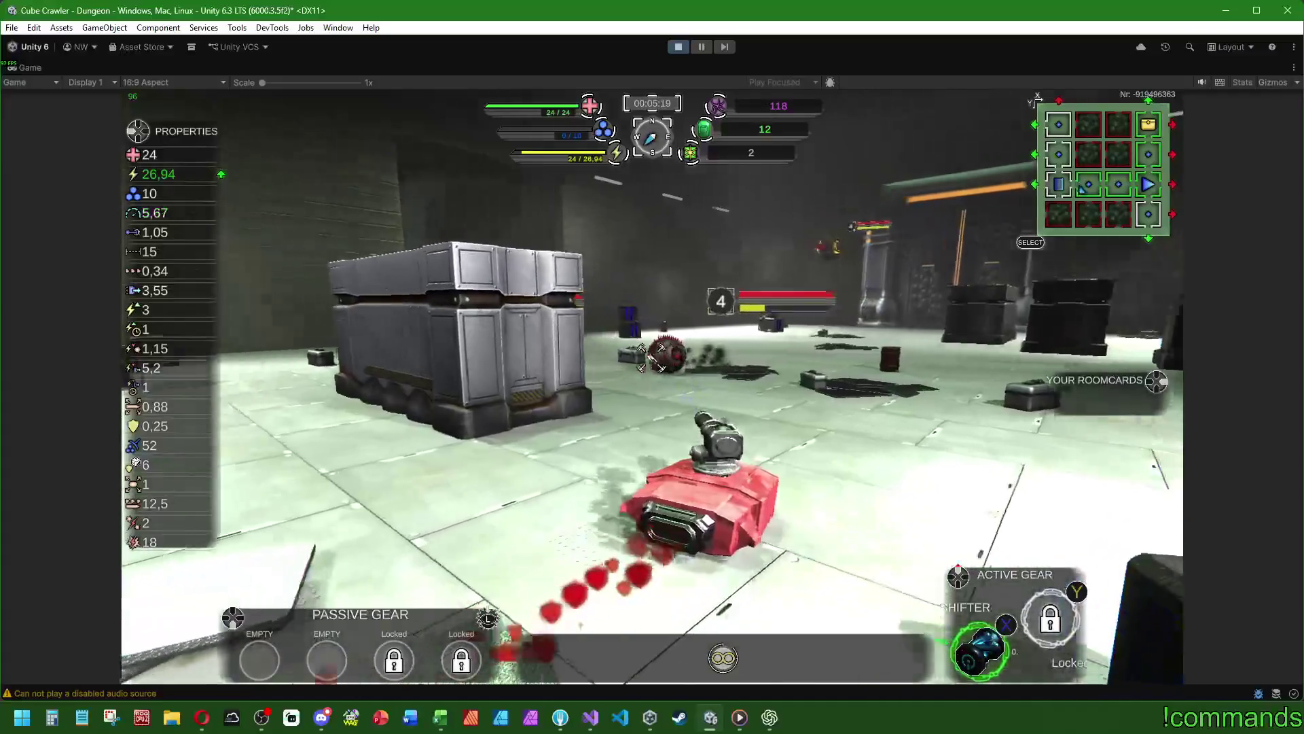
pyautogui.click(655, 354)
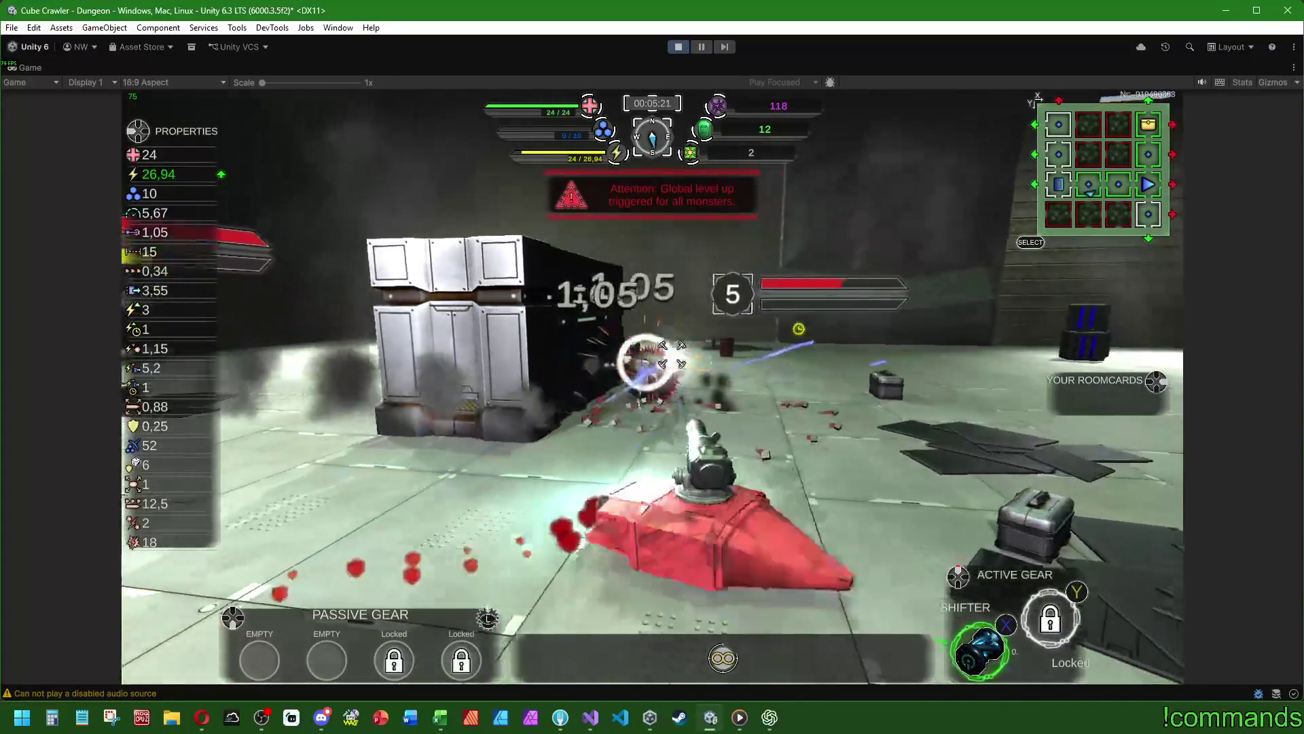
pyautogui.press('a')
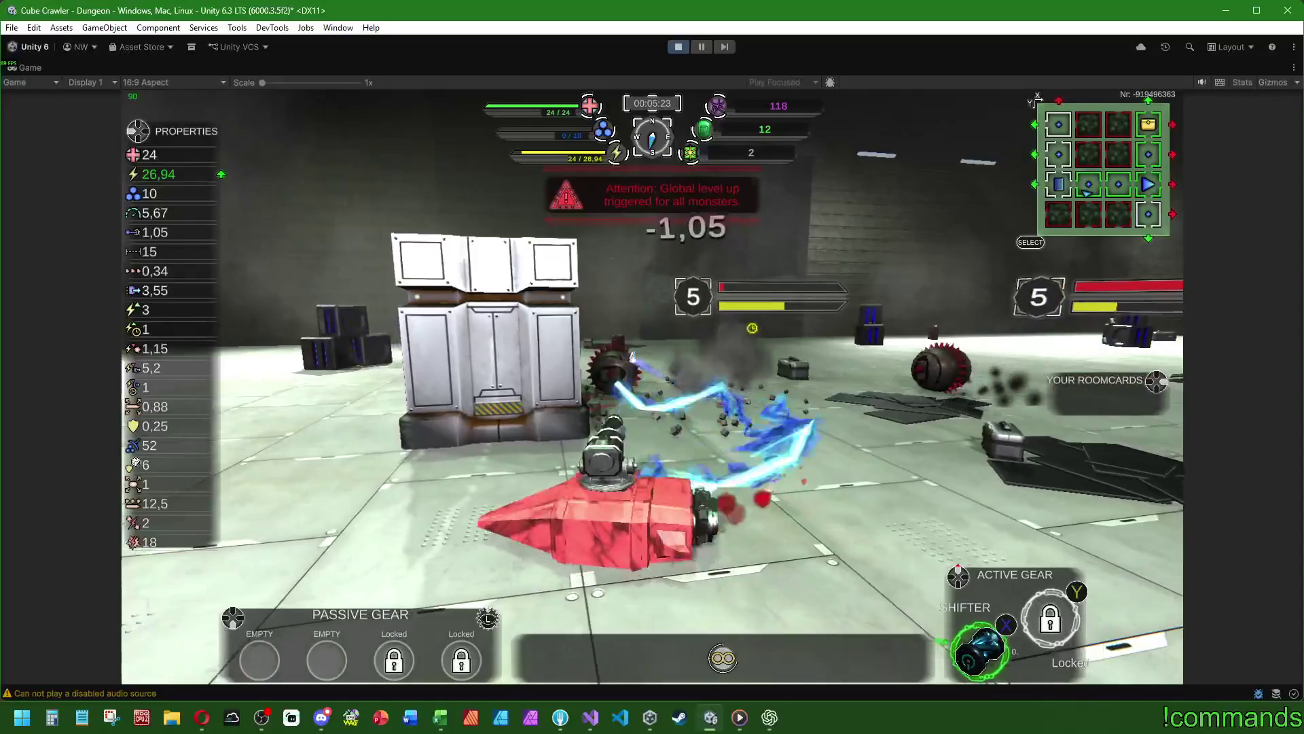
pyautogui.press('d')
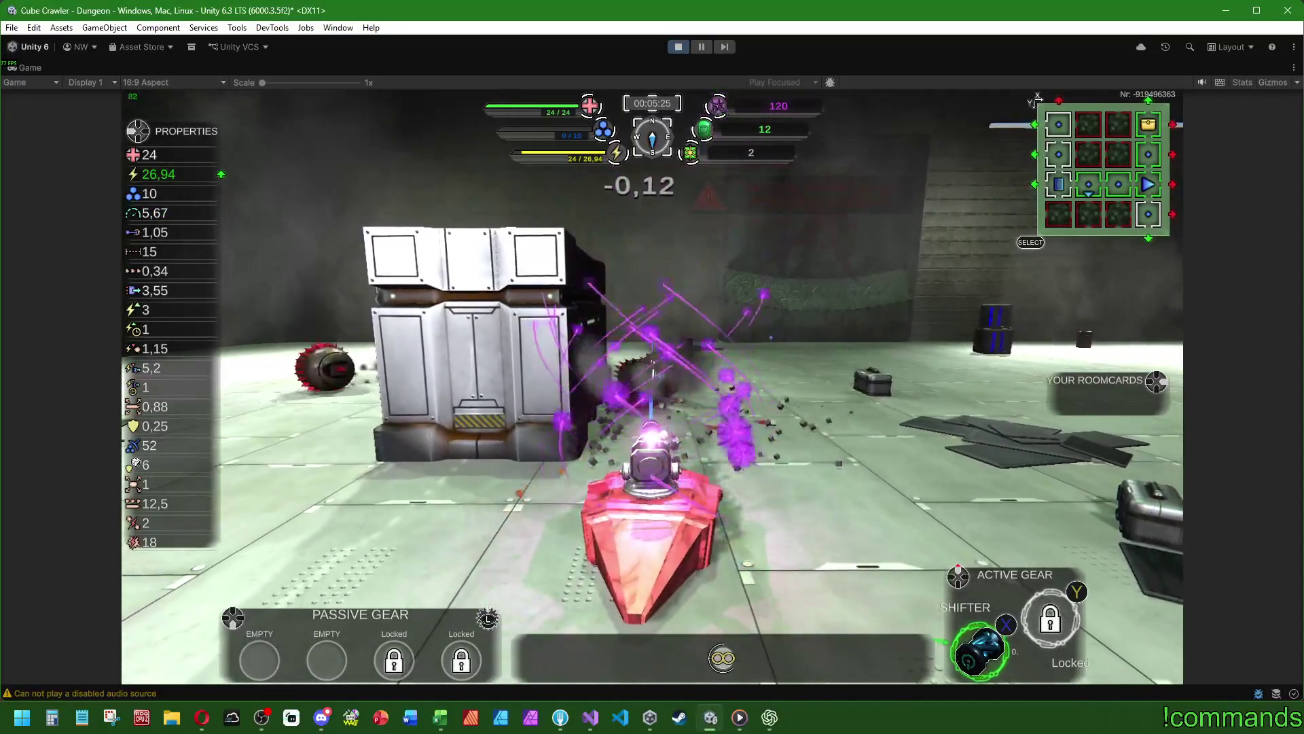
pyautogui.press('a')
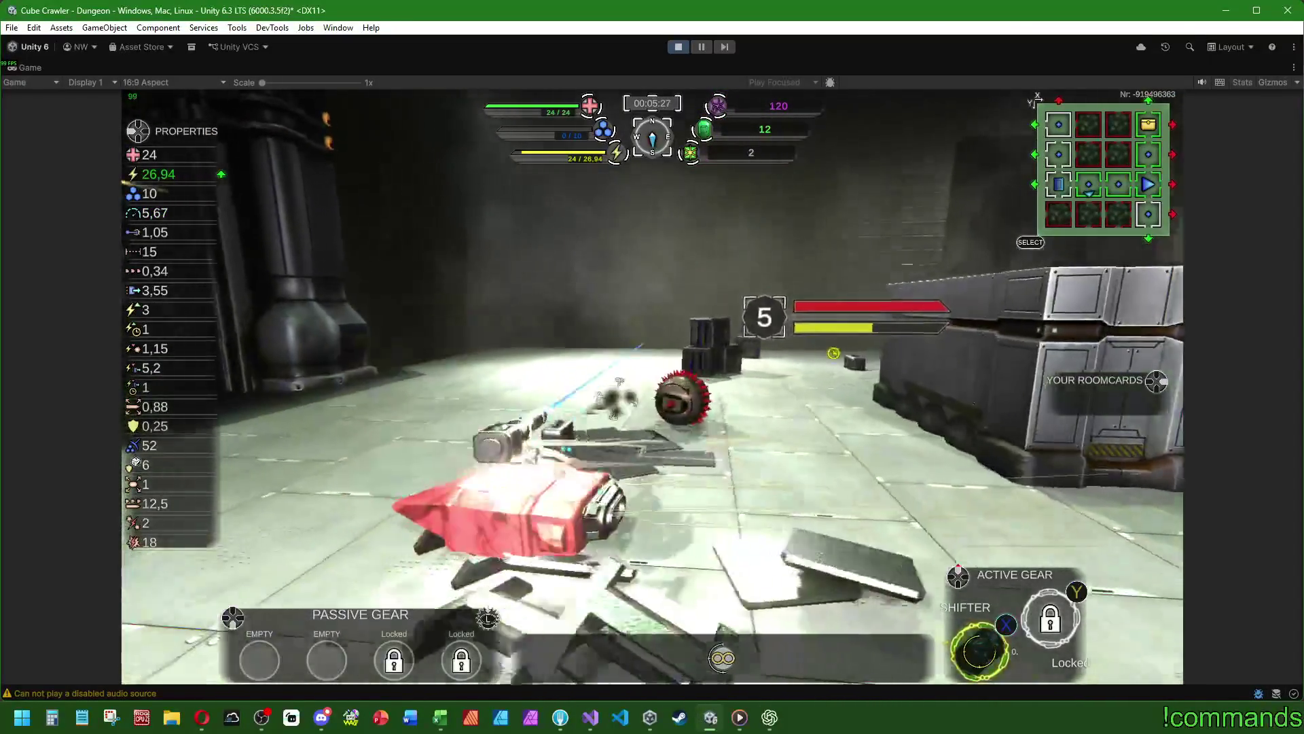
pyautogui.press('d')
# - Drive the ship past the wreckage toward the crate and far enemies until the run ends
pyautogui.press('w')
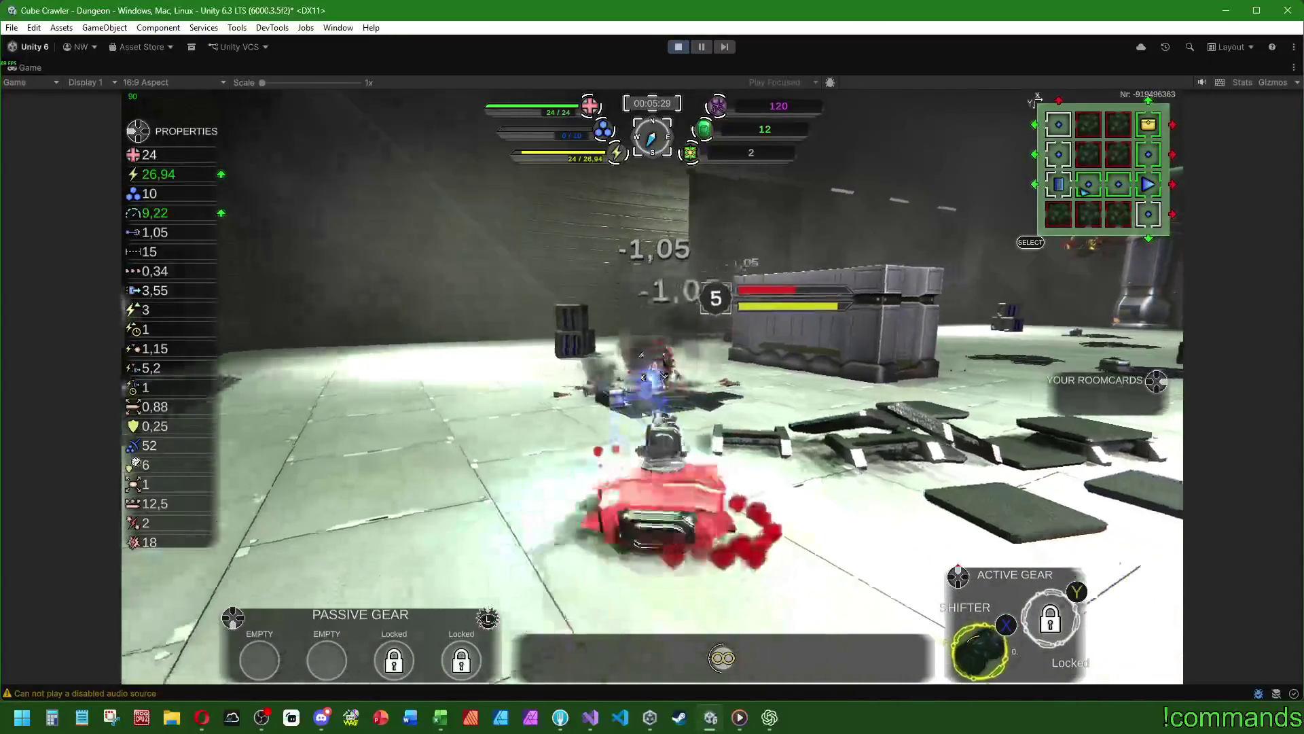
pyautogui.press('a')
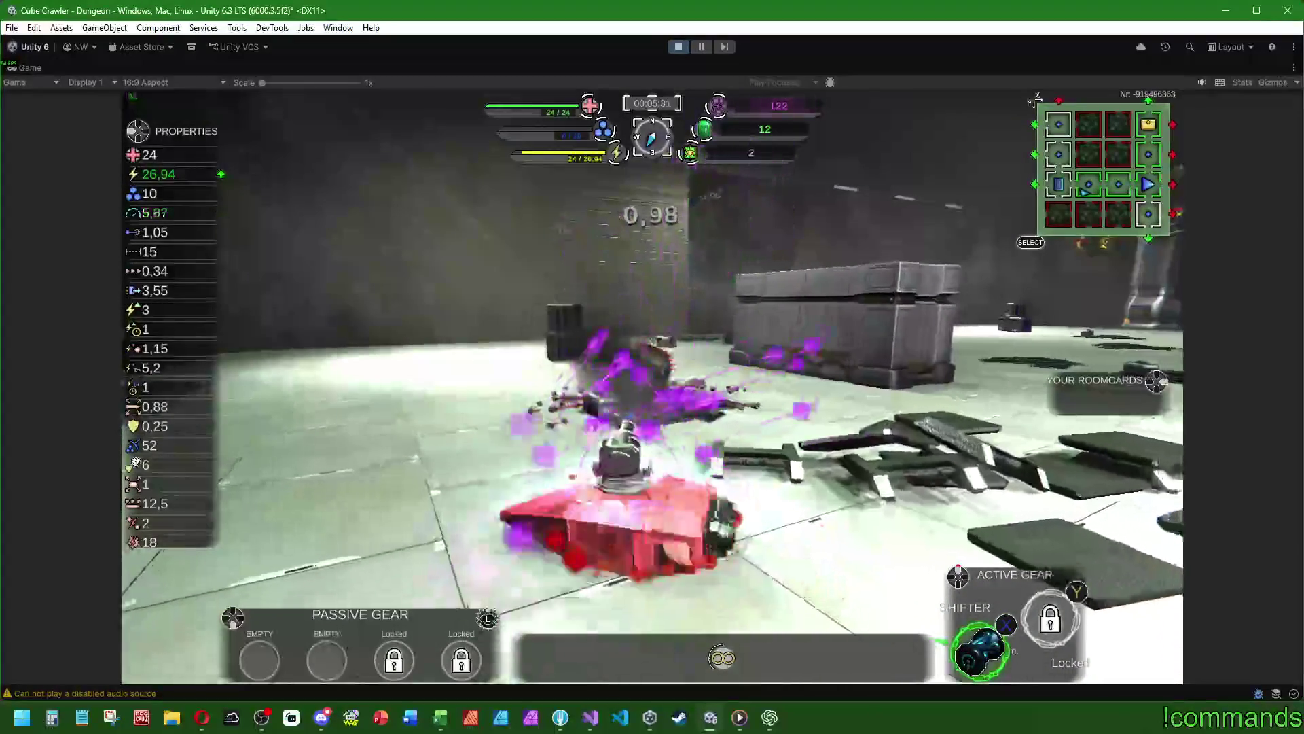
pyautogui.press('w')
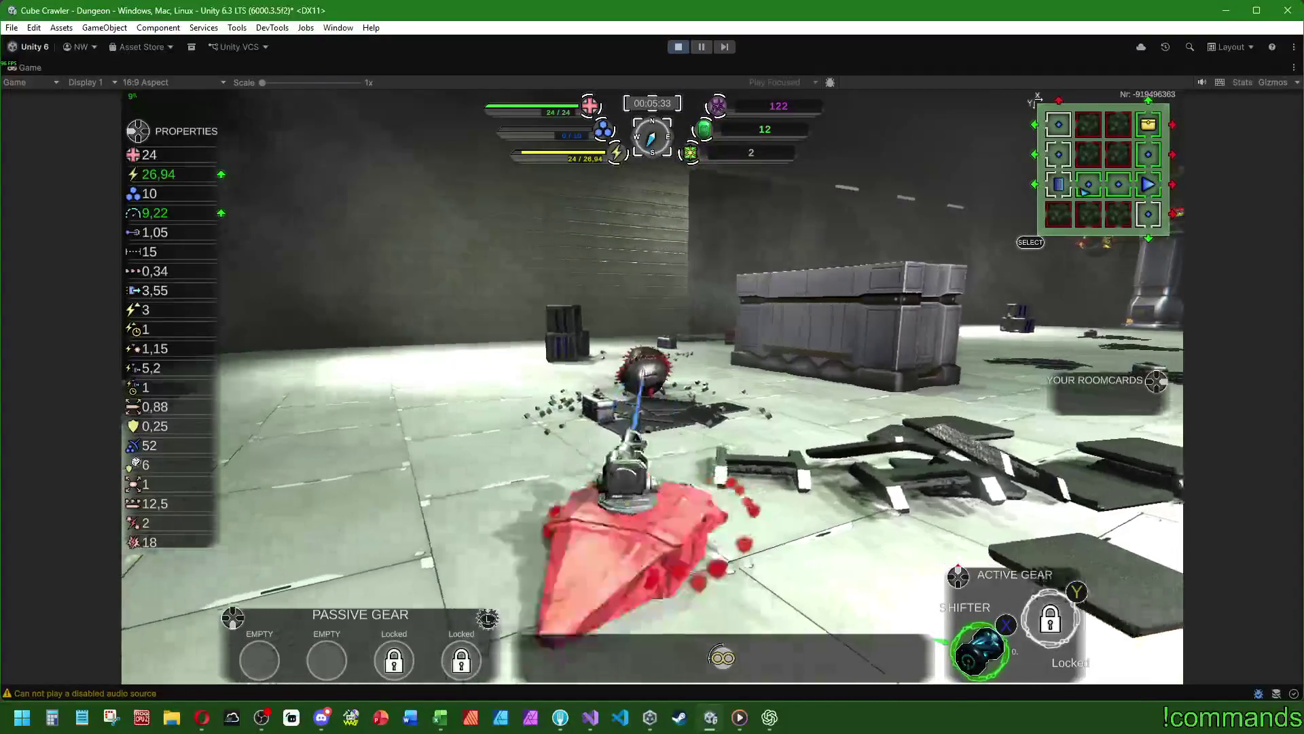
pyautogui.press('a')
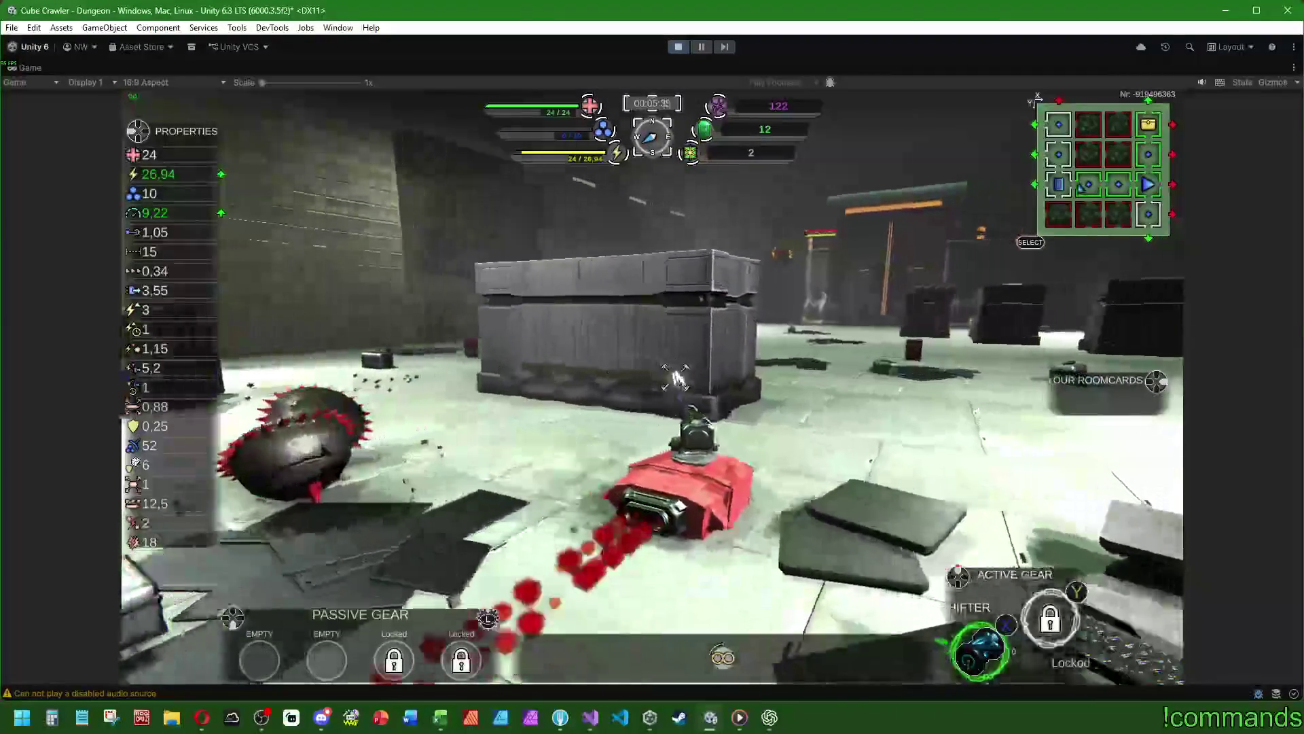
pyautogui.press('d')
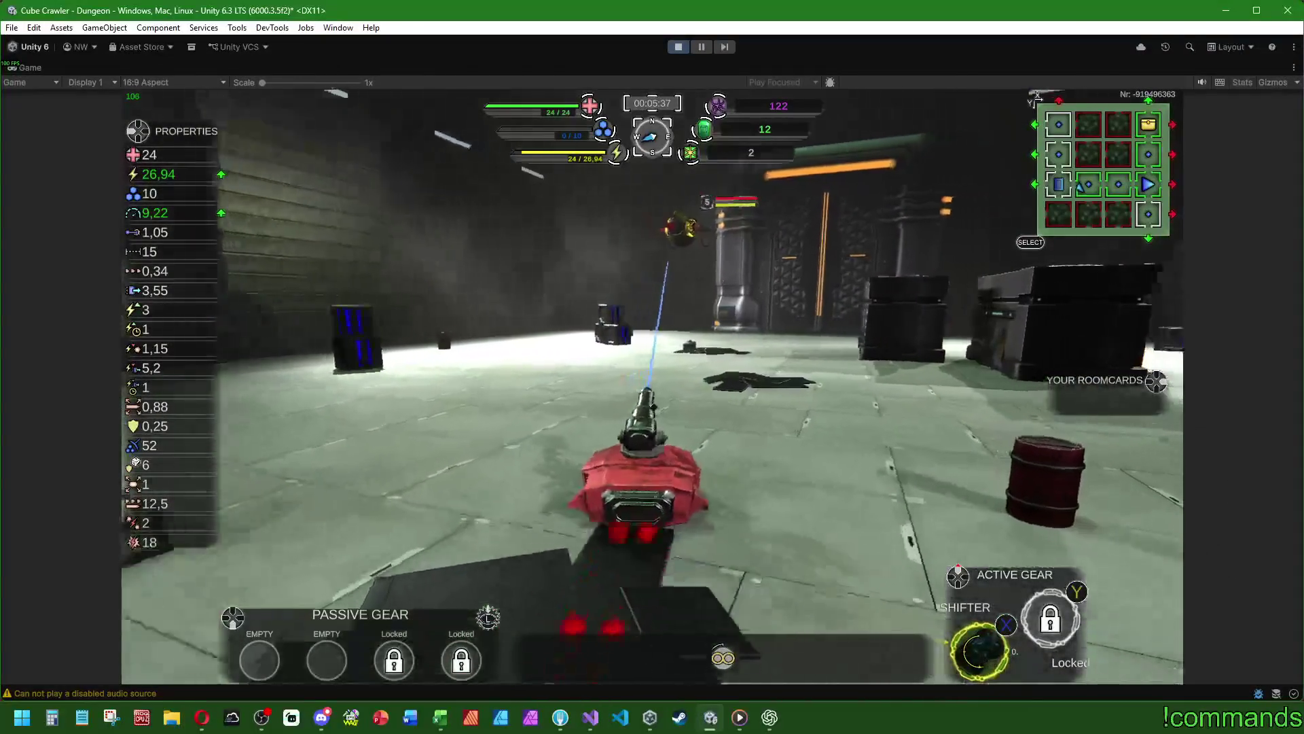
pyautogui.press('w')
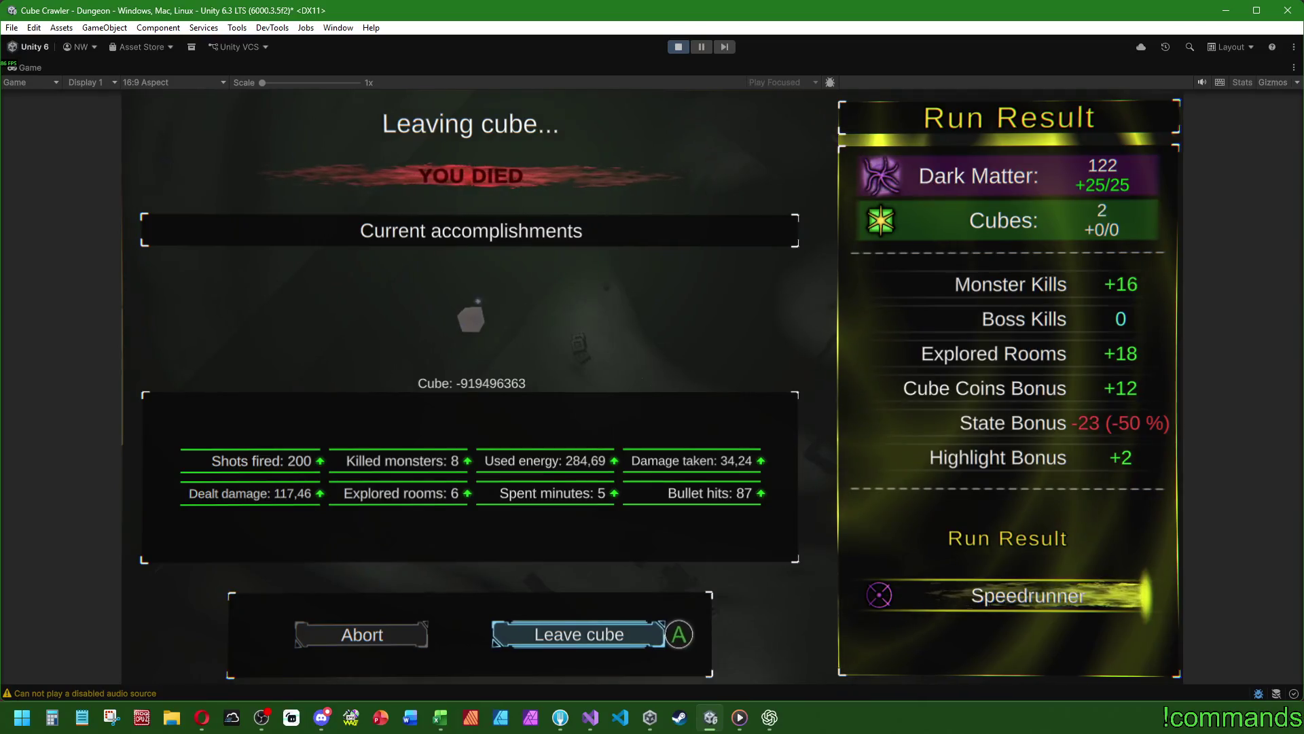
# - Stop the play-mode test run and clear the Console messages
pyautogui.press('super')
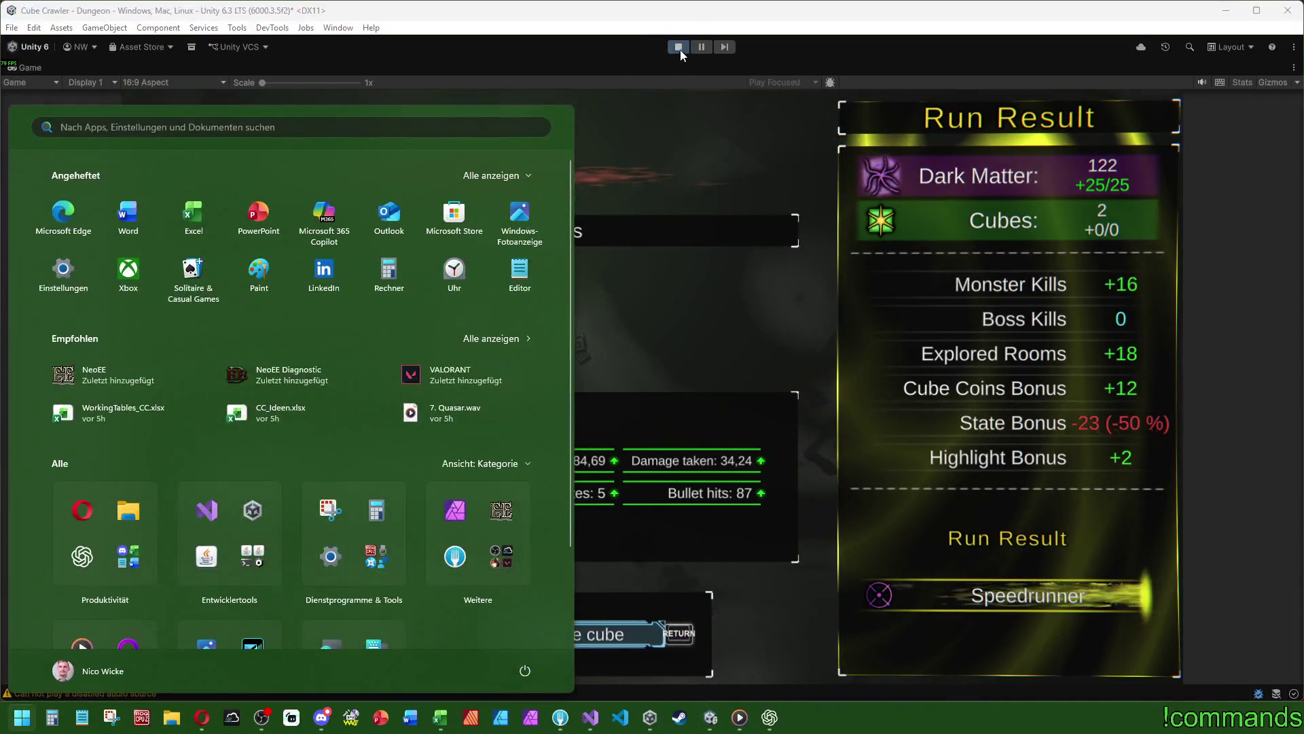
pyautogui.click(679, 47)
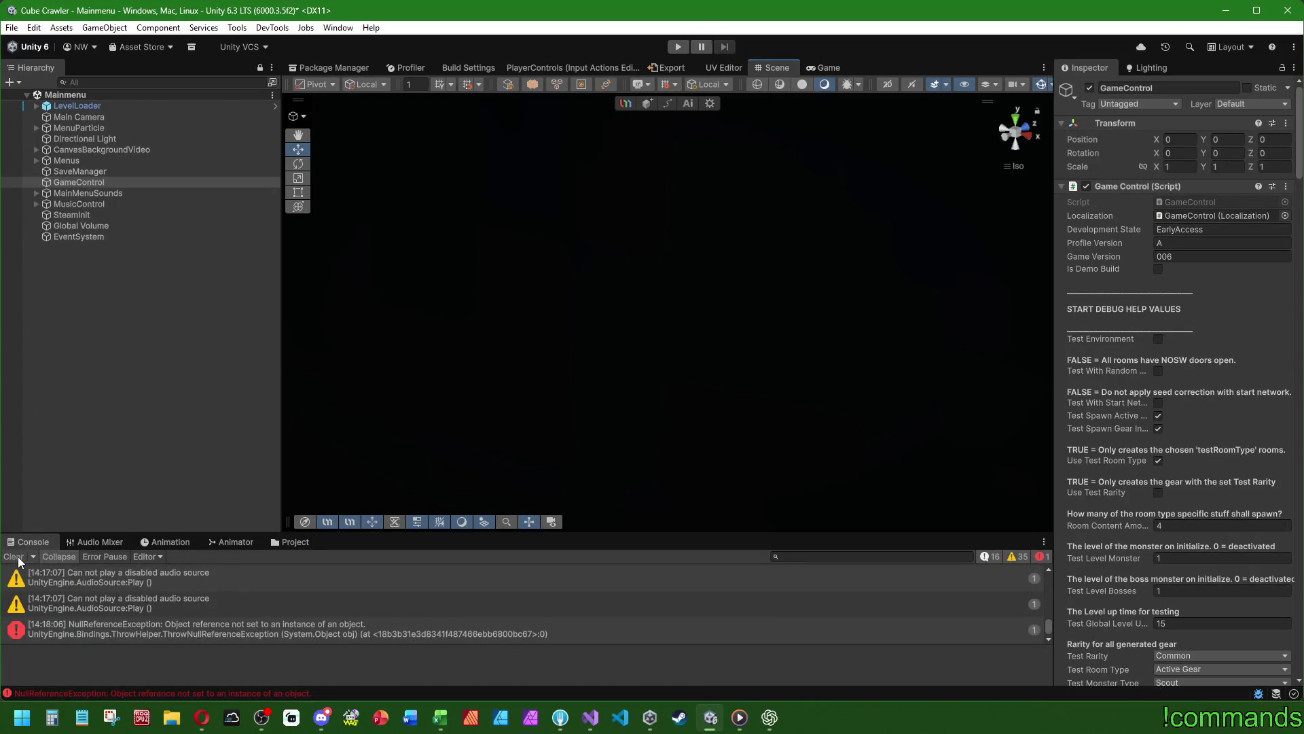
pyautogui.click(15, 557)
pyautogui.click(189, 411)
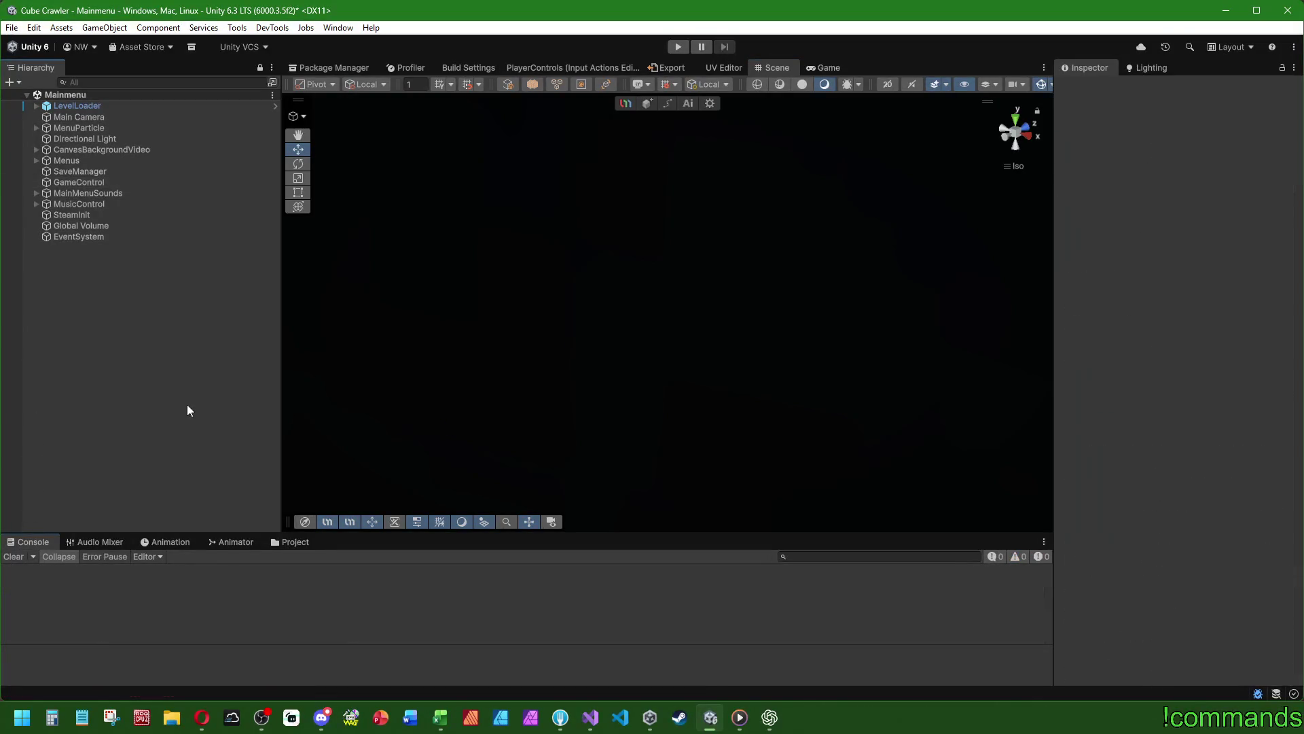
# - Frame the Menus object in the Scene, then browse the PulseBlaster prefabs folder
pyautogui.doubleClick(103, 161)
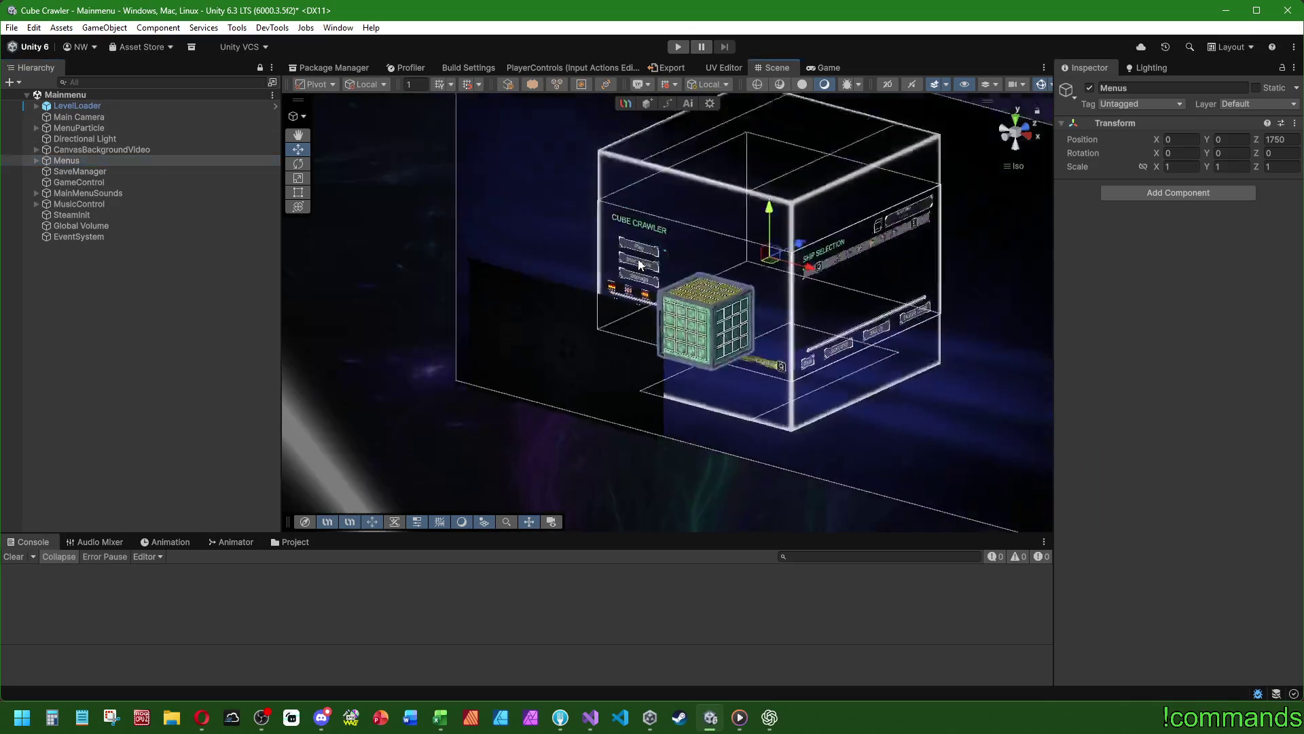
pyautogui.moveTo(877, 363); pyautogui.dragTo(292, 398)
pyautogui.click(293, 398)
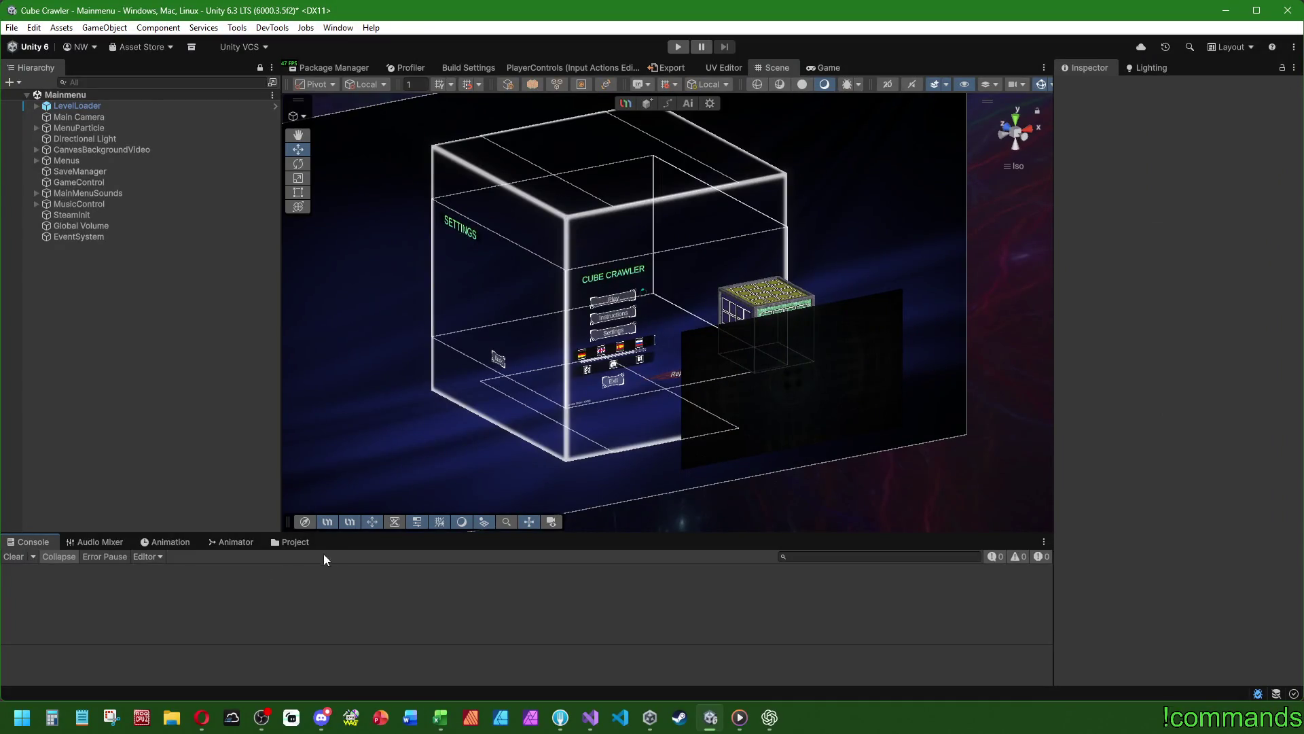
pyautogui.click(292, 543)
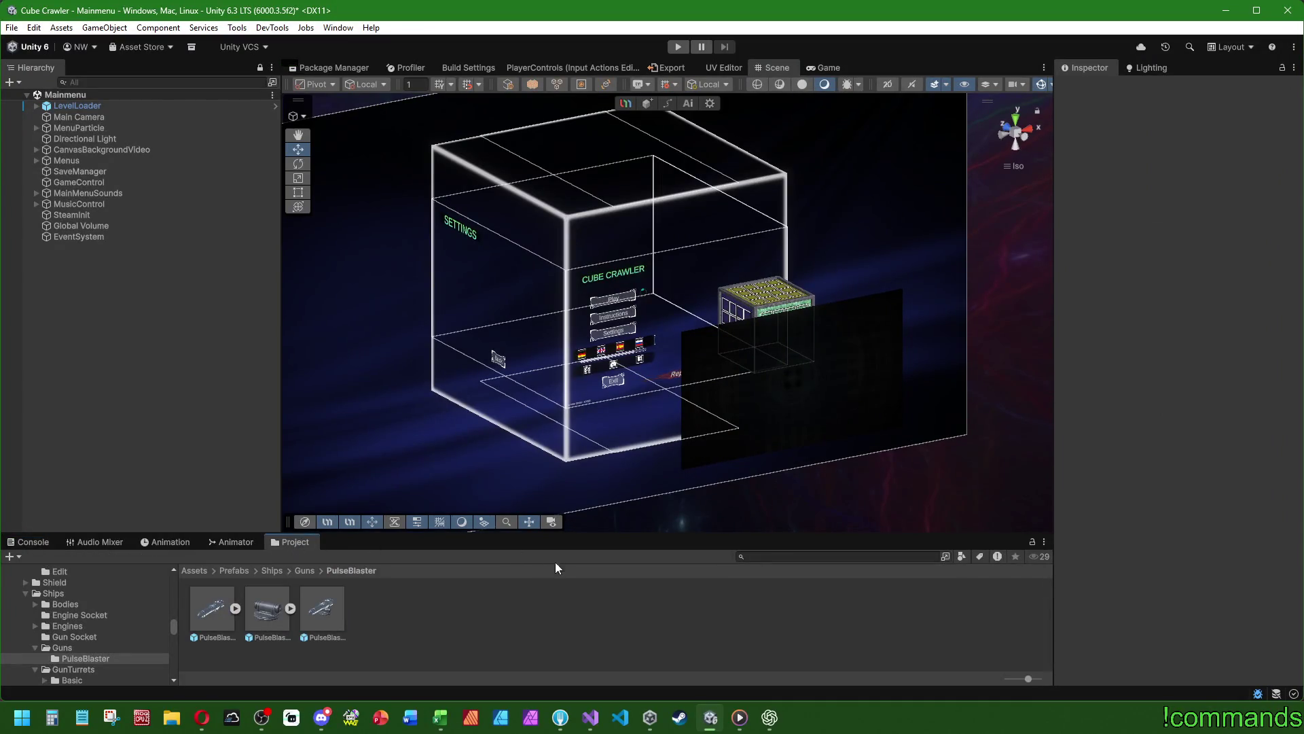
# - View the PulseBlaster gun prefab in perspective, then return to the Mainmenu scene
pyautogui.doubleClick(326, 613)
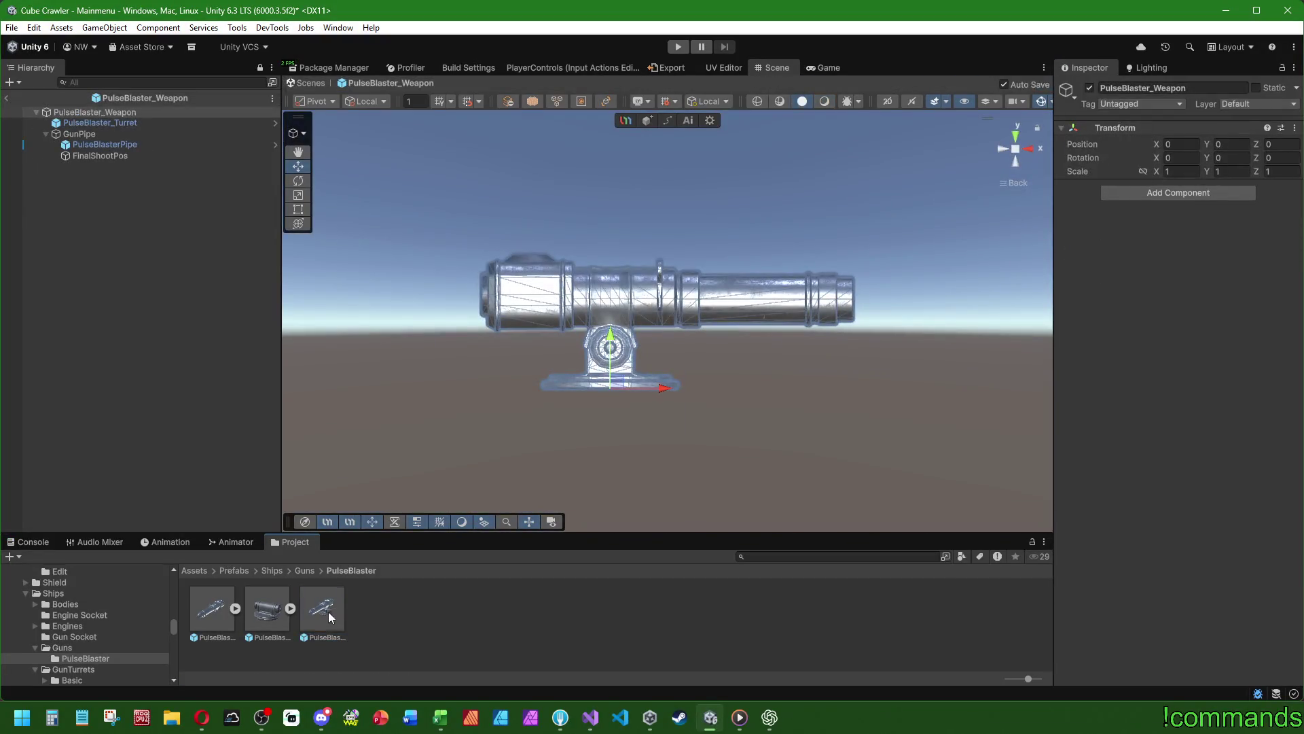
pyautogui.moveTo(682, 251); pyautogui.dragTo(210, 336)
pyautogui.moveTo(621, 417)
pyautogui.mouseDown()
pyautogui.moveTo(526, 361)
pyautogui.moveTo(288, 344)
pyautogui.moveTo(815, 370)
pyautogui.moveTo(613, 392)
pyautogui.mouseUp()
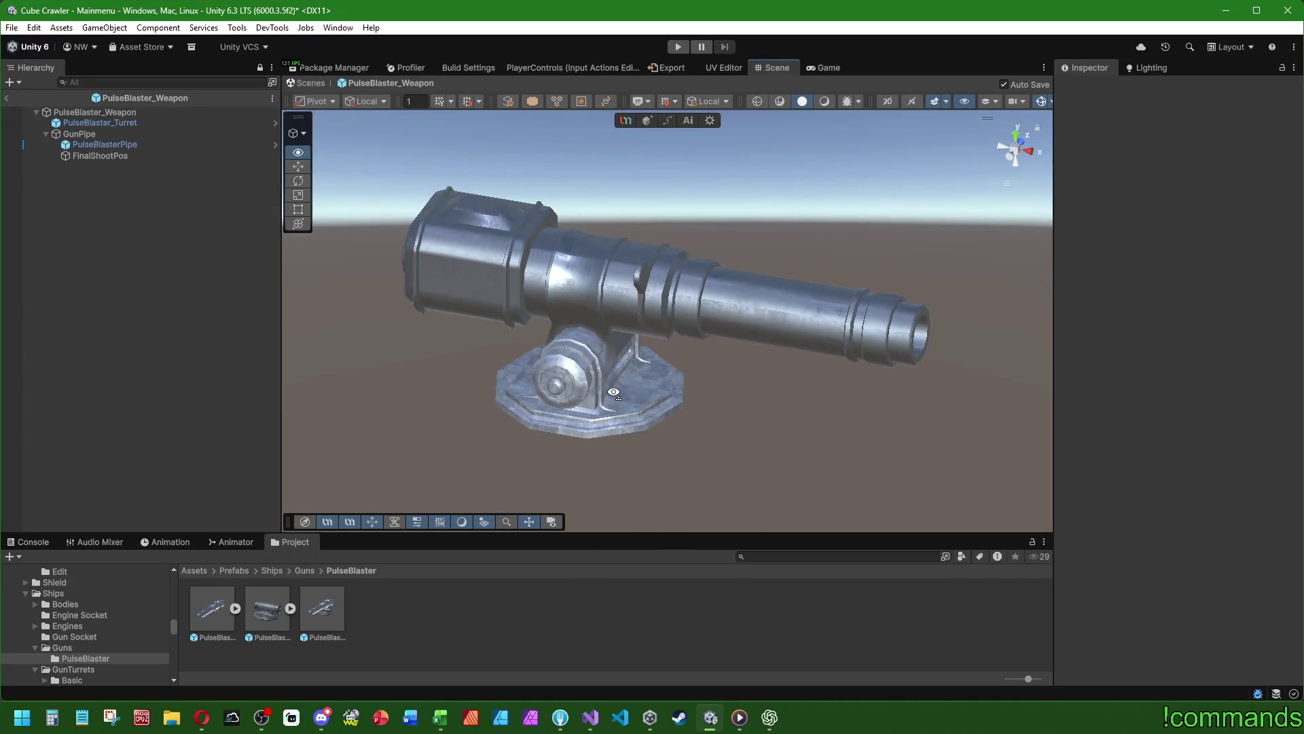
pyautogui.click(8, 98)
# - Open the GunWrapper prefab from Ships and inspect CameraCloseTarget's position and rotation
pyautogui.click(271, 571)
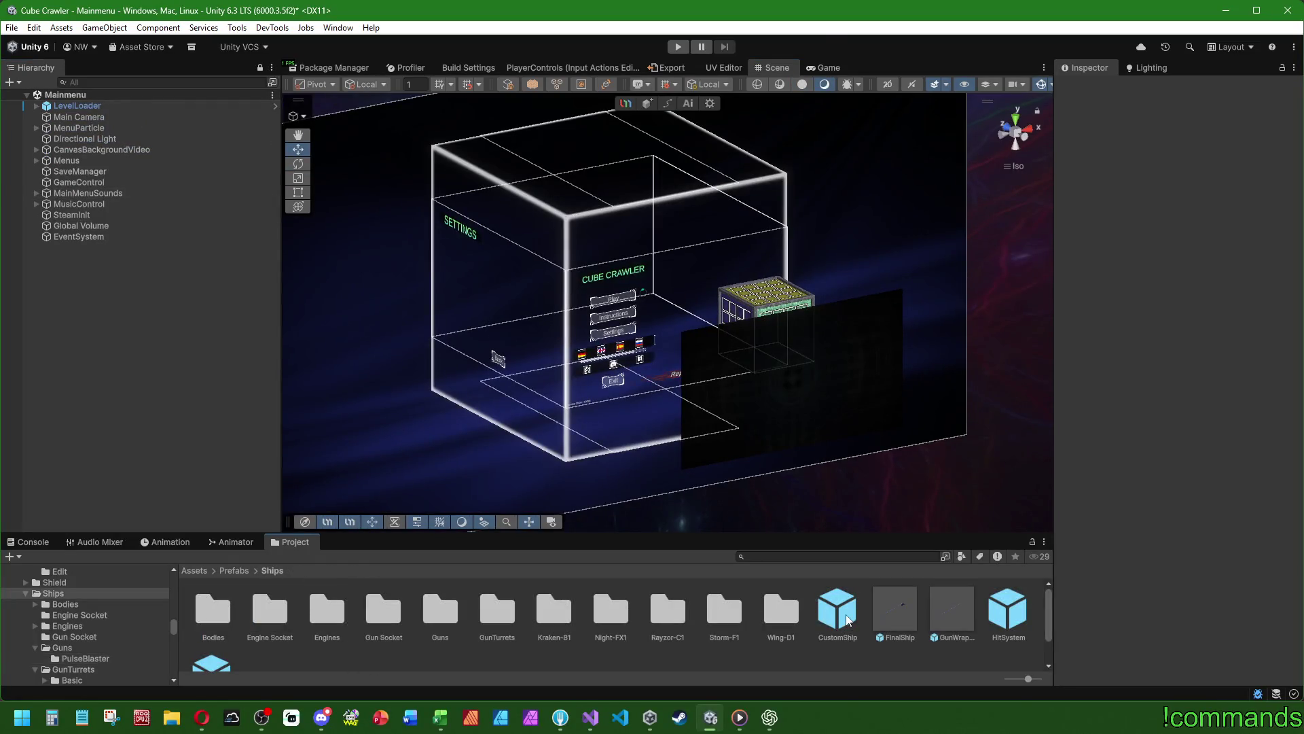
pyautogui.doubleClick(940, 606)
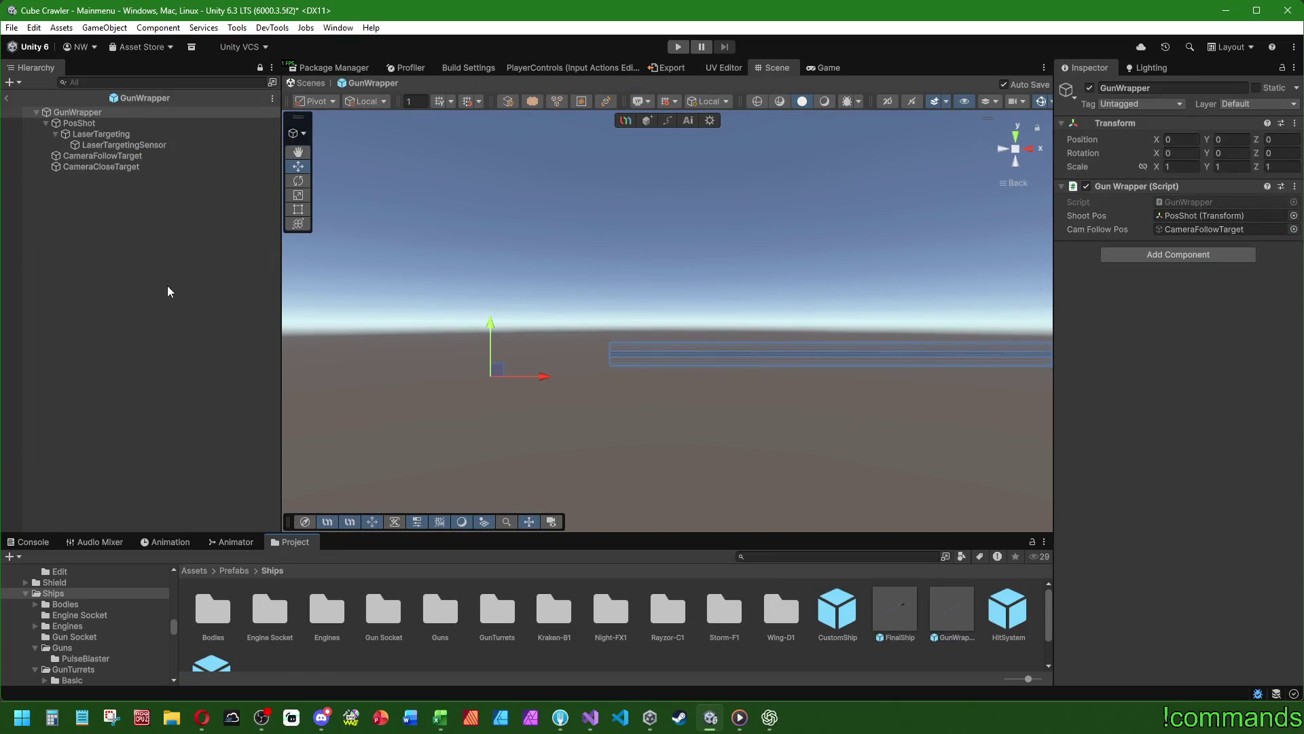
pyautogui.click(112, 169)
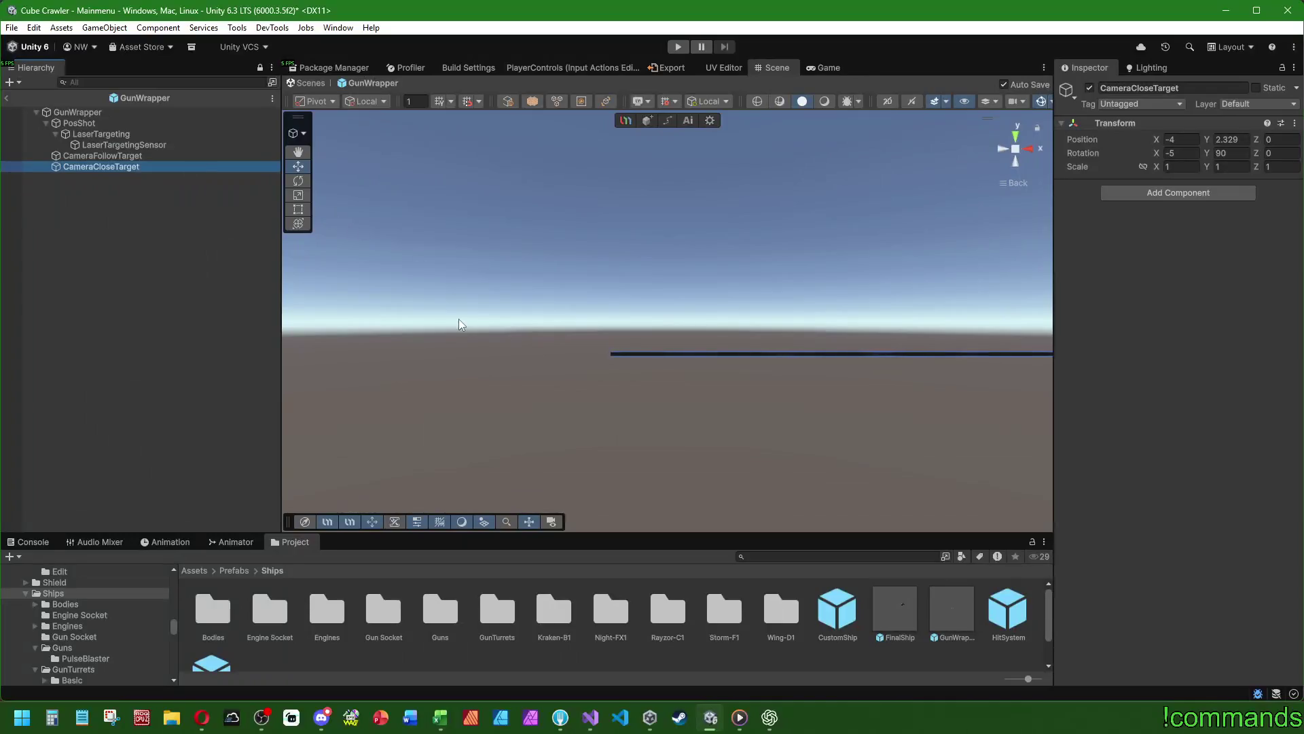
pyautogui.click(590, 717)
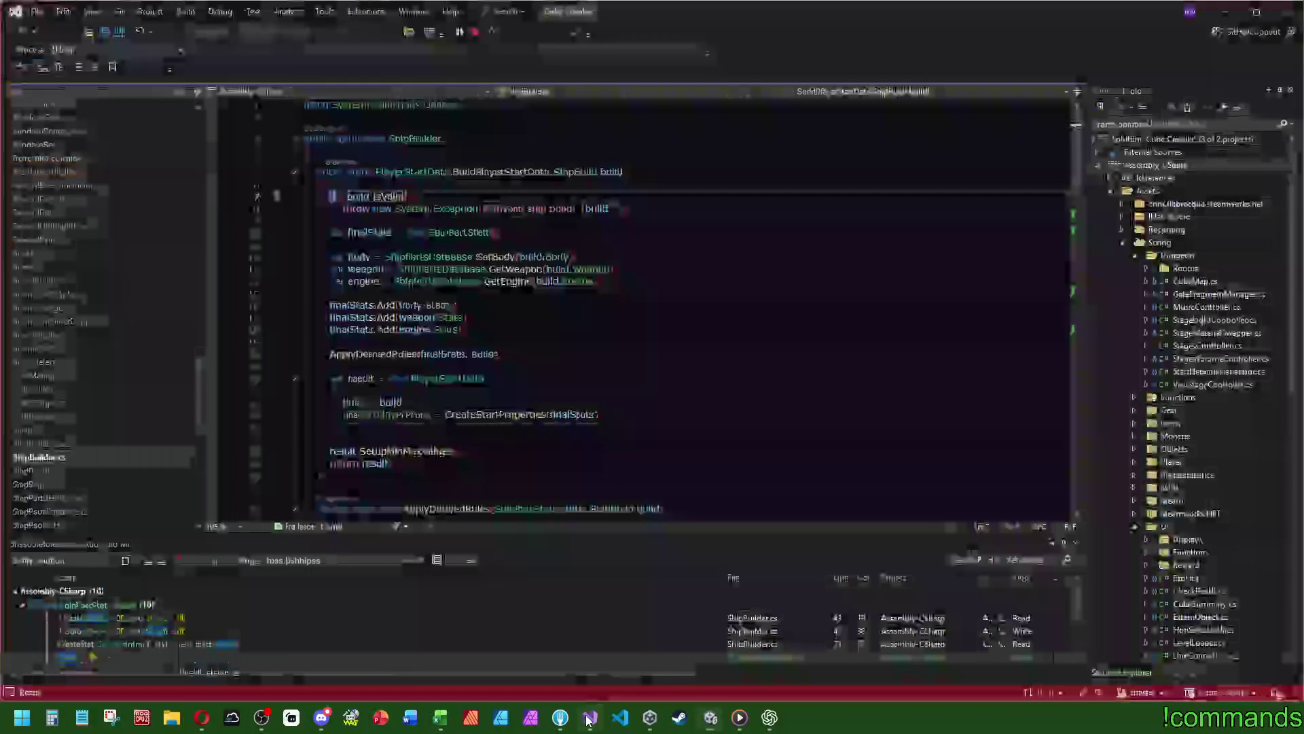
# - Open PlayerController.cs and place the caret after SubscribeEvents() in InitializePlayer
pyautogui.scroll(6, 54, 475)
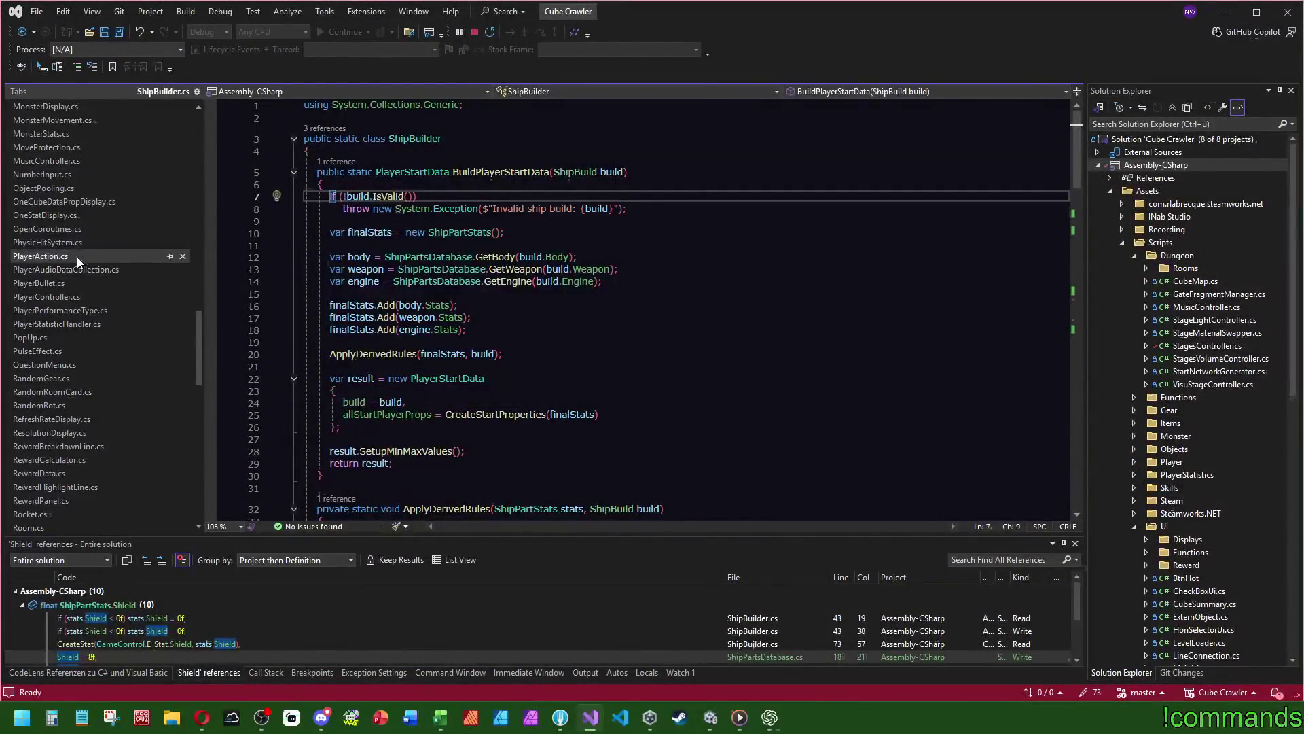
pyautogui.click(55, 300)
pyautogui.click(703, 299)
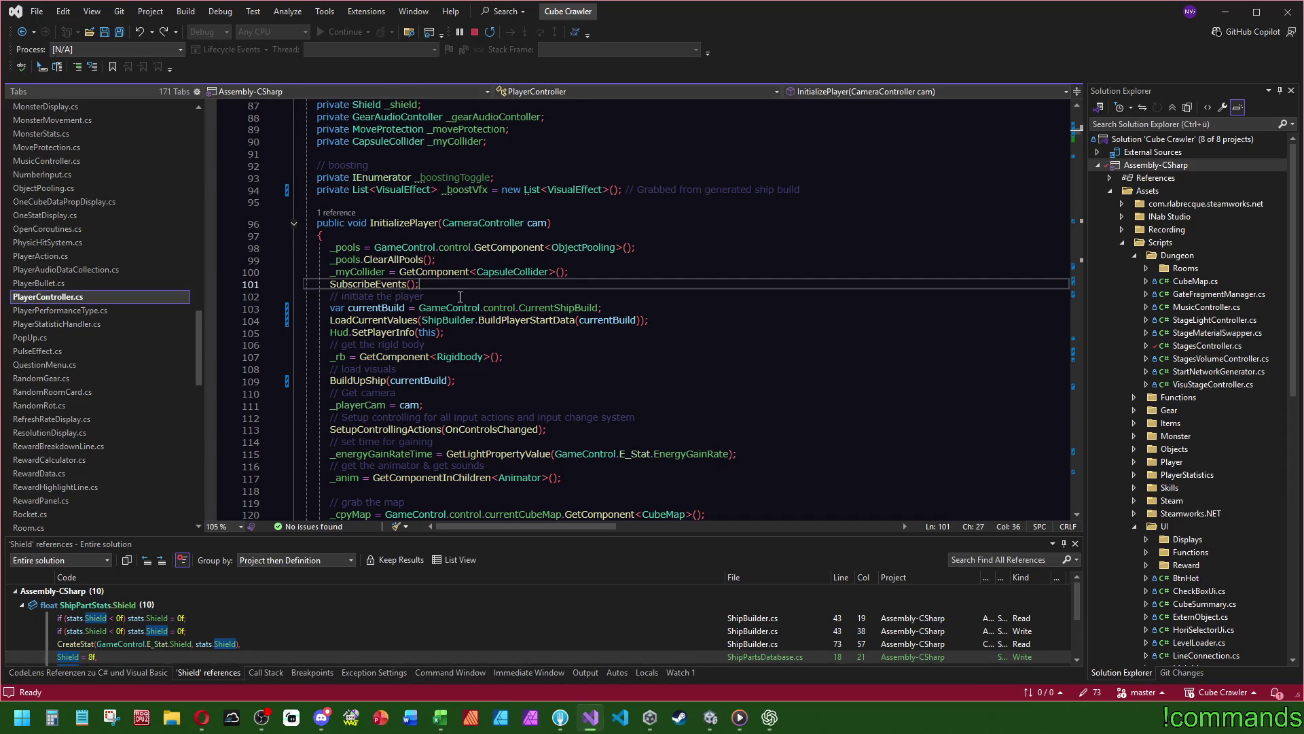
pyautogui.click(456, 284)
# - Search PlayerController.cs for 'child' and scroll through the GetComponentInChildren matches
pyautogui.hotkey('ctrl', 'f')
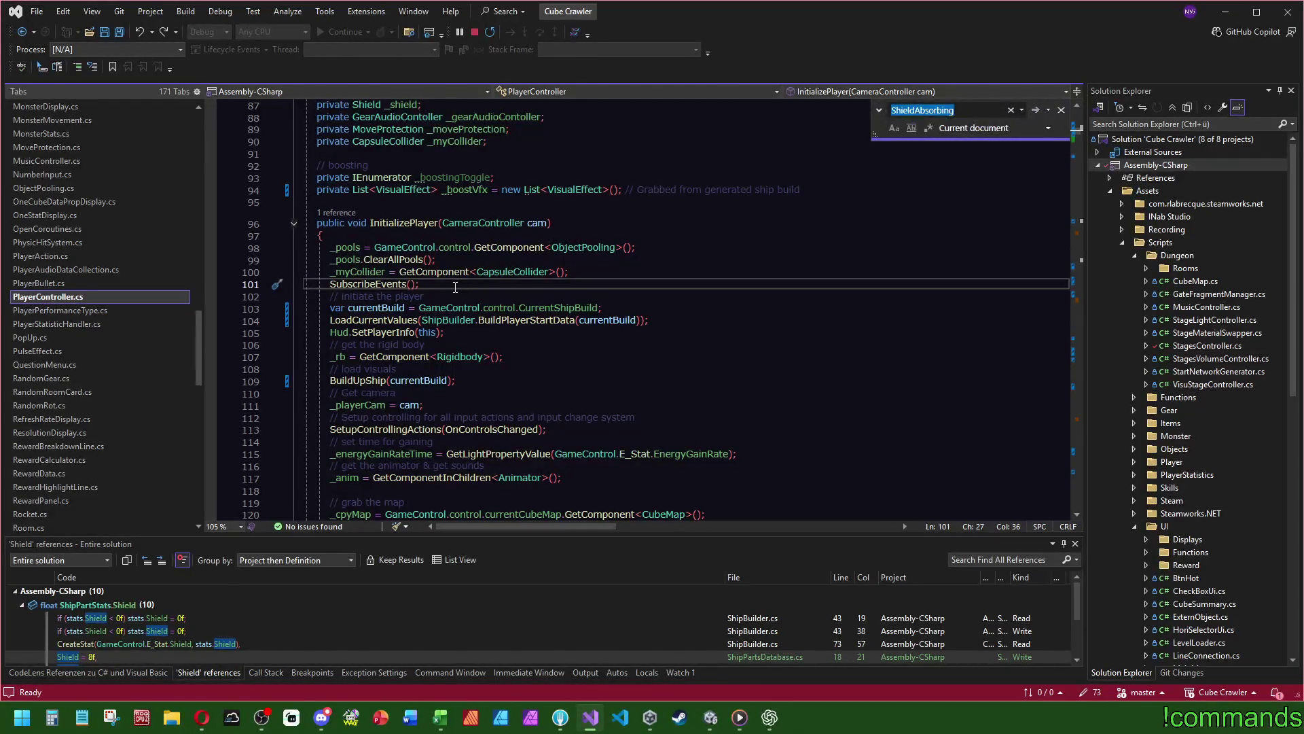
pyautogui.write('child')
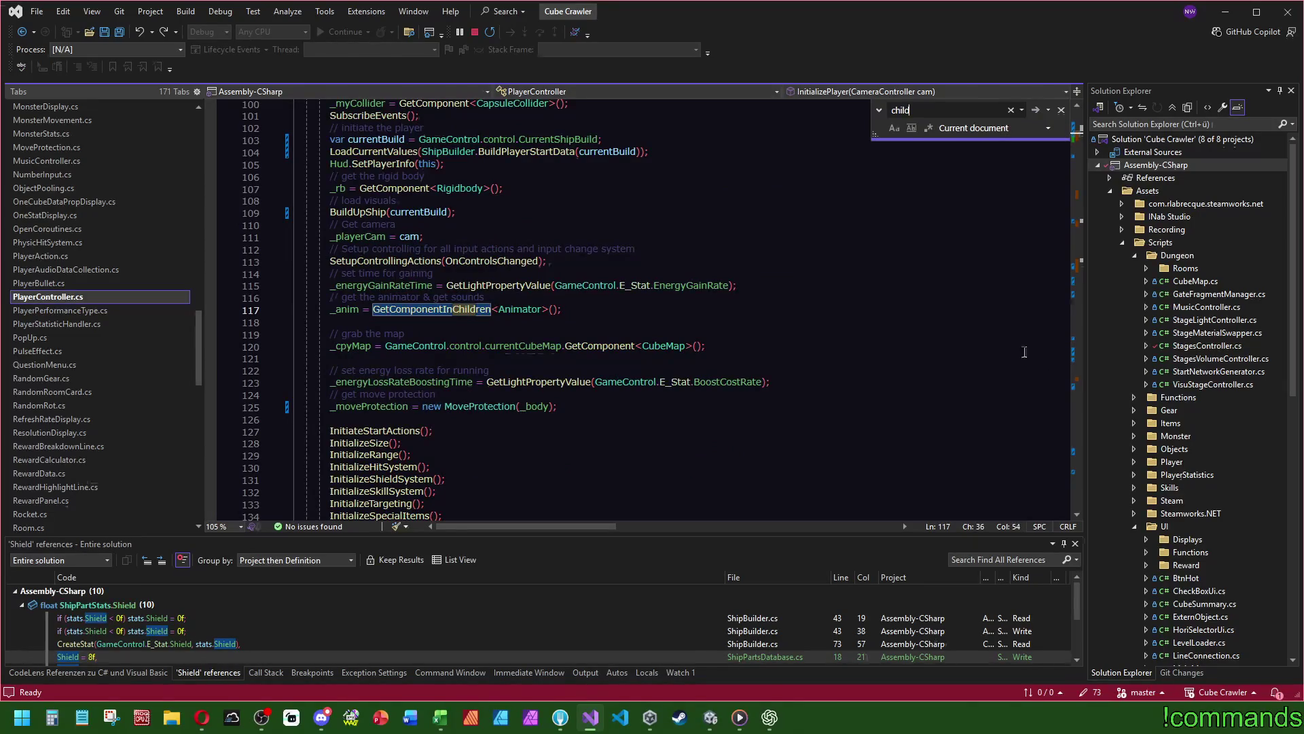
pyautogui.press('Return')
pyautogui.scroll(-2, 858, 223)
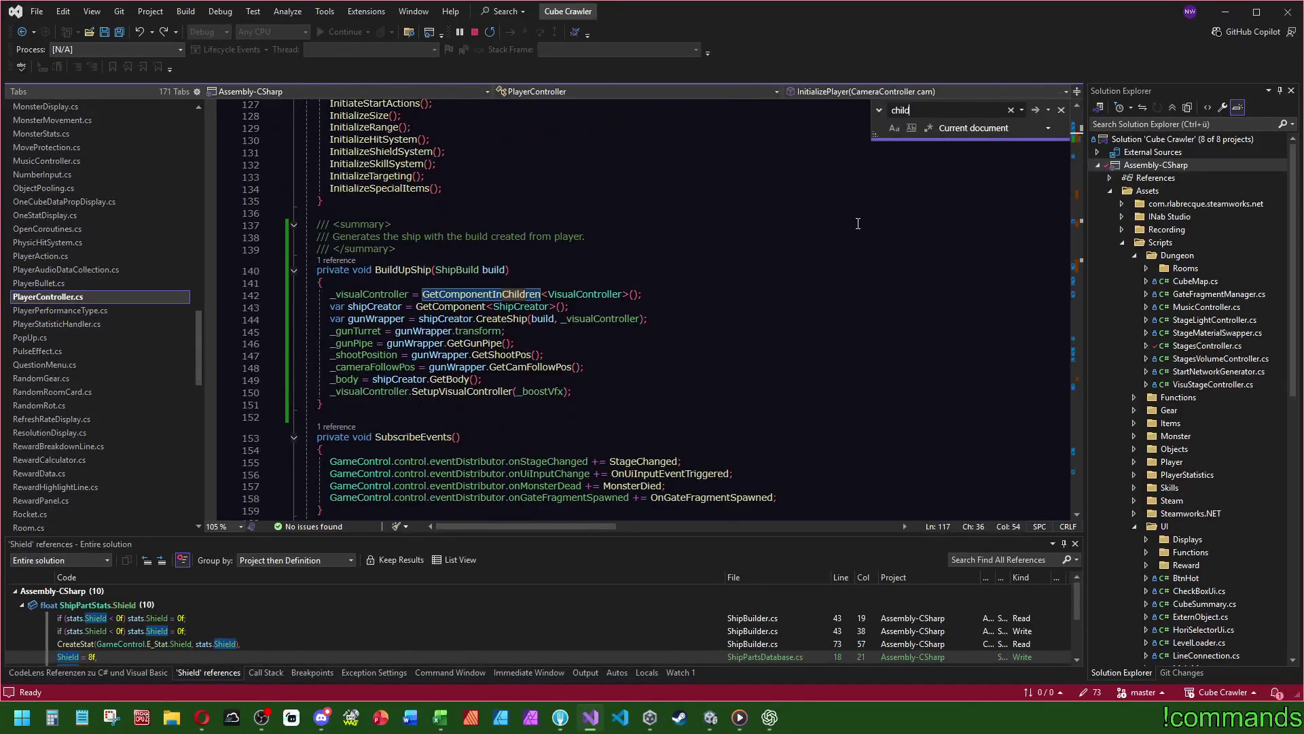
pyautogui.moveTo(1082, 154); pyautogui.dragTo(1082, 223)
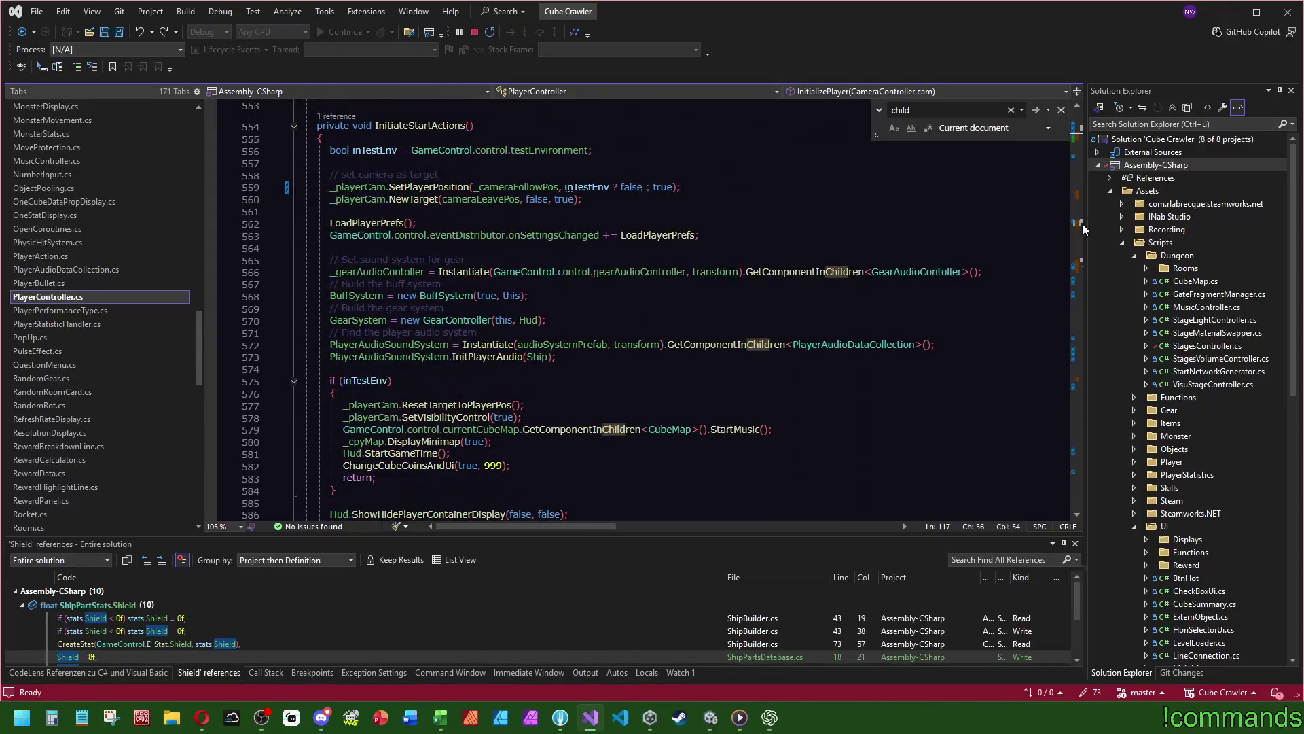
pyautogui.moveTo(1082, 223); pyautogui.dragTo(1080, 270)
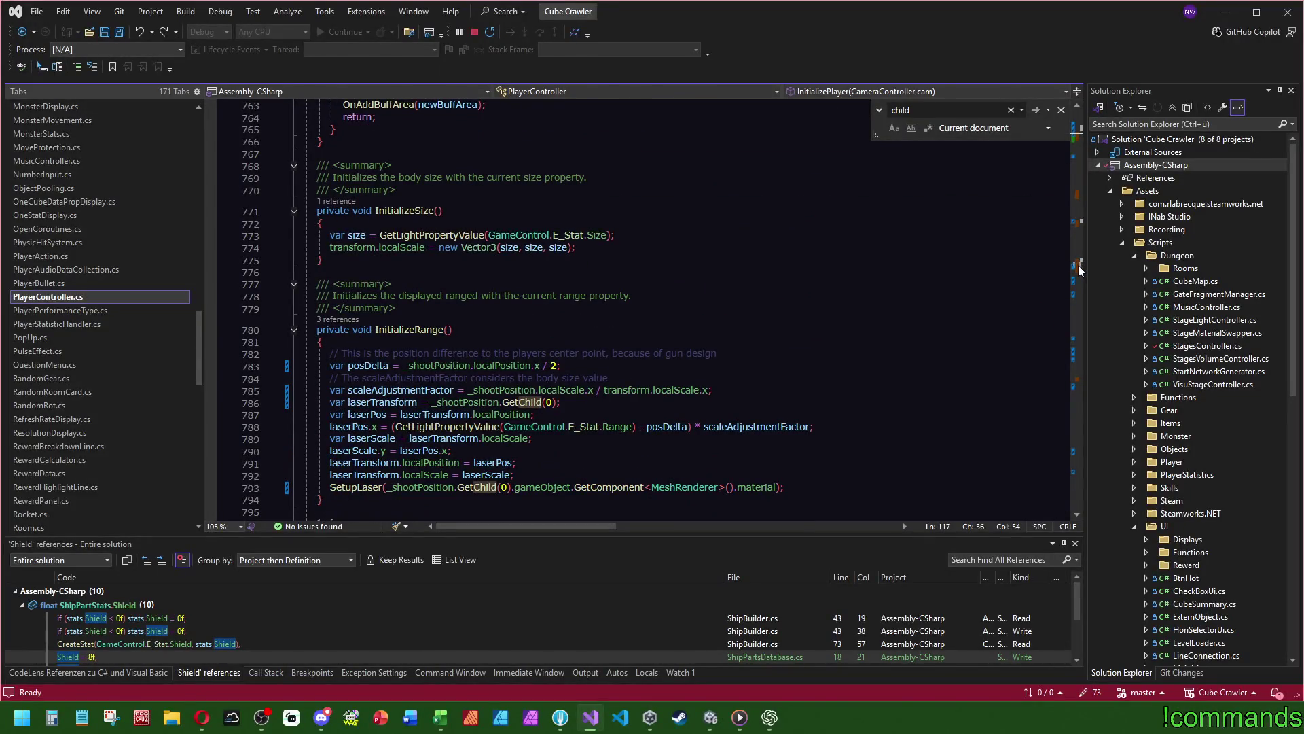
pyautogui.moveTo(1079, 270); pyautogui.dragTo(1081, 274)
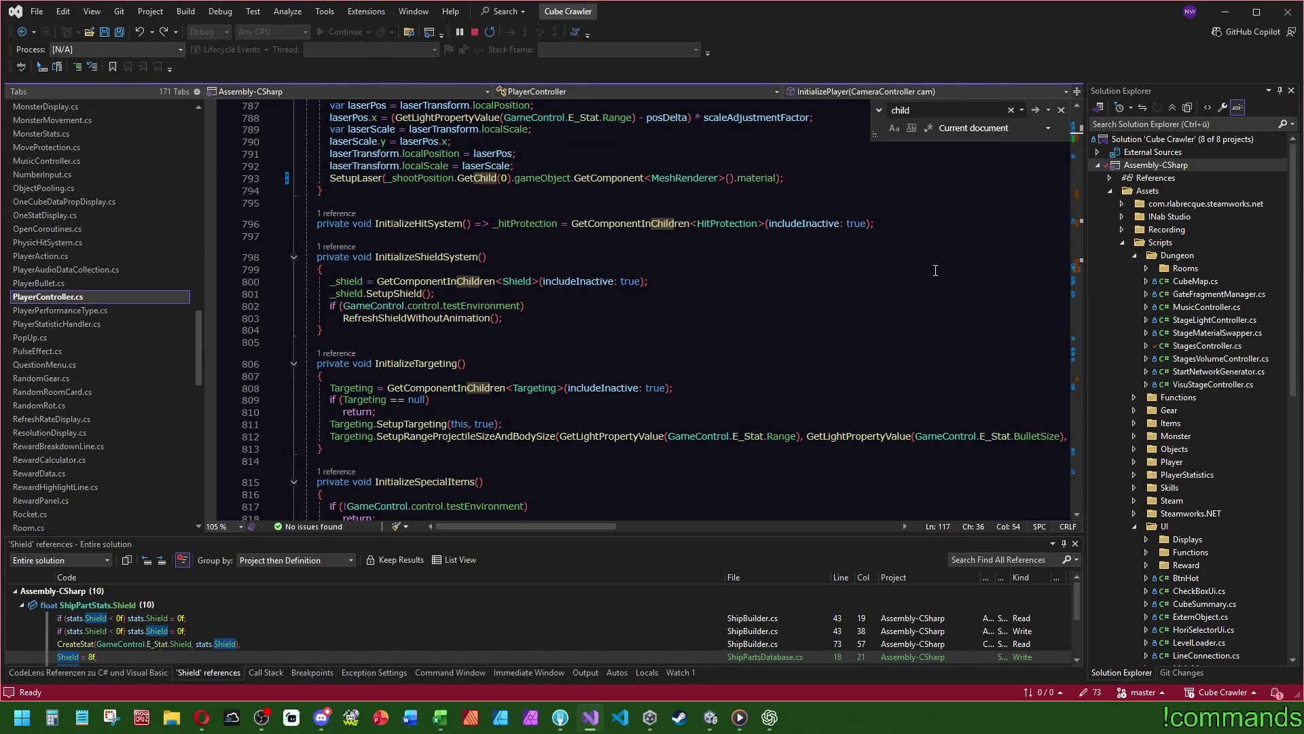
pyautogui.scroll(-4, 800, 397)
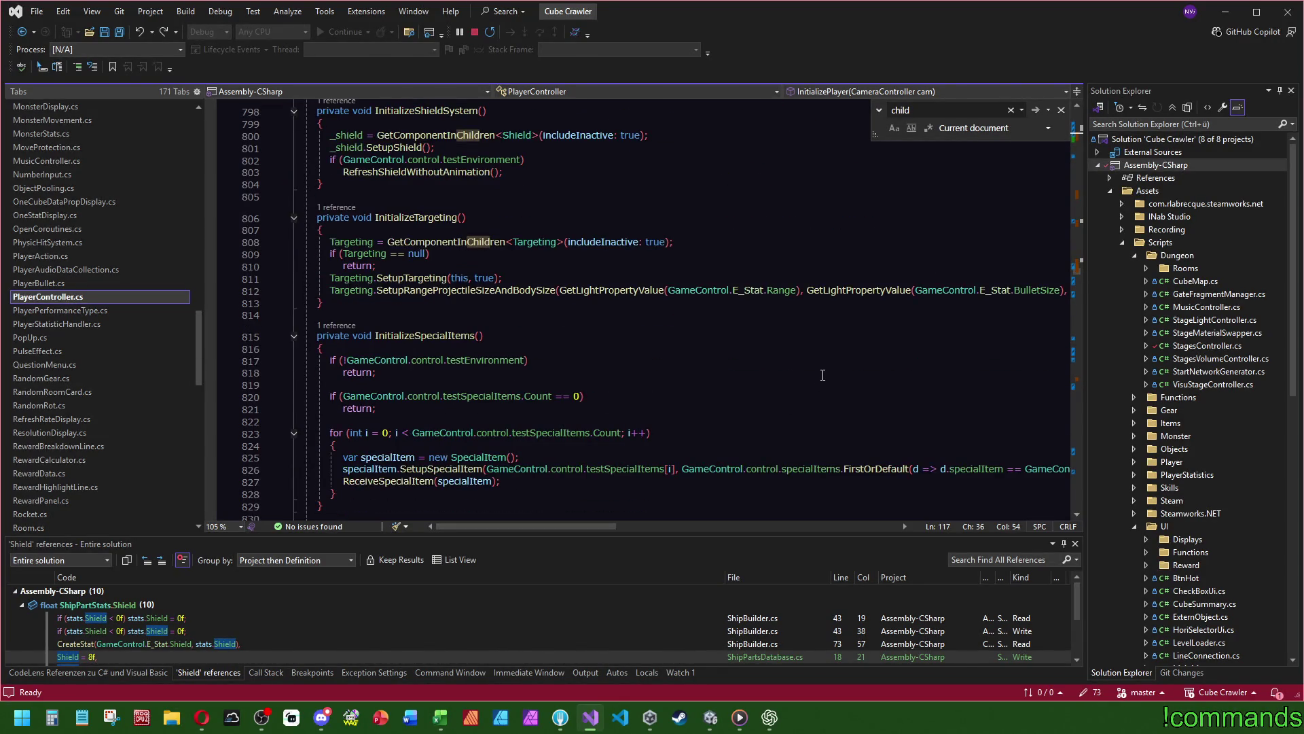
pyautogui.moveTo(526, 526)
pyautogui.mouseDown()
pyautogui.moveTo(591, 526)
pyautogui.moveTo(527, 526)
pyautogui.mouseUp()
pyautogui.moveTo(1081, 278); pyautogui.dragTo(1084, 380)
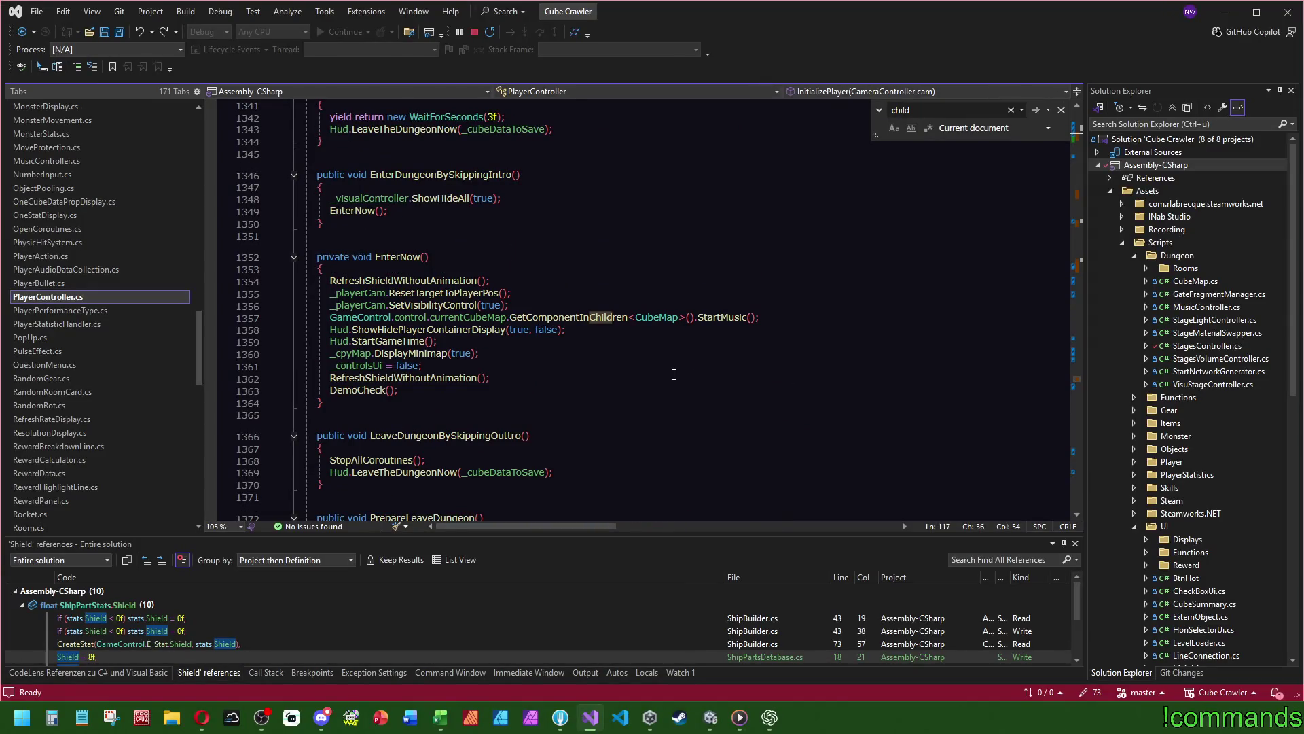
# - Save PlayerController.cs and keep reviewing the code further down the file
pyautogui.click(444, 236)
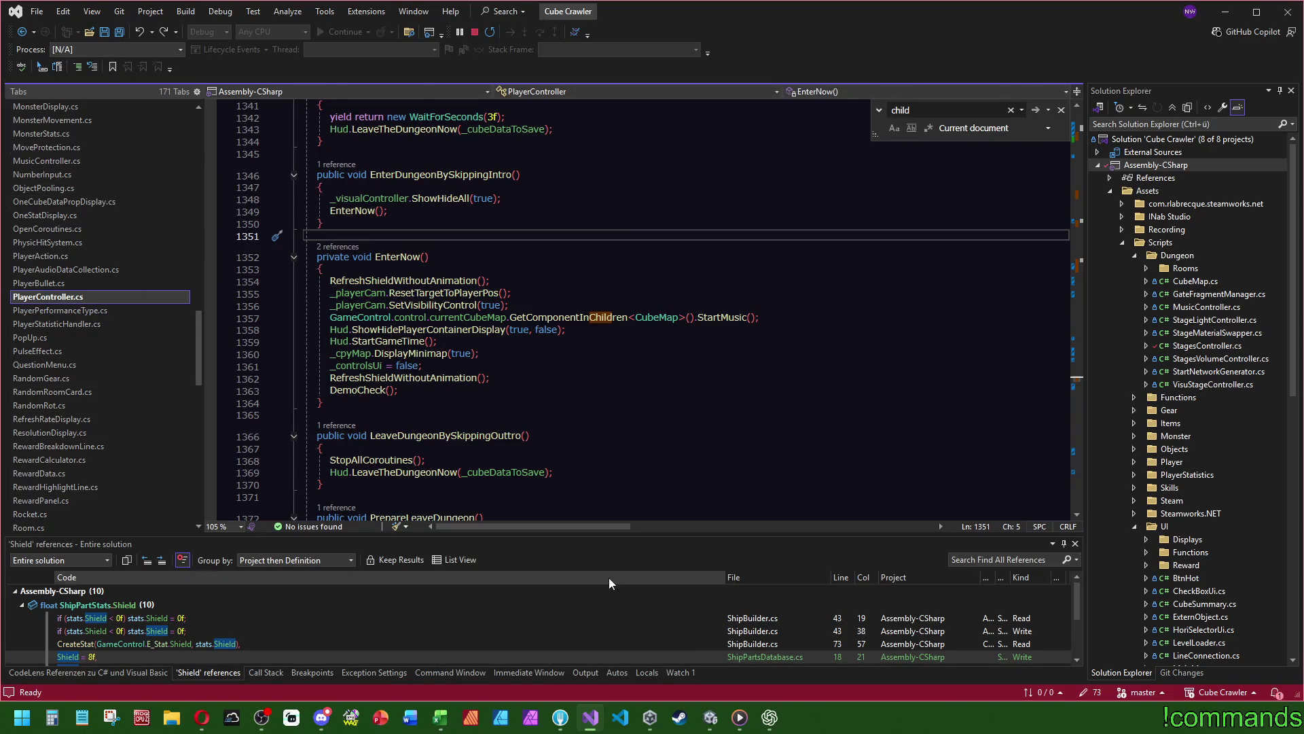
pyautogui.hotkey('ctrl', 's')
pyautogui.moveTo(200, 313); pyautogui.dragTo(206, 114)
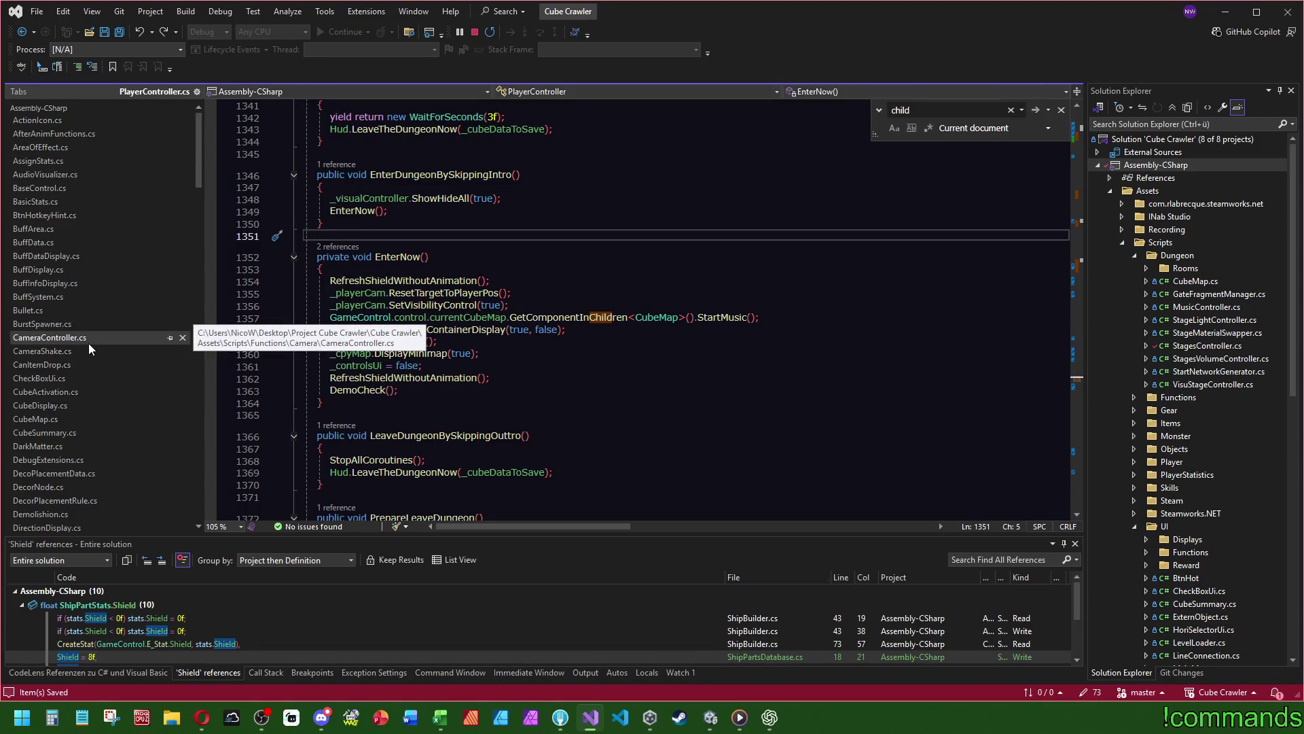
pyautogui.scroll(-15, 88, 344)
pyautogui.scroll(-6, 90, 357)
pyautogui.click(644, 449)
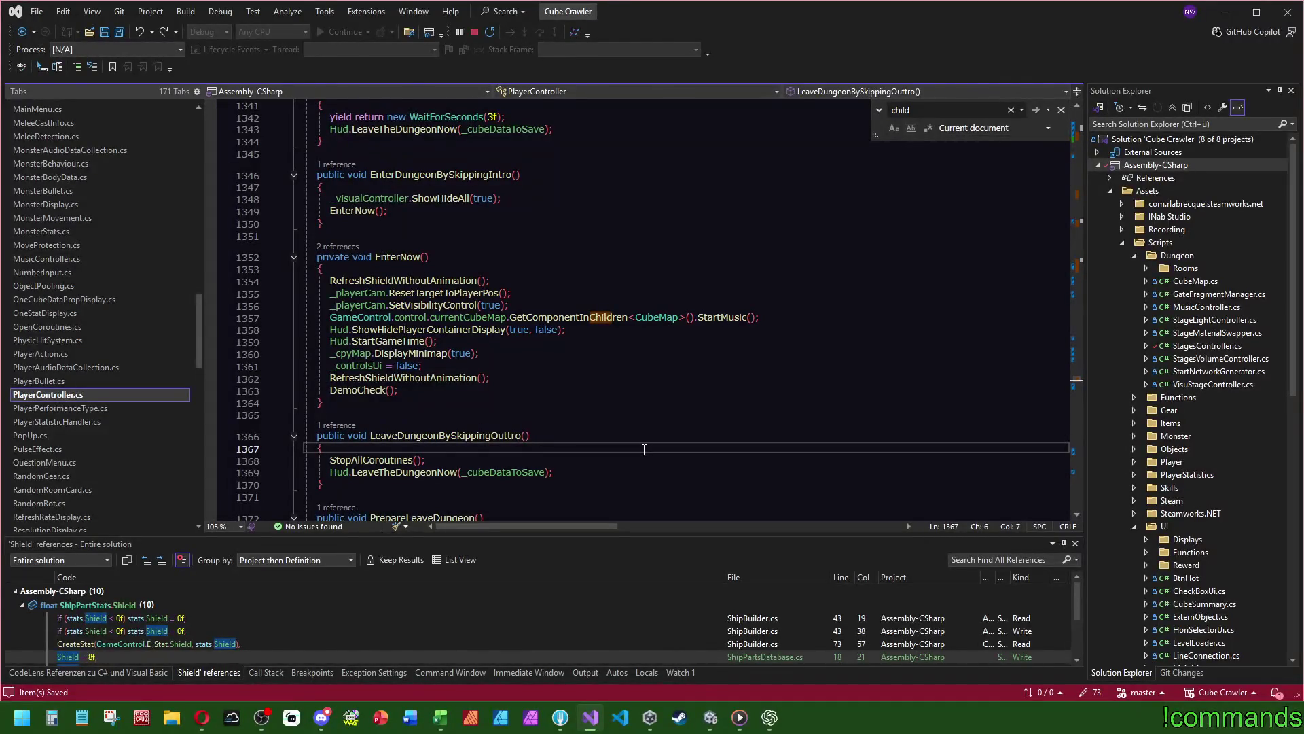
pyautogui.hotkey('ctrl', 'f')
# - Search the file for _cameraFollowPos and scroll through its uses
pyautogui.write('_')
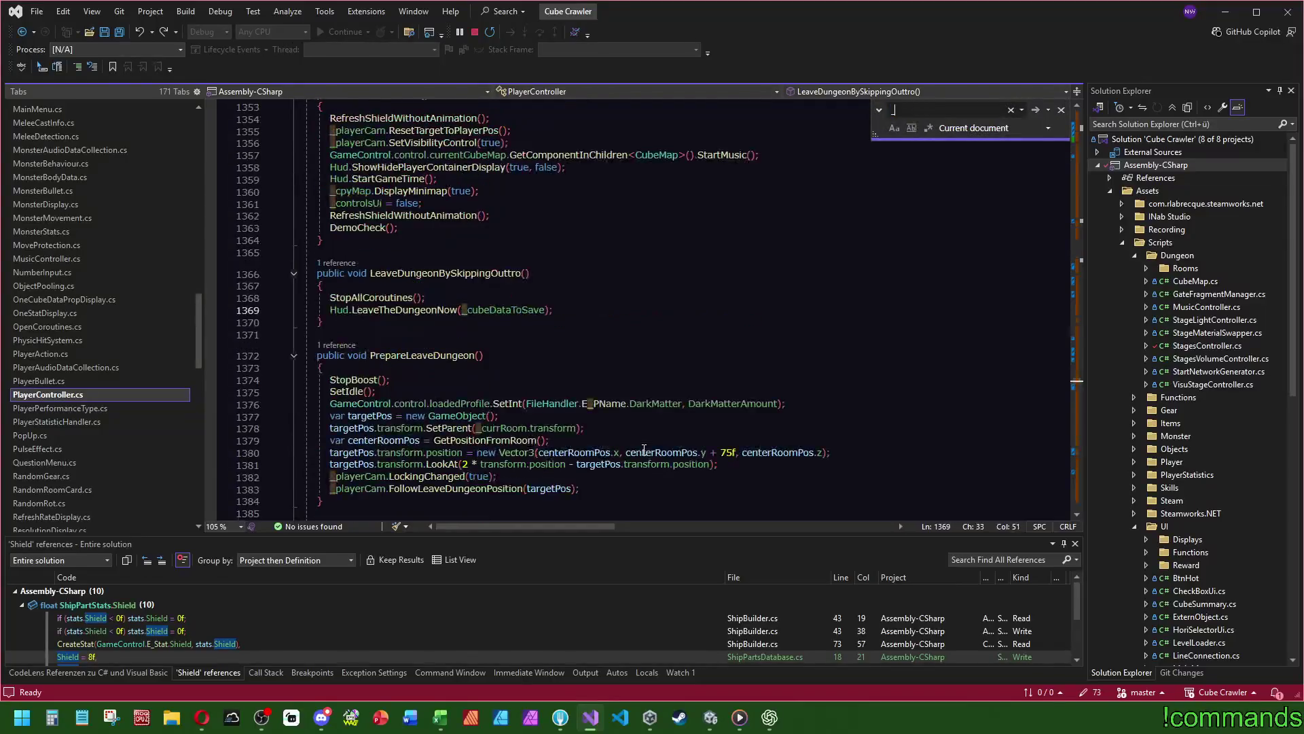
pyautogui.write('cam')
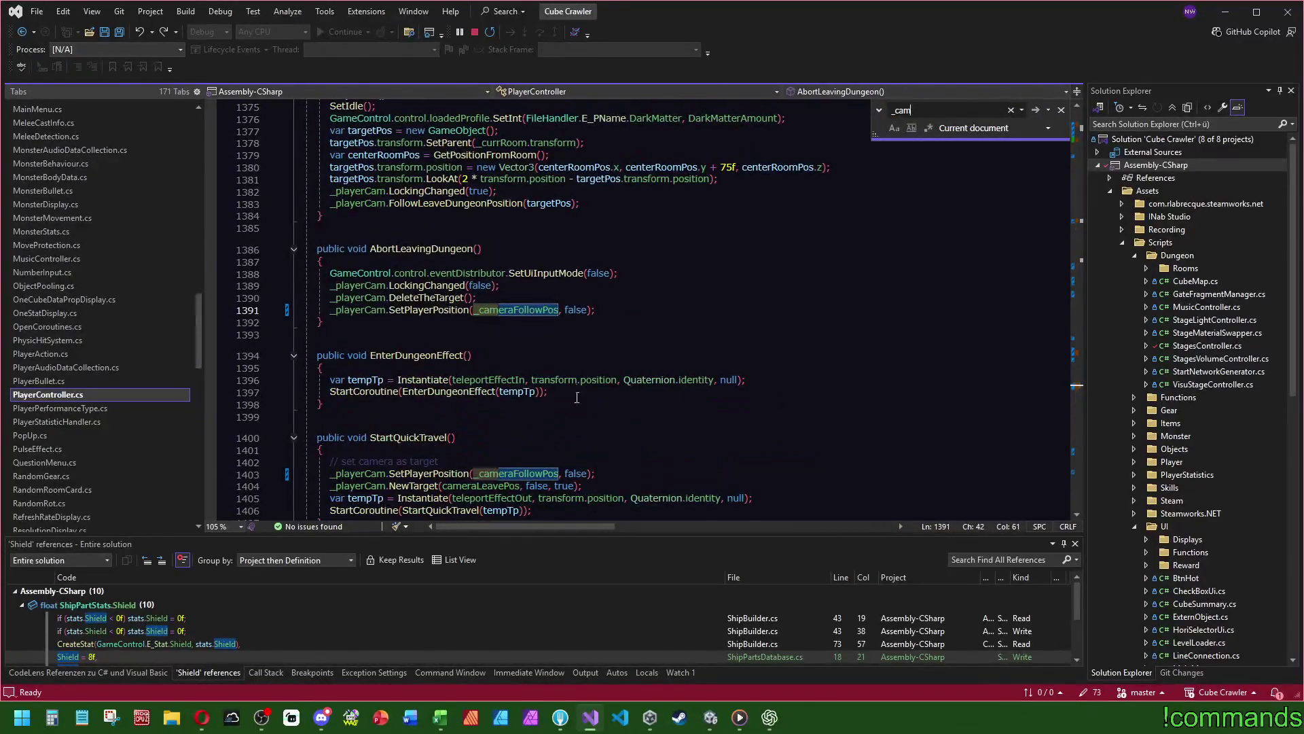
pyautogui.doubleClick(536, 318)
pyautogui.hotkey('ctrl', 'f')
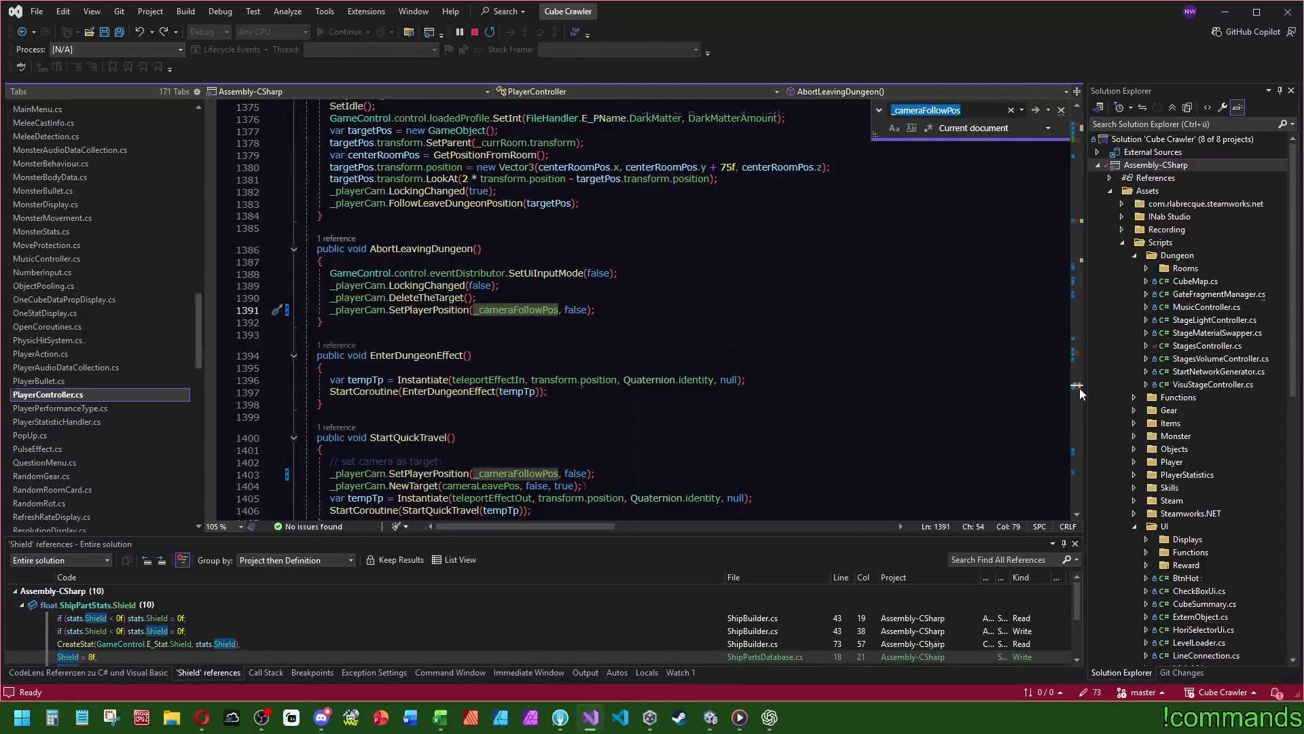
pyautogui.scroll(17, 1080, 387)
pyautogui.moveTo(1094, 153)
pyautogui.mouseDown()
pyautogui.moveTo(1097, 130)
pyautogui.moveTo(1099, 221)
pyautogui.mouseUp()
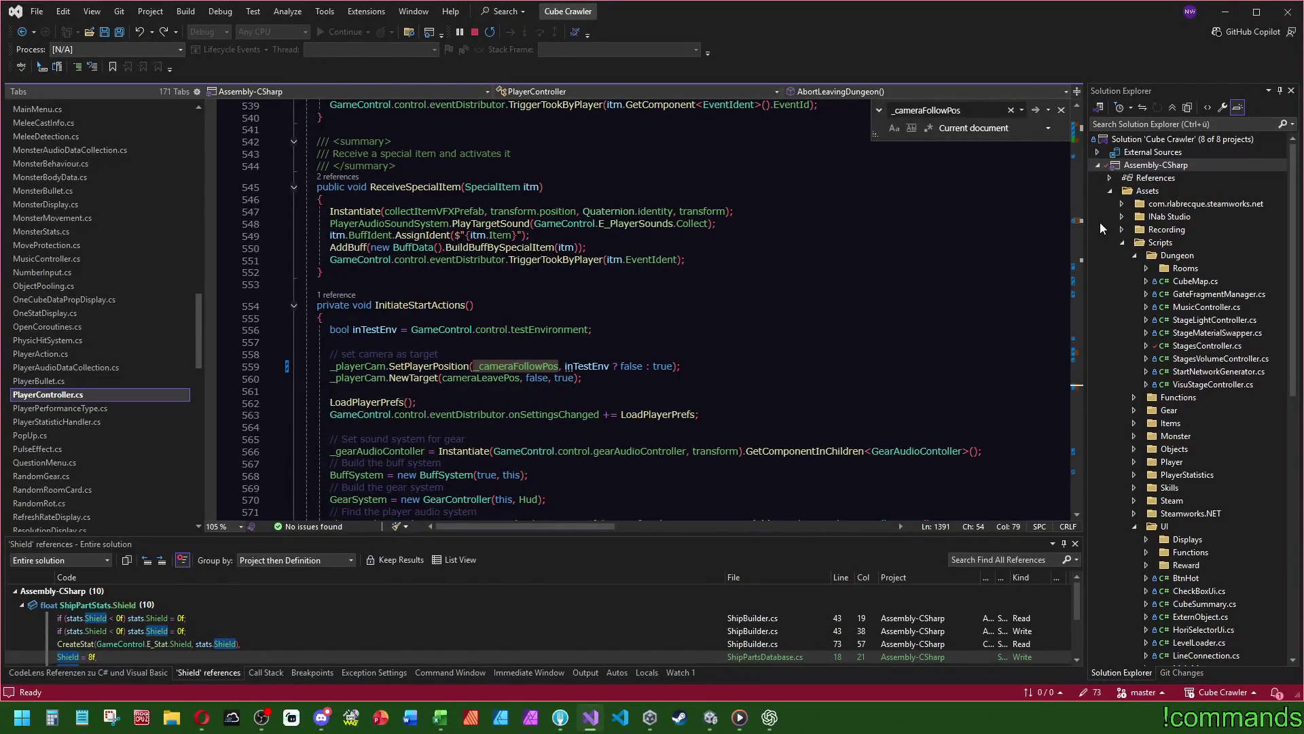
pyautogui.scroll(-5, 712, 345)
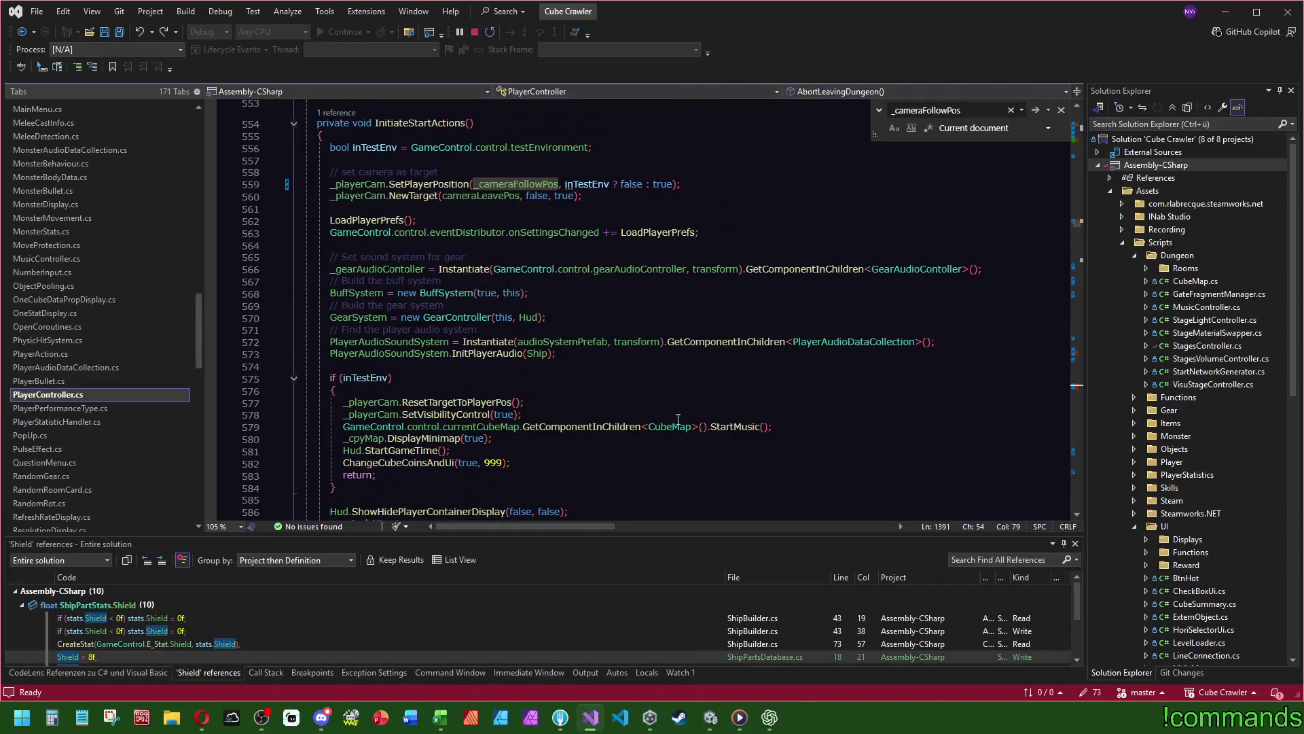
pyautogui.moveTo(1079, 231)
pyautogui.mouseDown()
pyautogui.moveTo(1086, 411)
pyautogui.moveTo(1082, 355)
pyautogui.moveTo(1082, 391)
pyautogui.mouseUp()
pyautogui.scroll(20, 1082, 388)
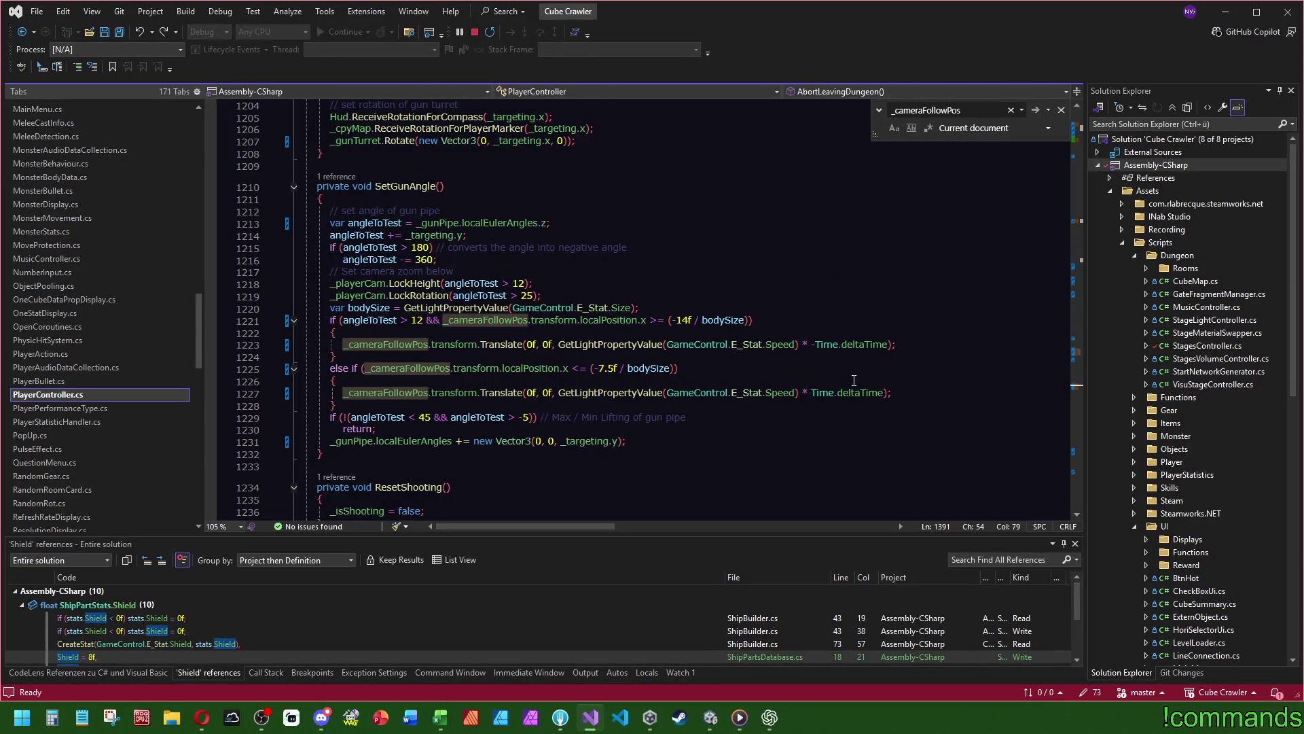
# - Review the _cameraFollowPos uses in SetGunAngle, then save all files
pyautogui.moveTo(419, 457)
pyautogui.mouseDown()
pyautogui.moveTo(313, 194)
pyautogui.moveTo(102, 180)
pyautogui.mouseUp()
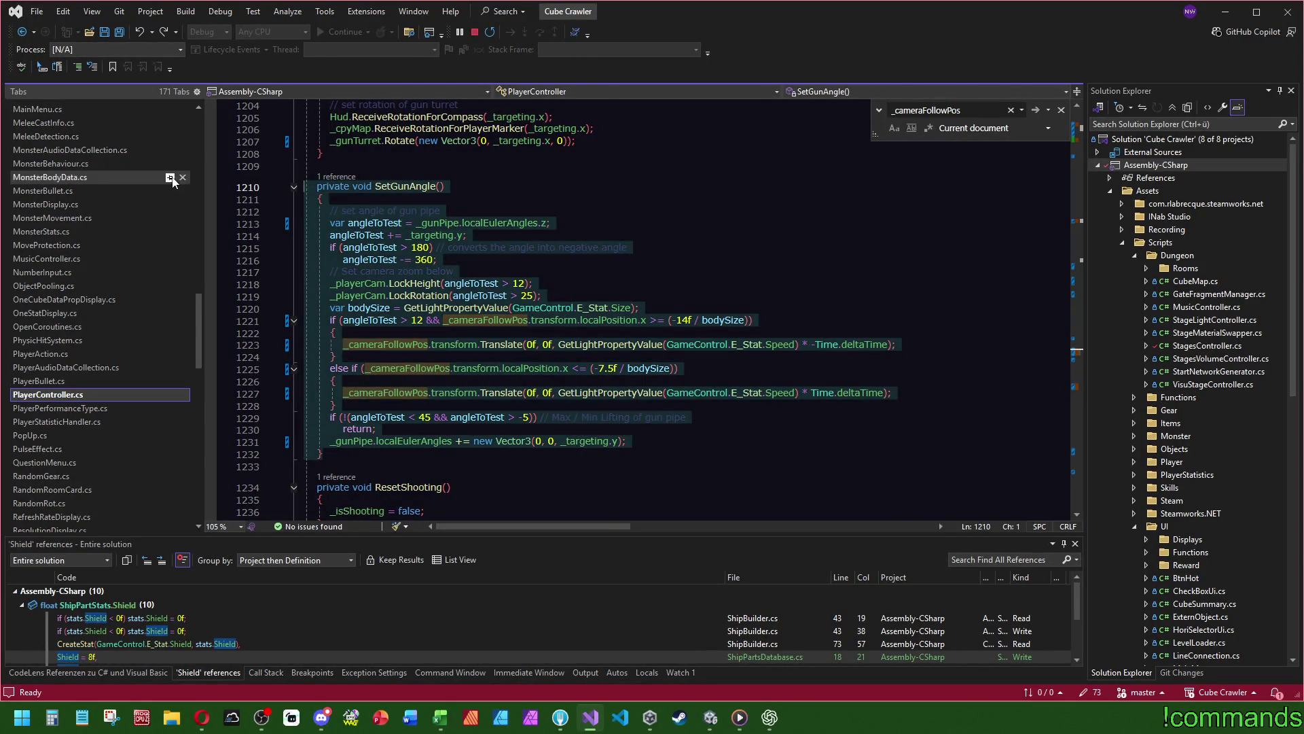
pyautogui.click(702, 205)
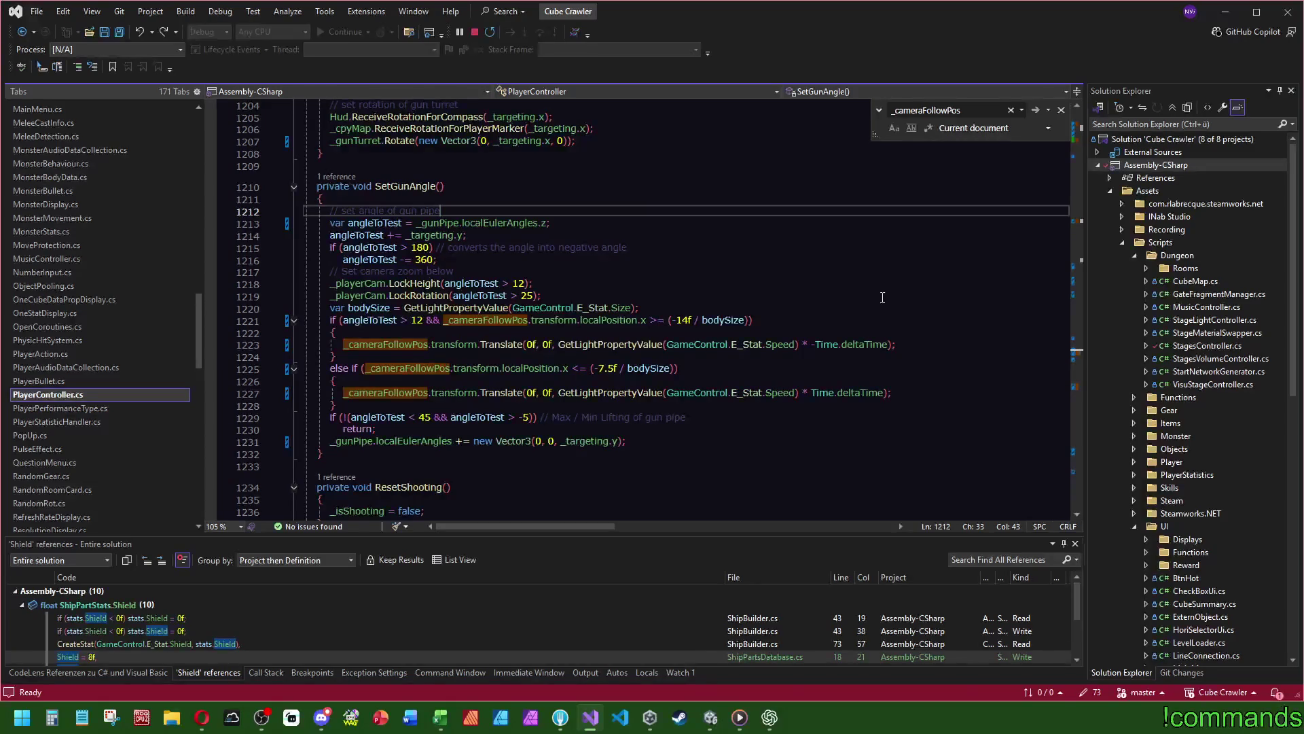
pyautogui.scroll(-20, 918, 351)
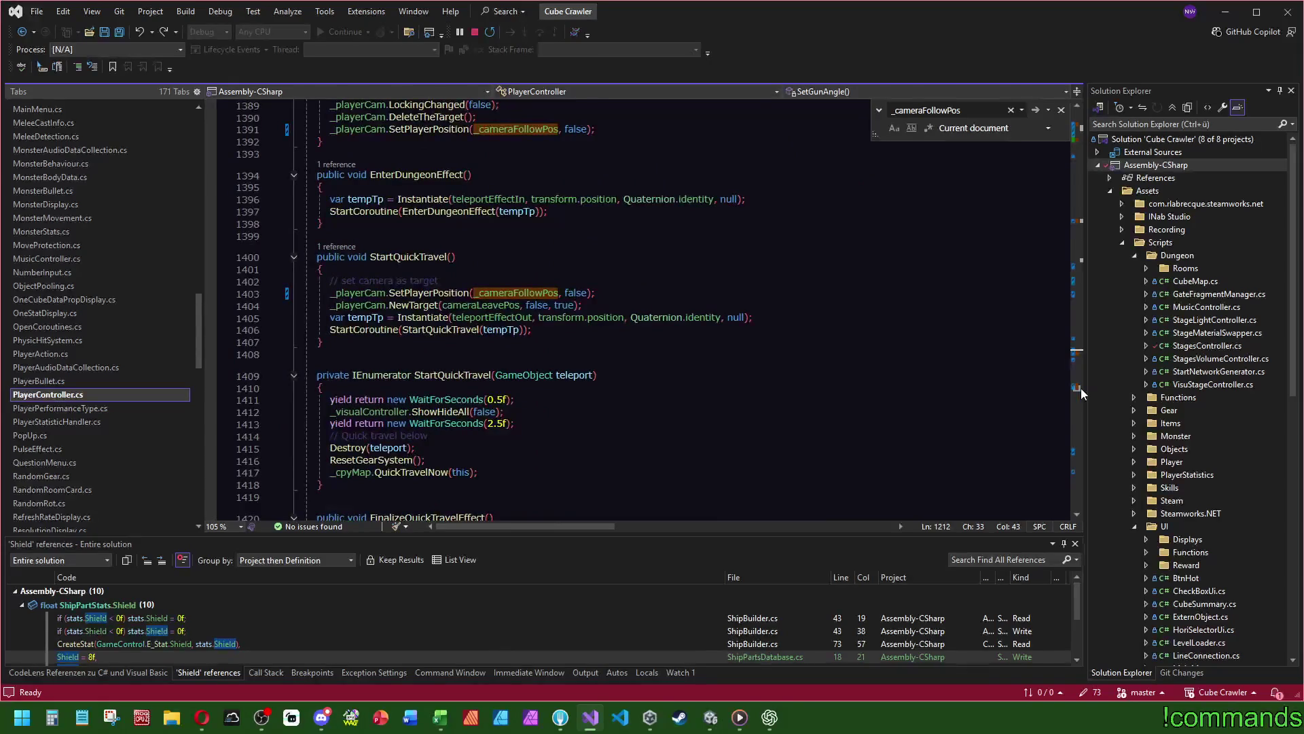
pyautogui.scroll(1, 1081, 388)
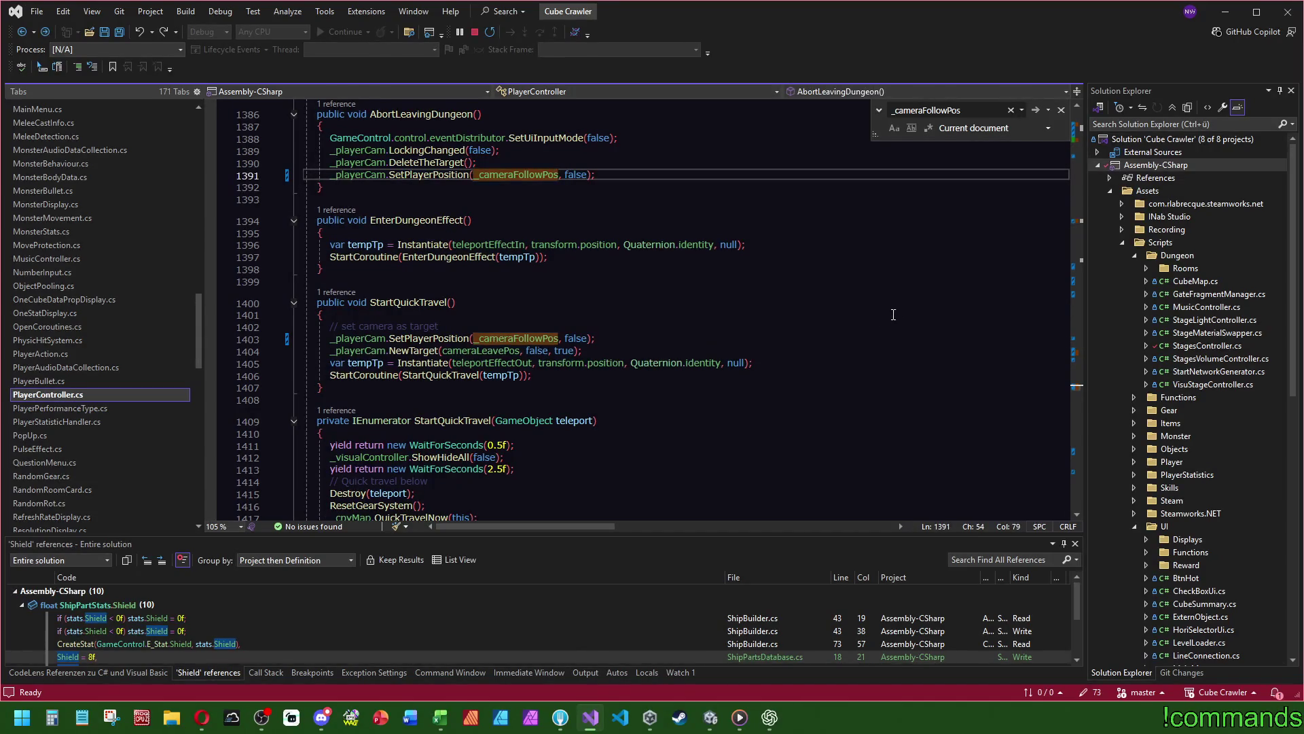
pyautogui.hotkey('ctrl', '-')
pyautogui.click(1081, 353)
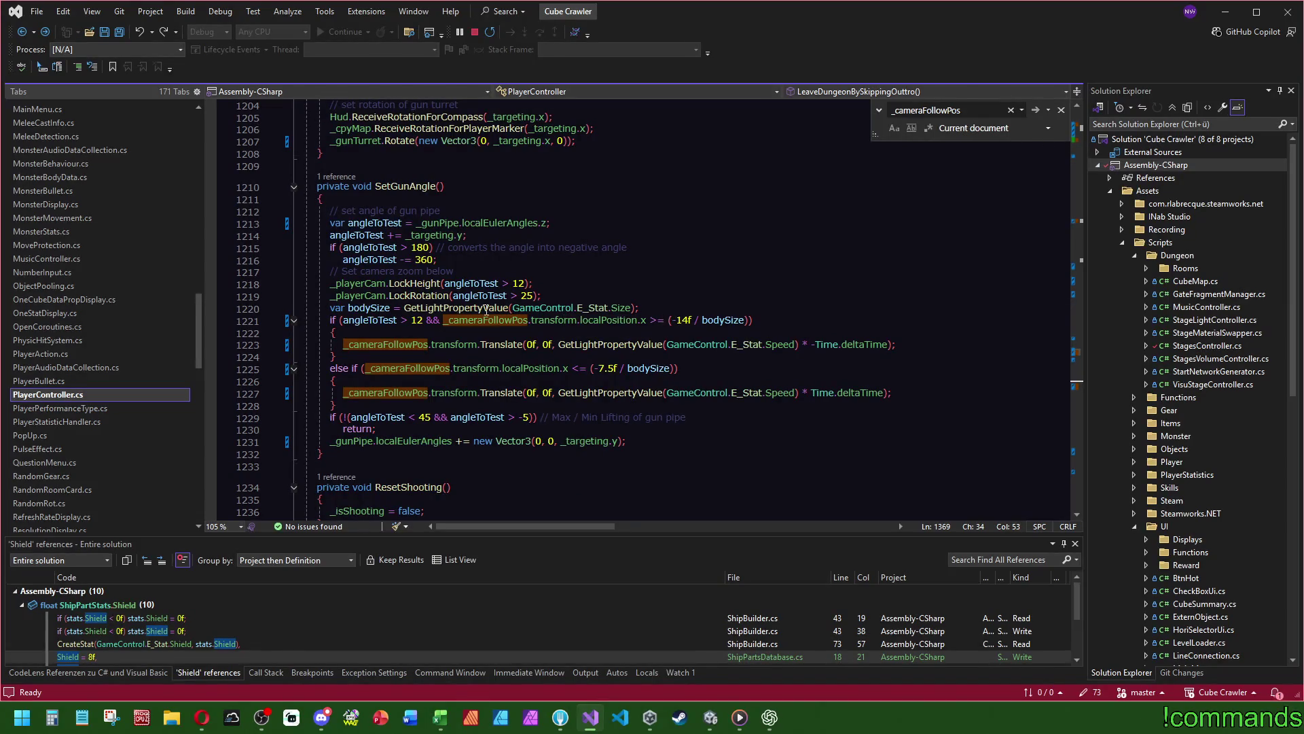
pyautogui.moveTo(486, 310)
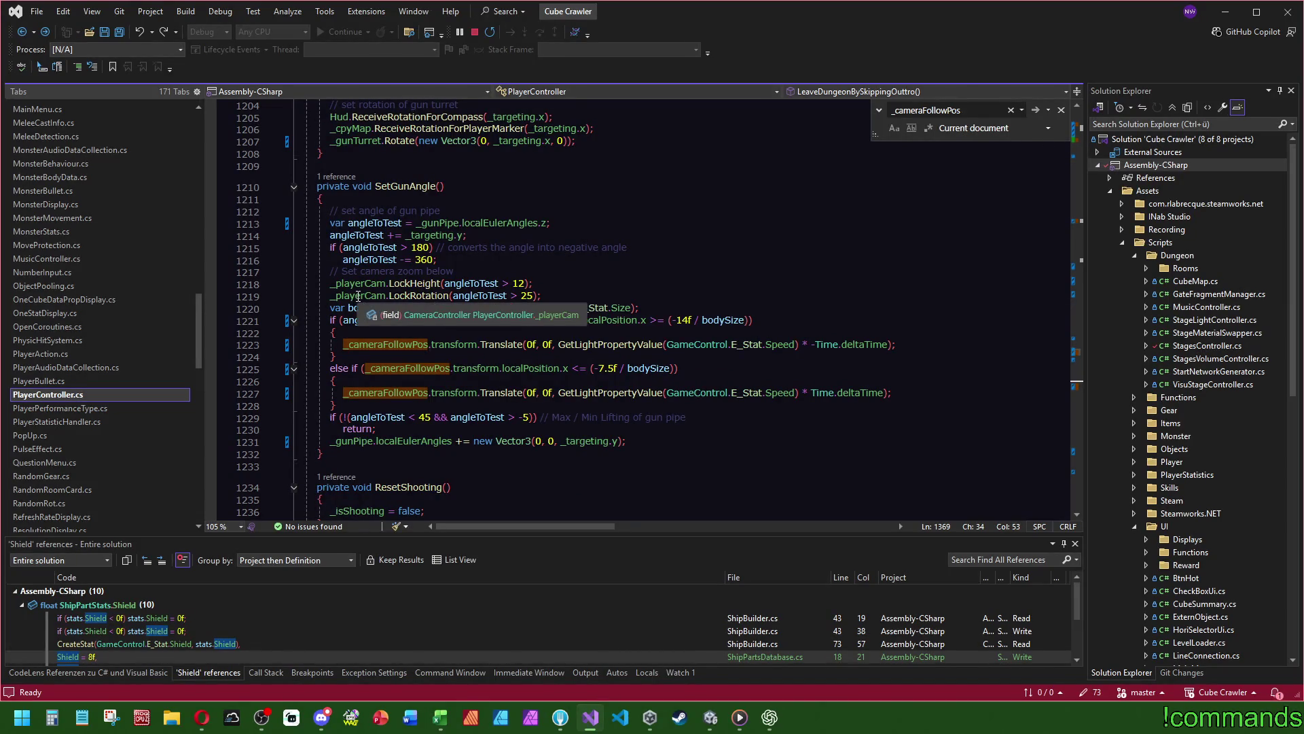
pyautogui.moveTo(495, 224)
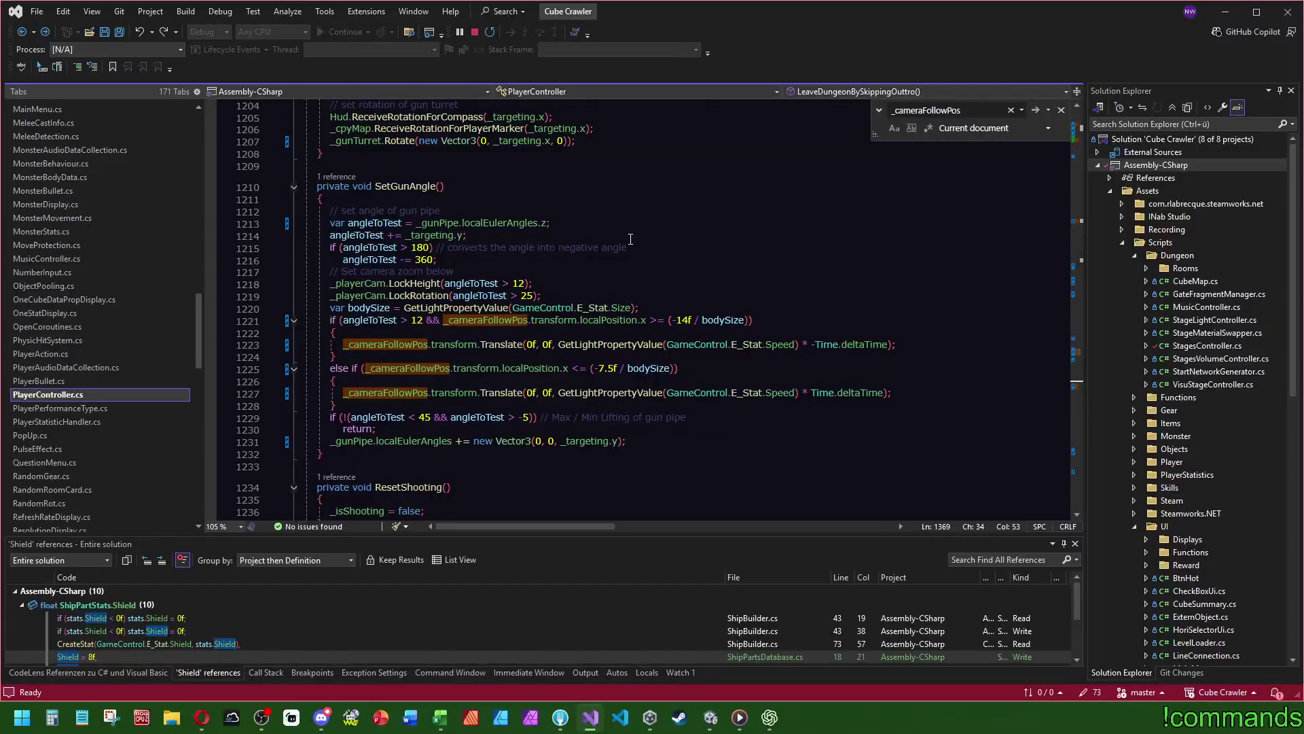
pyautogui.click(121, 37)
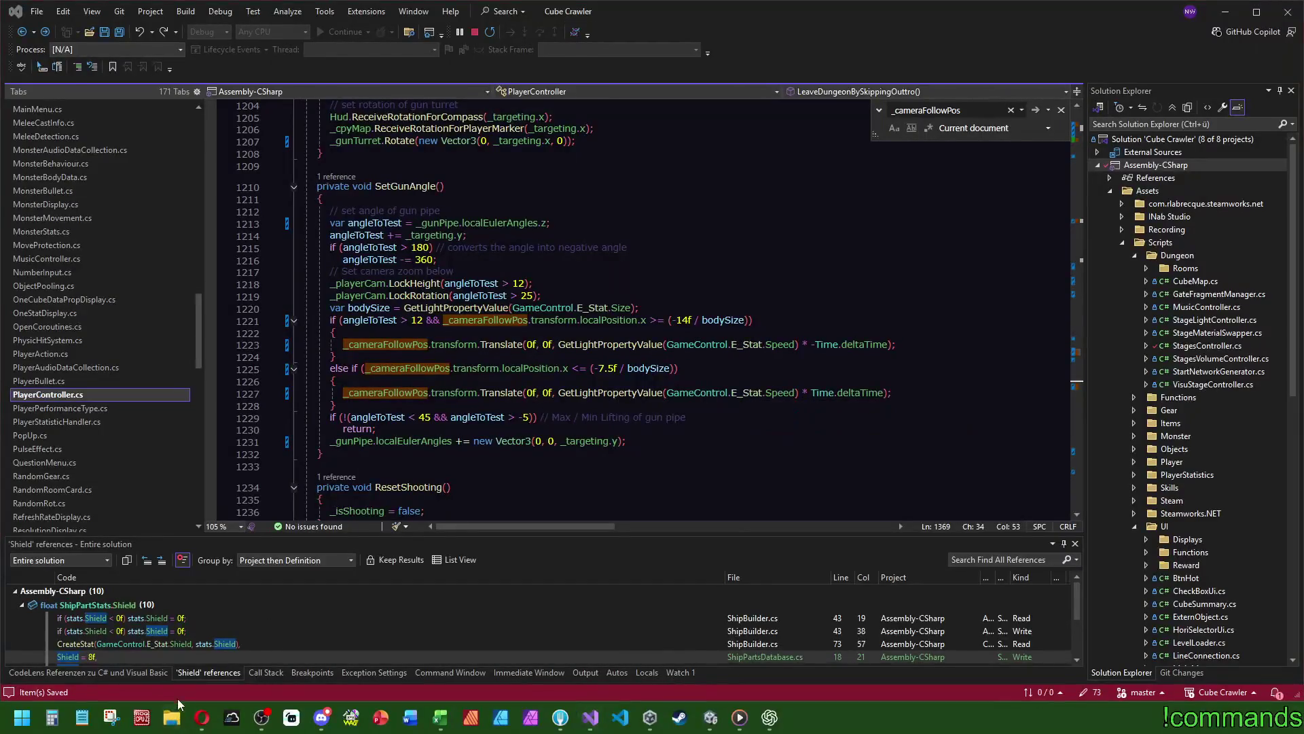
pyautogui.click(171, 718)
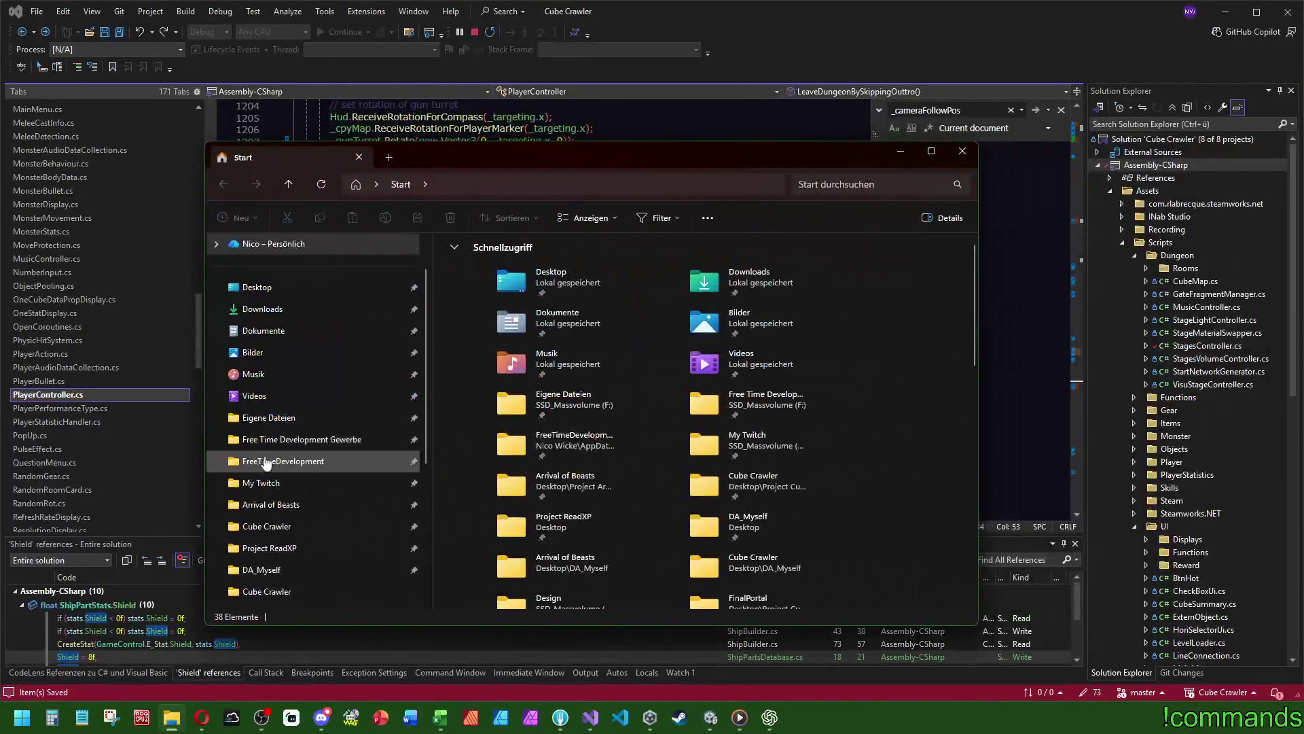
pyautogui.click(266, 528)
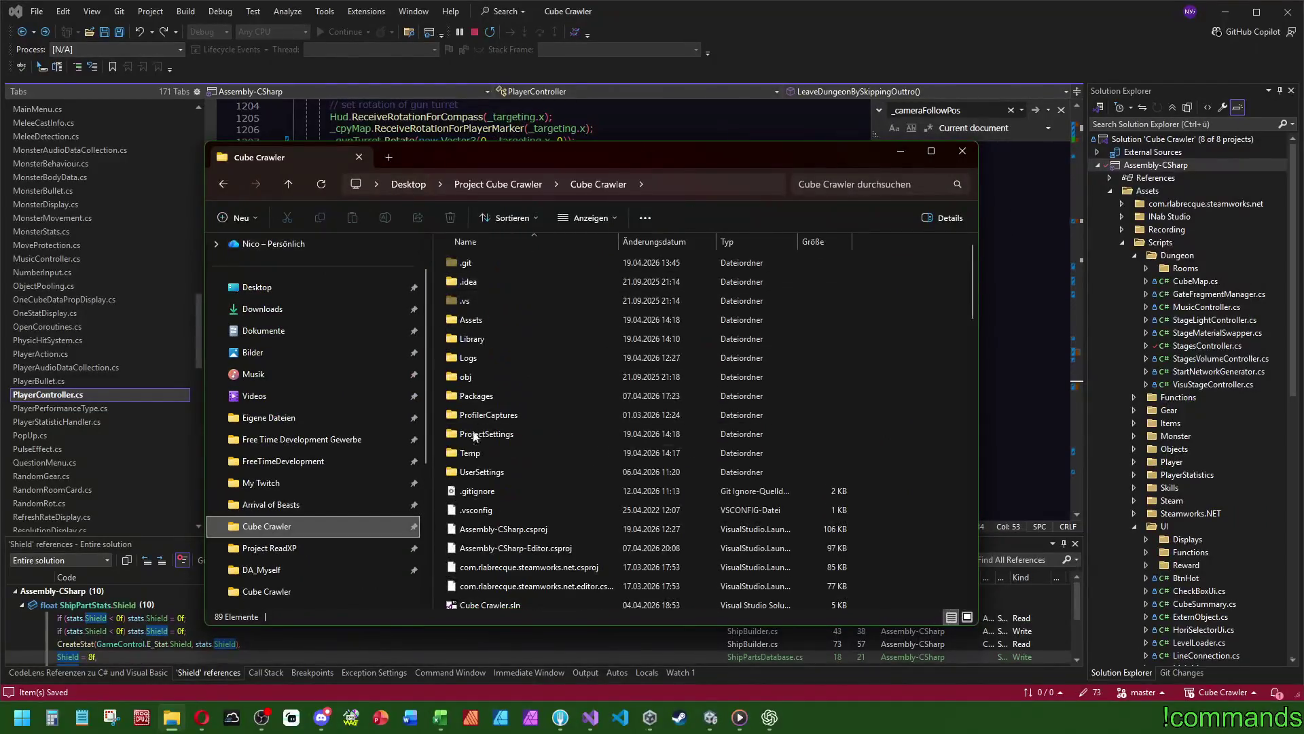
pyautogui.doubleClick(474, 320)
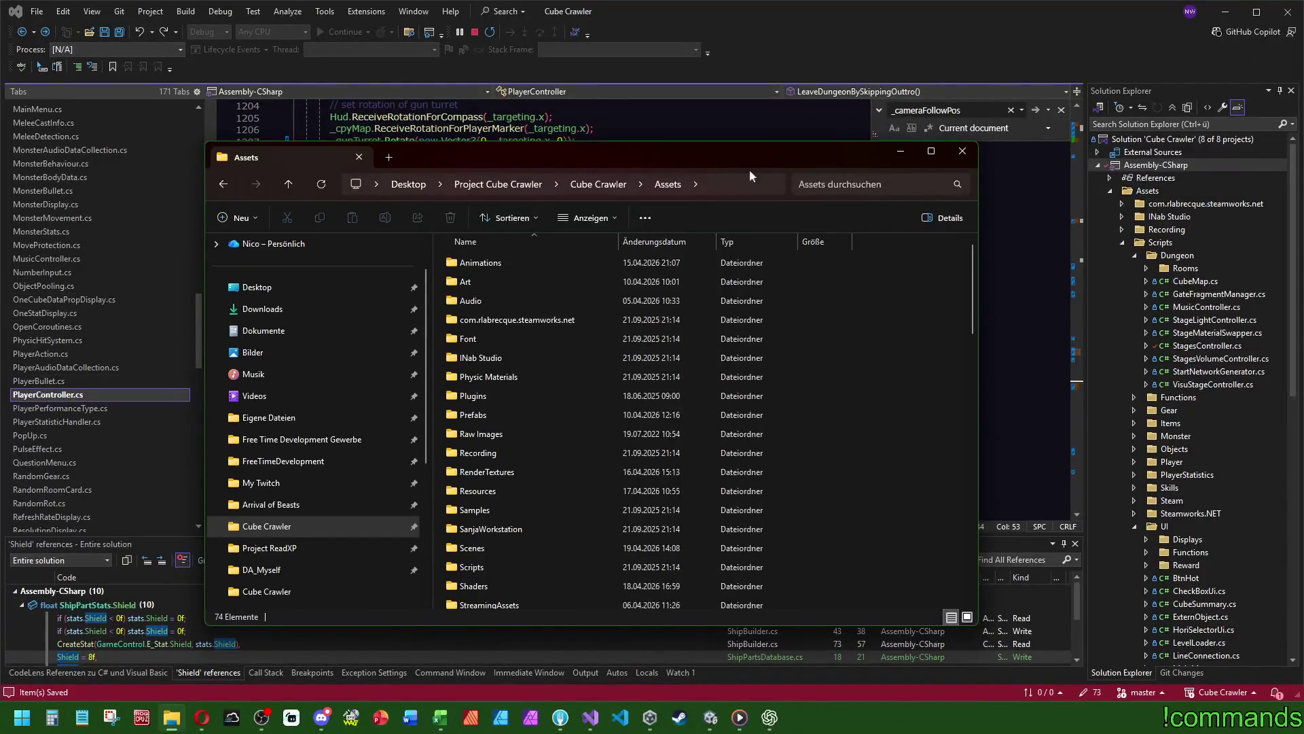
pyautogui.click(185, 128)
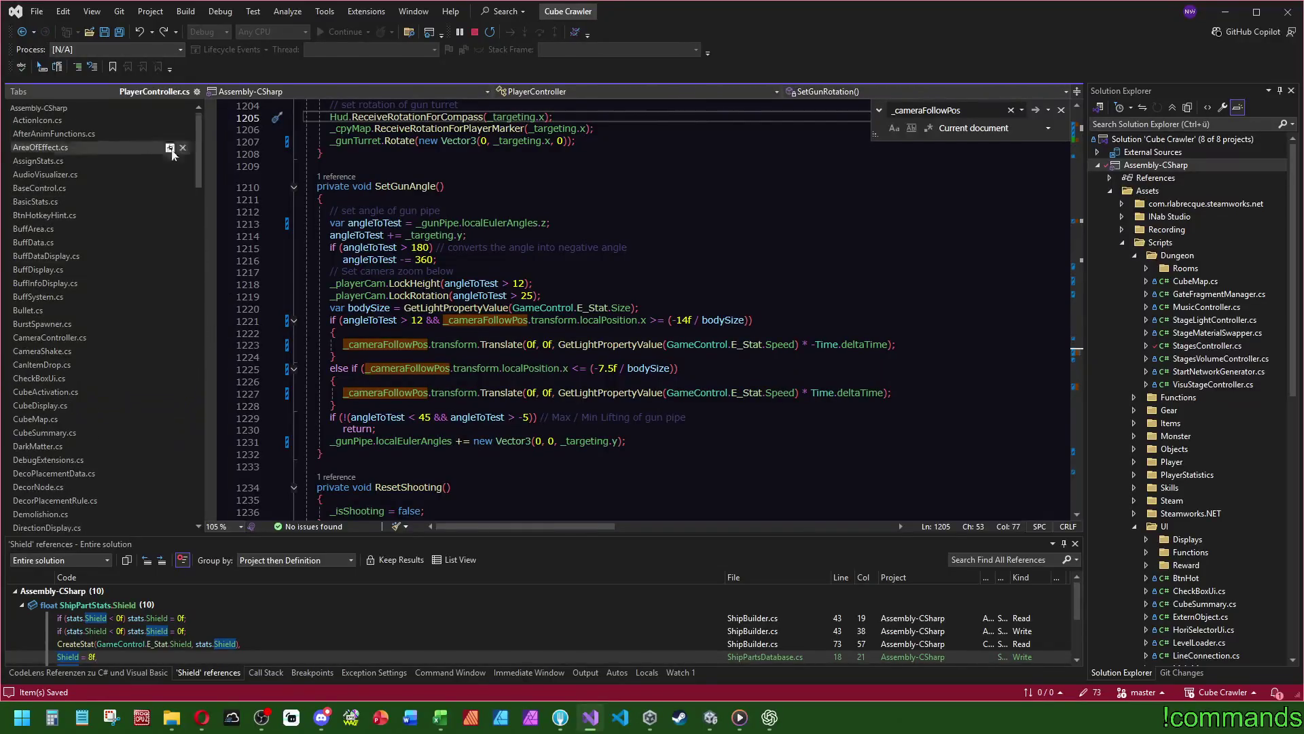
# - Open CameraController.cs and jump to the onCloseToTarget declaration with F12
pyautogui.click(51, 338)
pyautogui.scroll(2, 554, 313)
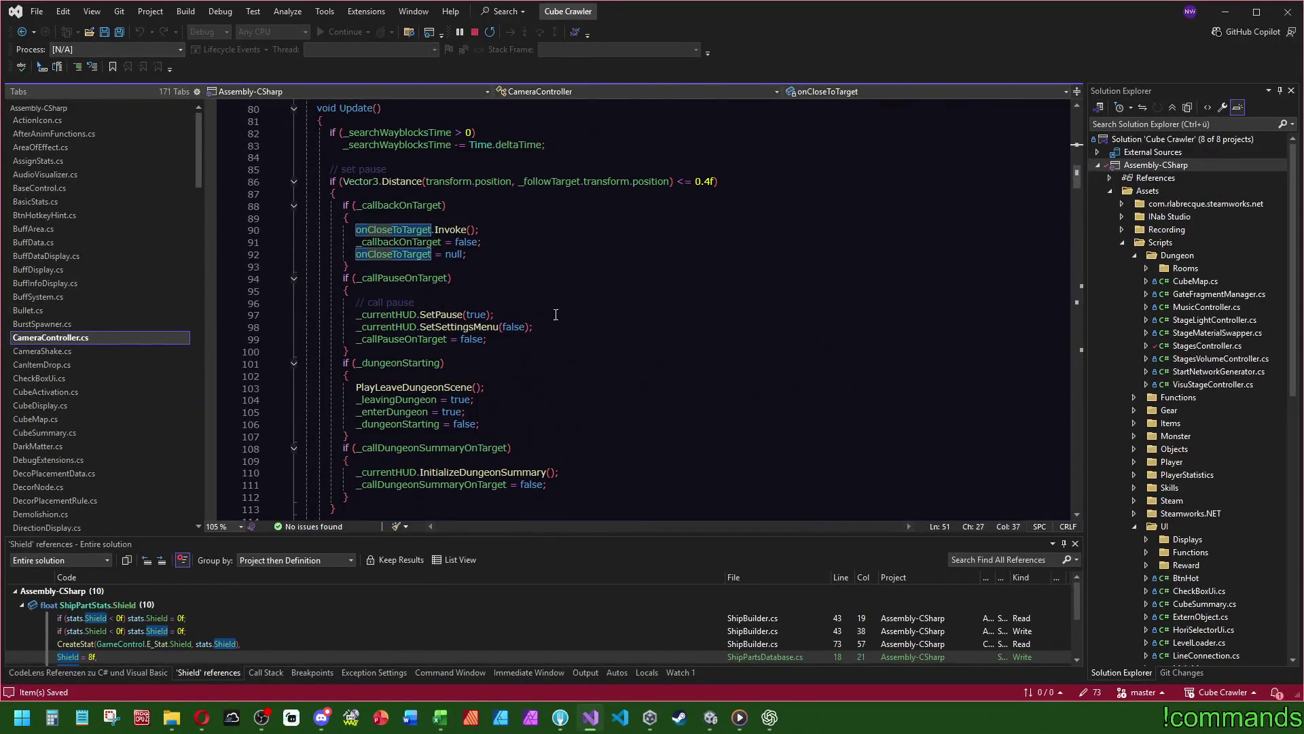
pyautogui.scroll(4, 563, 320)
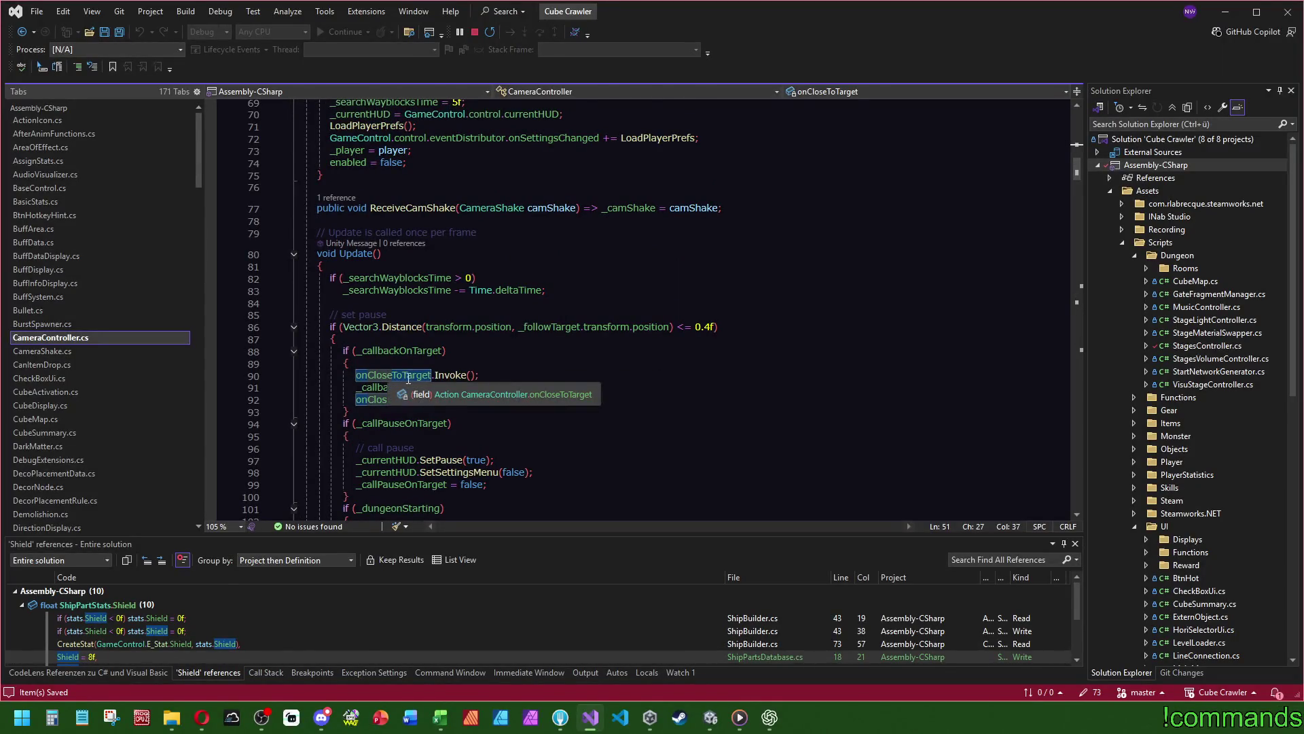
pyautogui.click(409, 377)
pyautogui.press('F12')
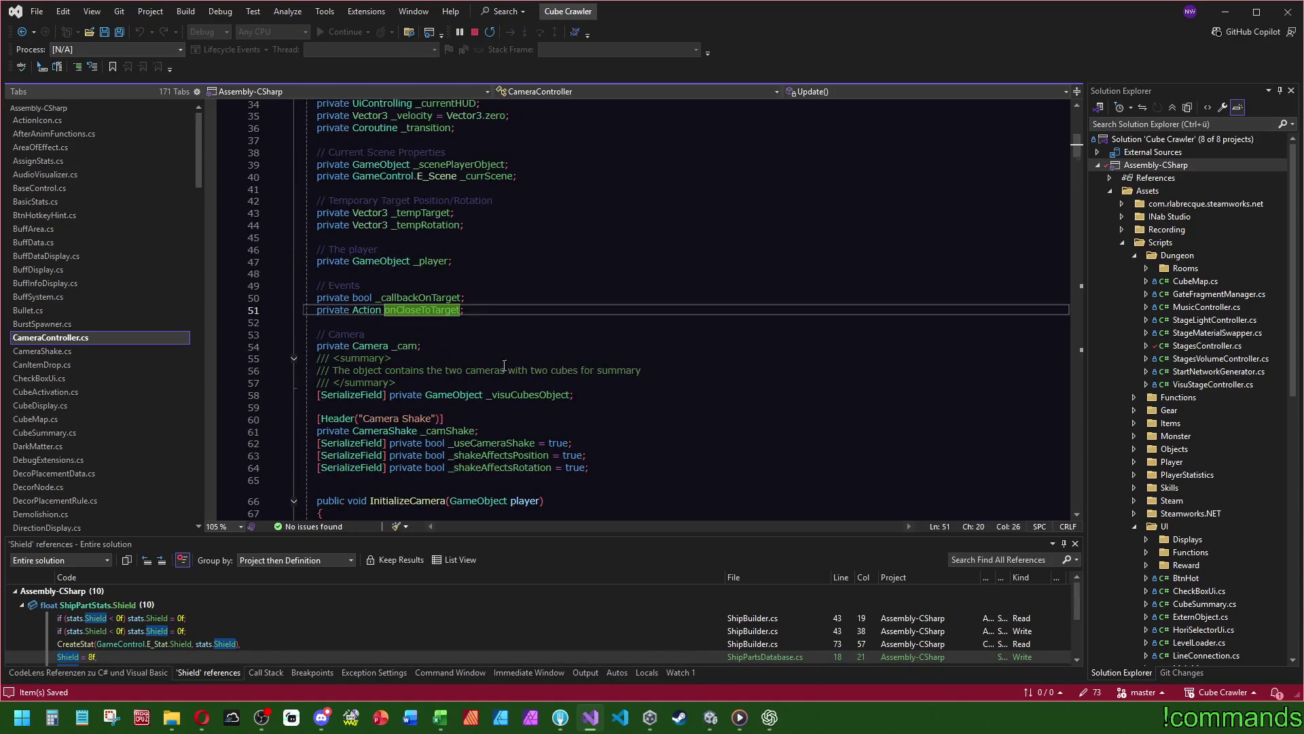
# - Search for onCloseToTarget occurrences, then scroll up to the _transition field declaration
pyautogui.doubleClick(432, 312)
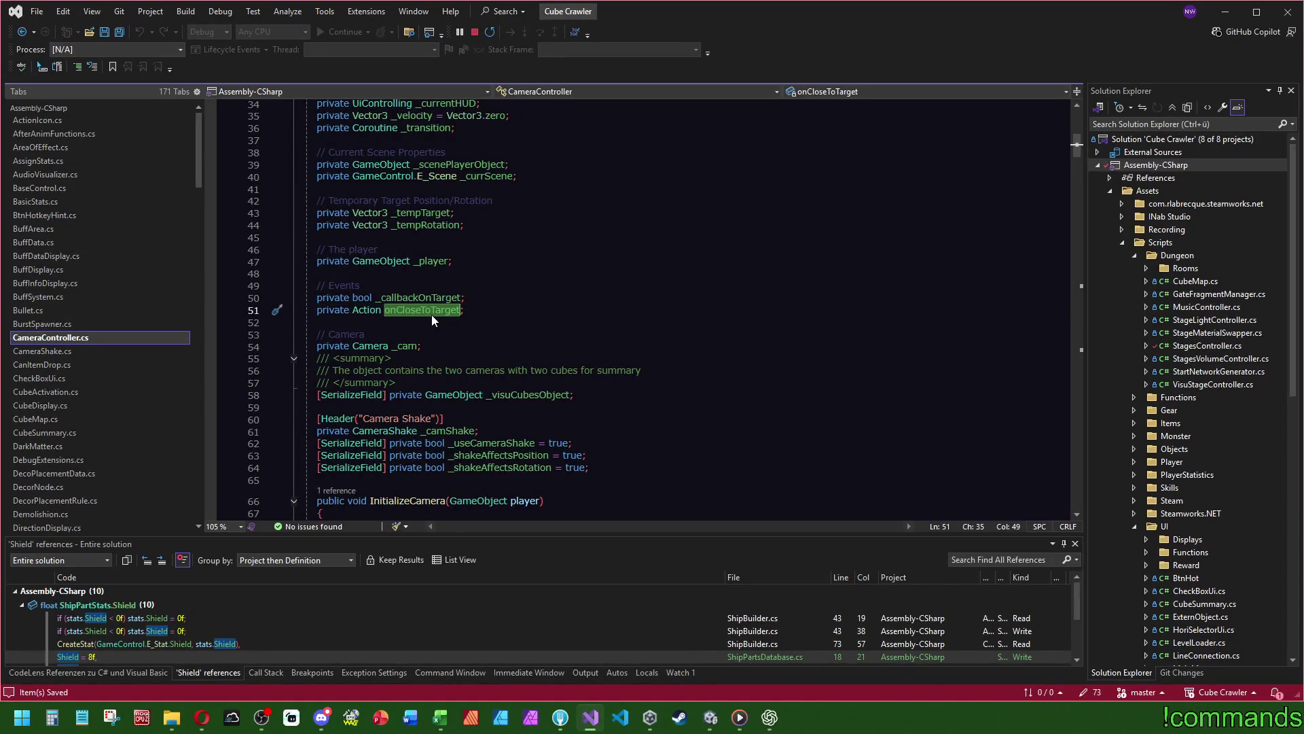
pyautogui.hotkey('ctrl', 'f')
pyautogui.press('Return')
pyautogui.press('Return')
pyautogui.press('Return')
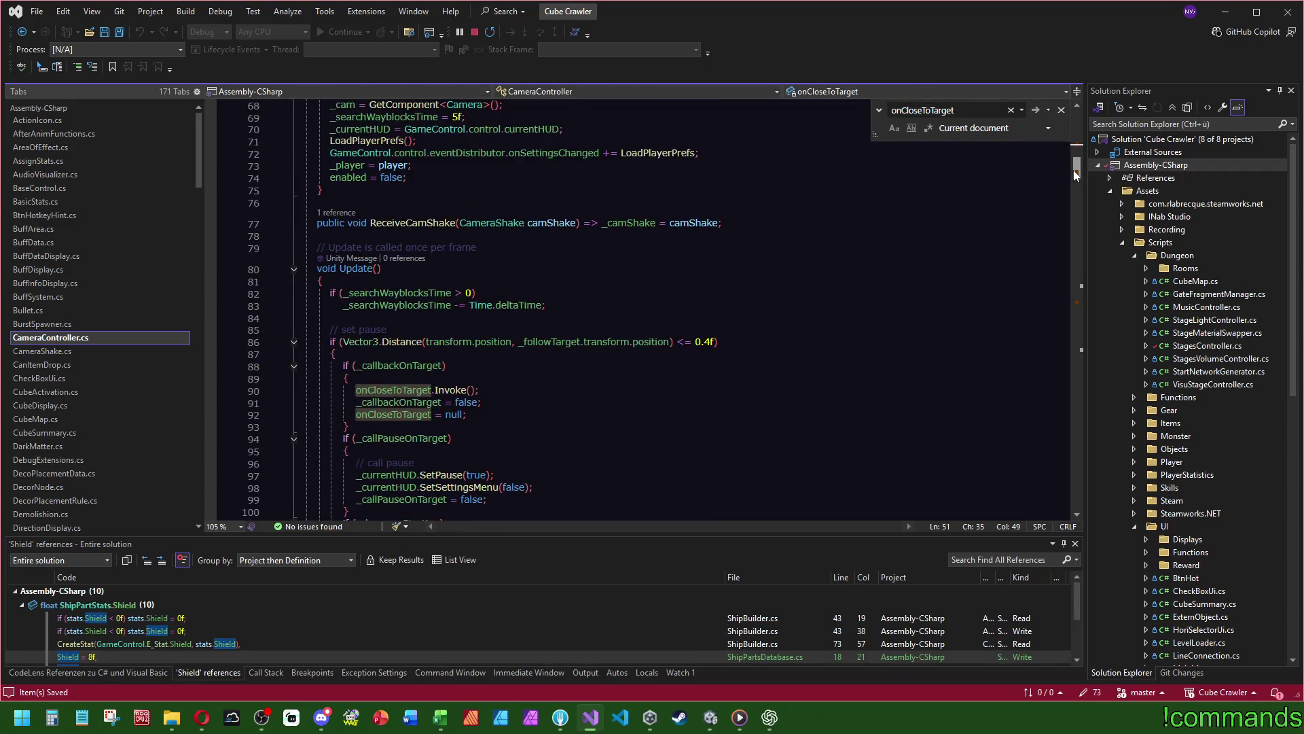
pyautogui.scroll(-1, 1060, 303)
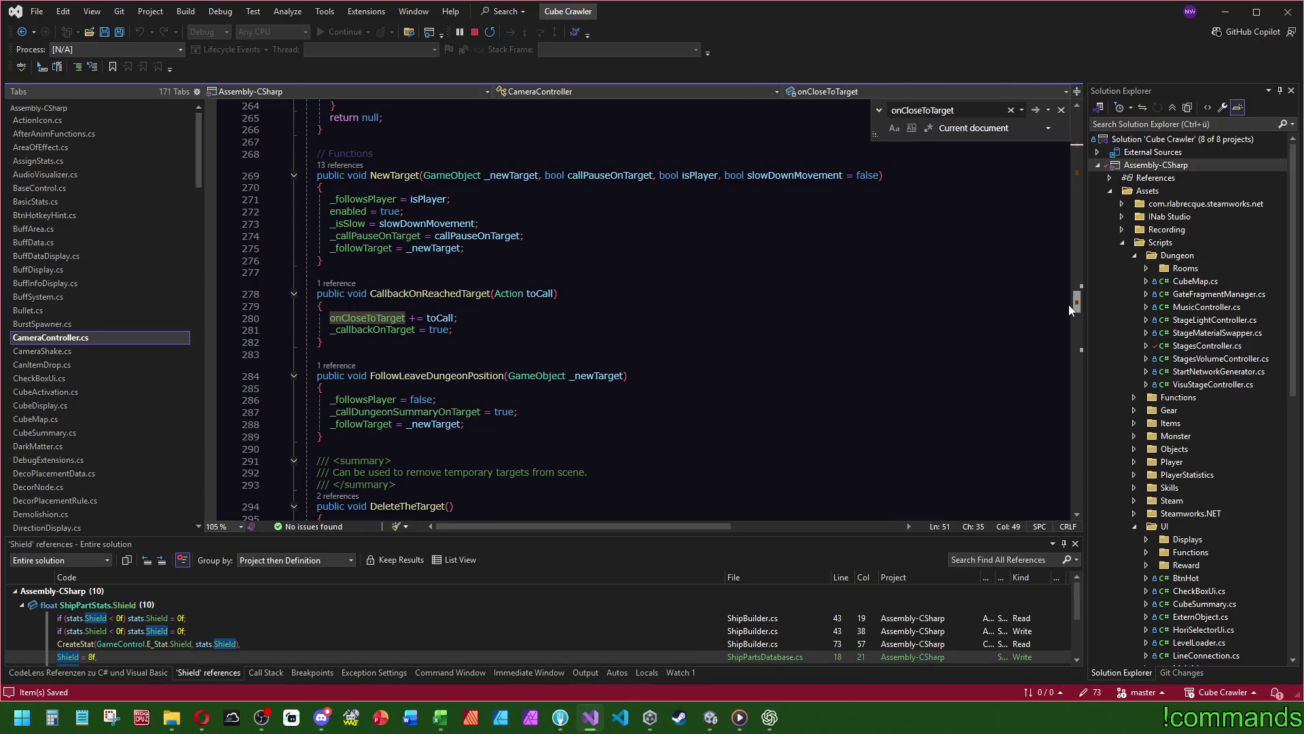
pyautogui.moveTo(1070, 305); pyautogui.dragTo(1078, 219)
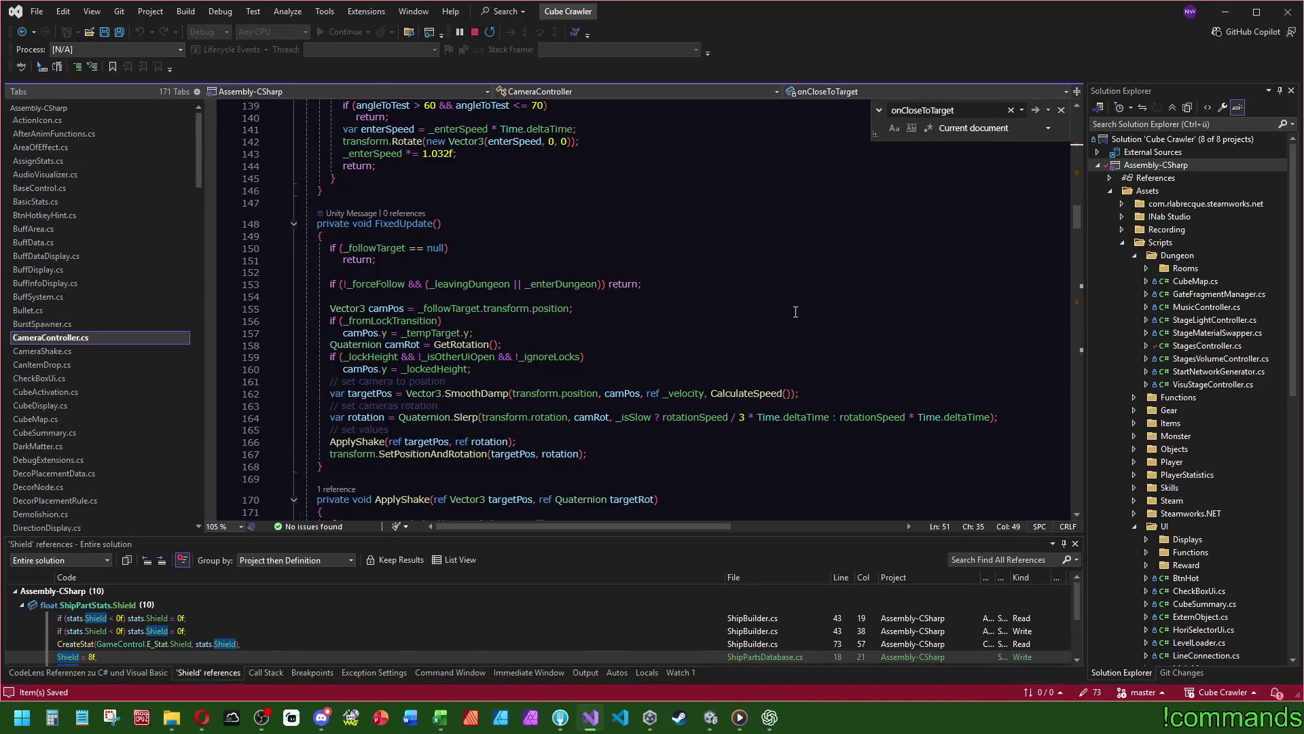
pyautogui.scroll(20, 787, 317)
pyautogui.scroll(5, 805, 327)
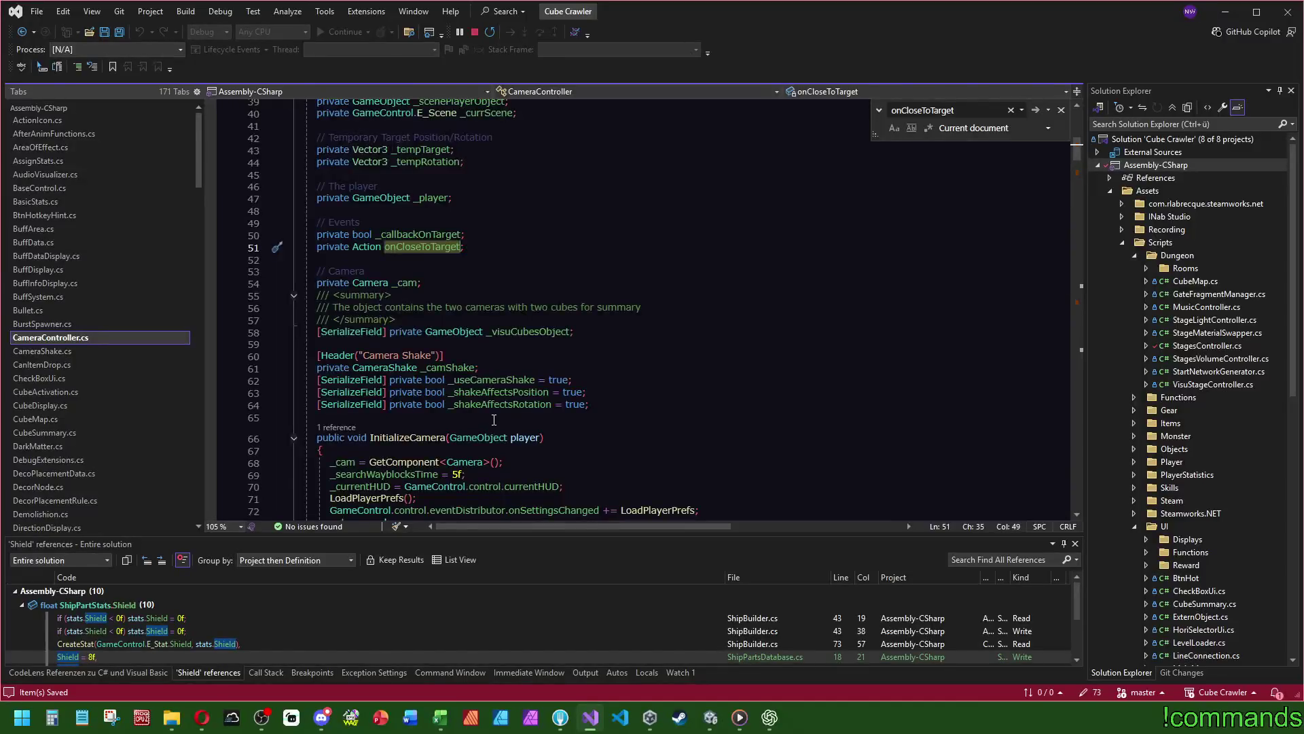
pyautogui.scroll(5, 494, 419)
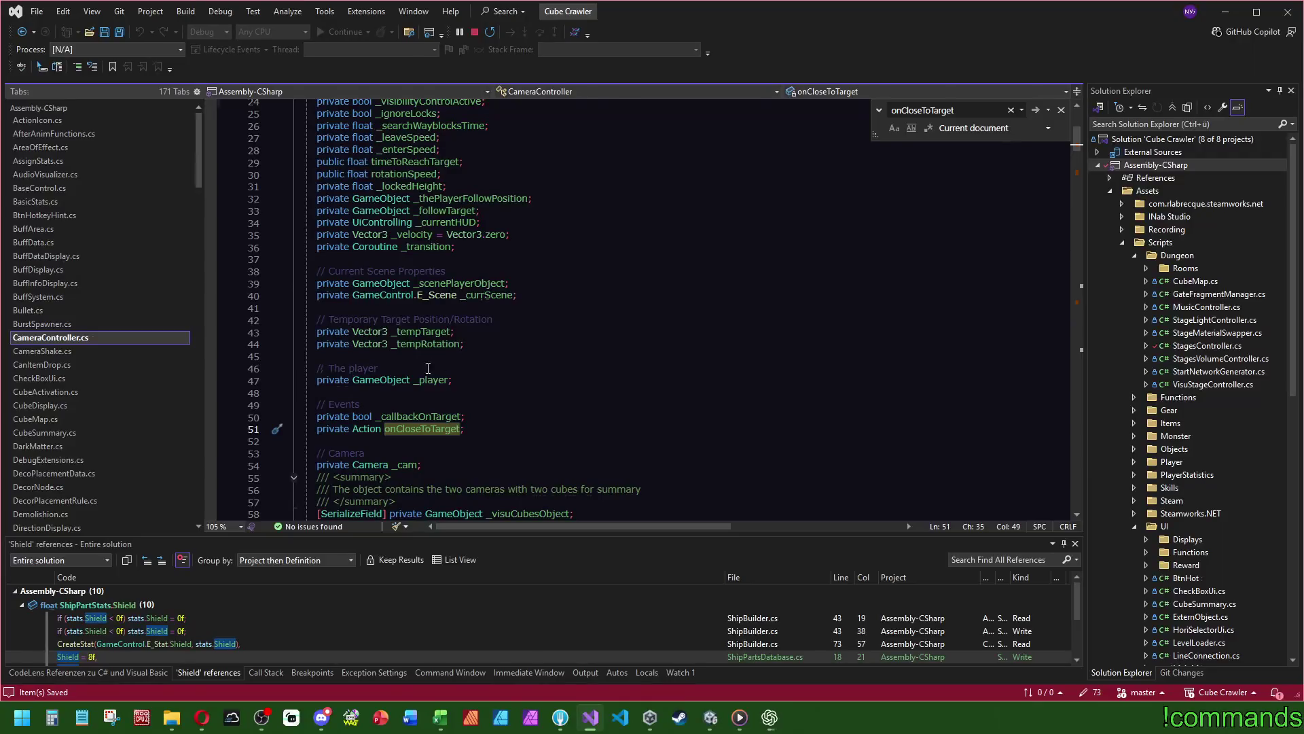
pyautogui.scroll(3, 395, 370)
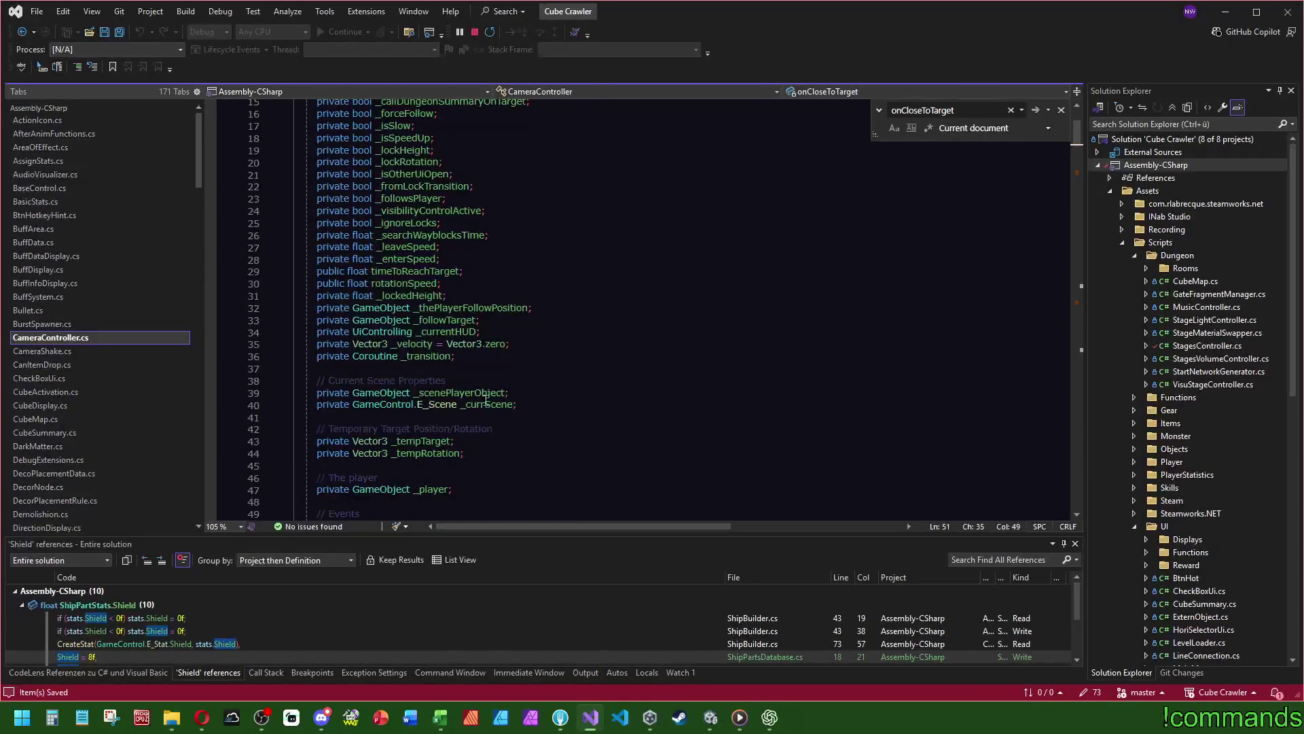
pyautogui.scroll(3, 522, 422)
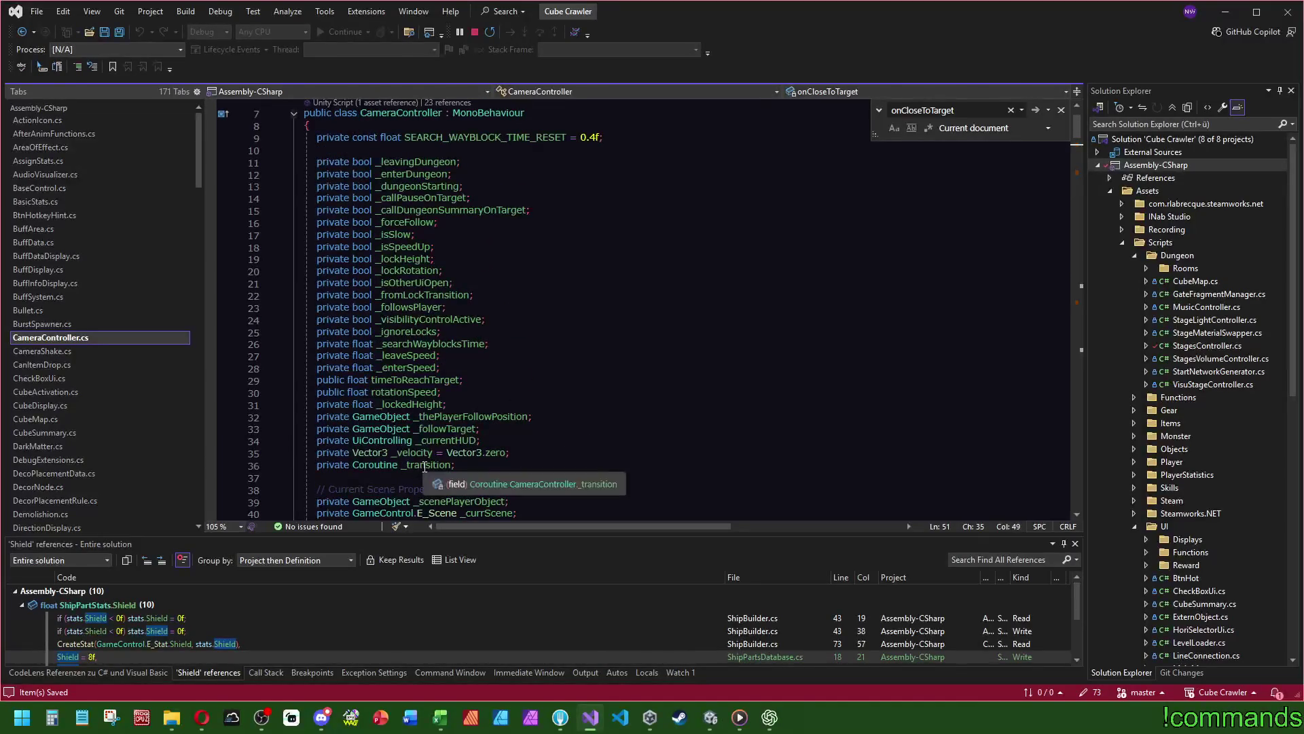
pyautogui.click(404, 464)
# - Search for _transition and check the callers of LockingChanged
pyautogui.hotkey('ctrl', 'f')
pyautogui.moveTo(1071, 127)
pyautogui.mouseDown()
pyautogui.moveTo(1054, 387)
pyautogui.moveTo(1076, 440)
pyautogui.mouseUp()
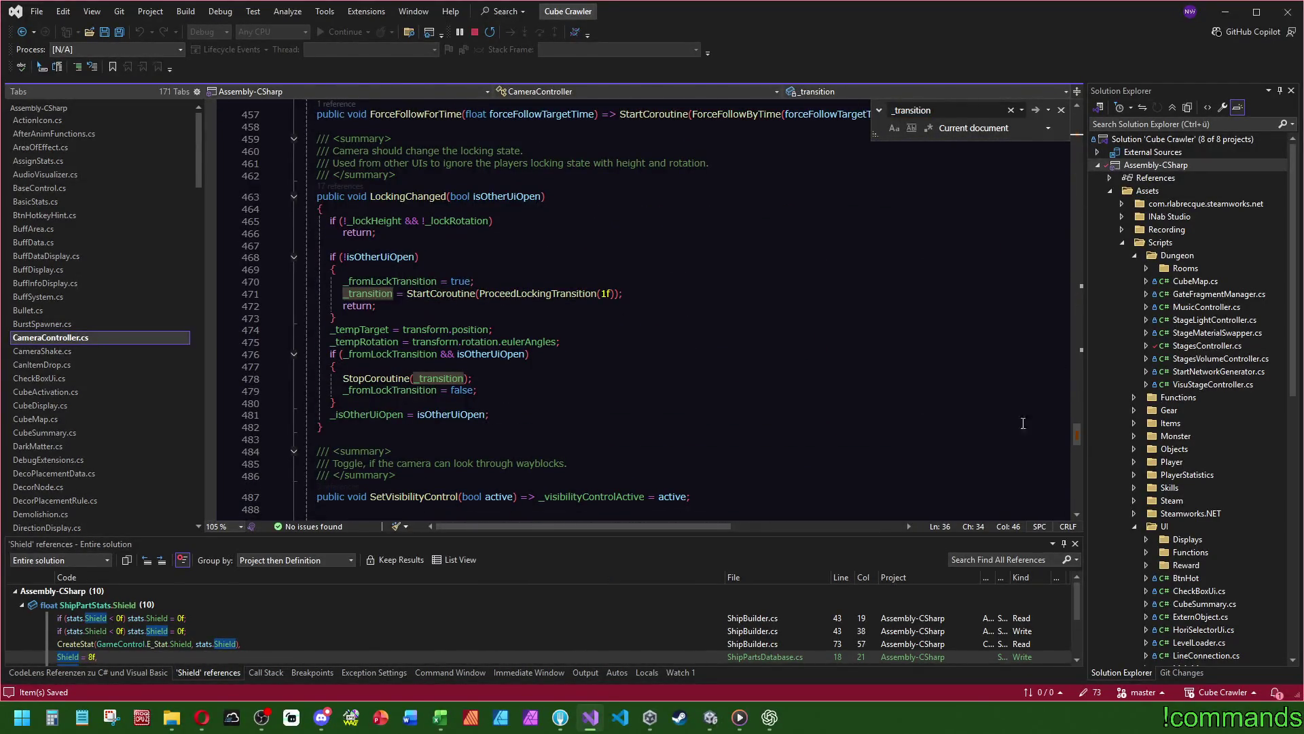
pyautogui.click(351, 188)
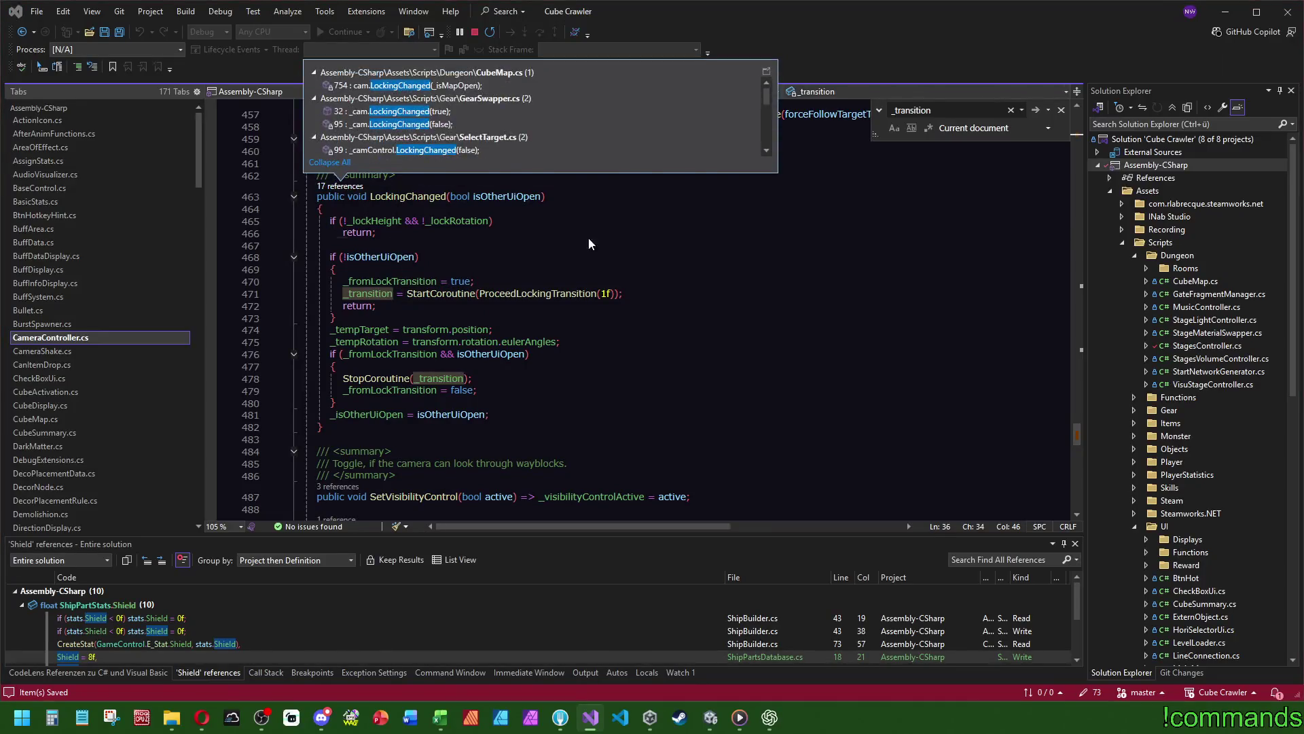
pyautogui.click(591, 235)
# - Check where the LockHeight method is called via its references
pyautogui.scroll(-4, 663, 394)
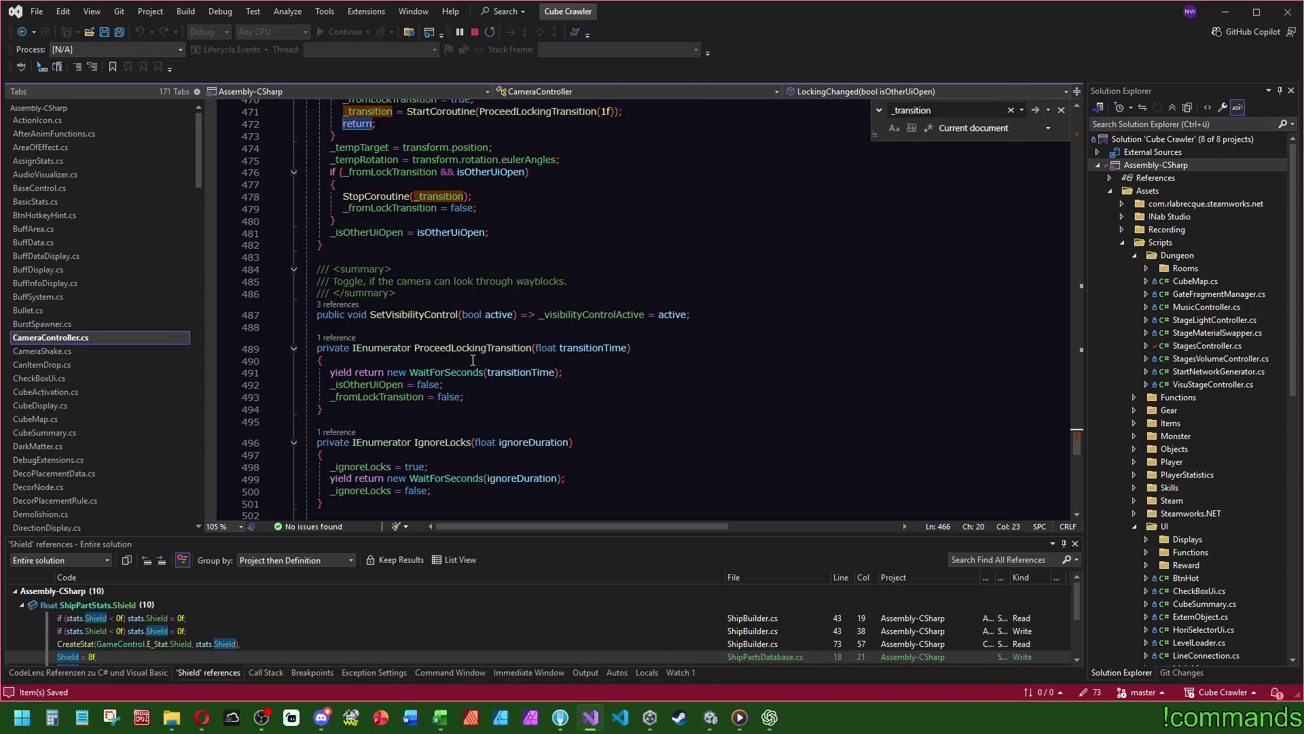
pyautogui.scroll(-3, 596, 350)
pyautogui.scroll(-7, 598, 353)
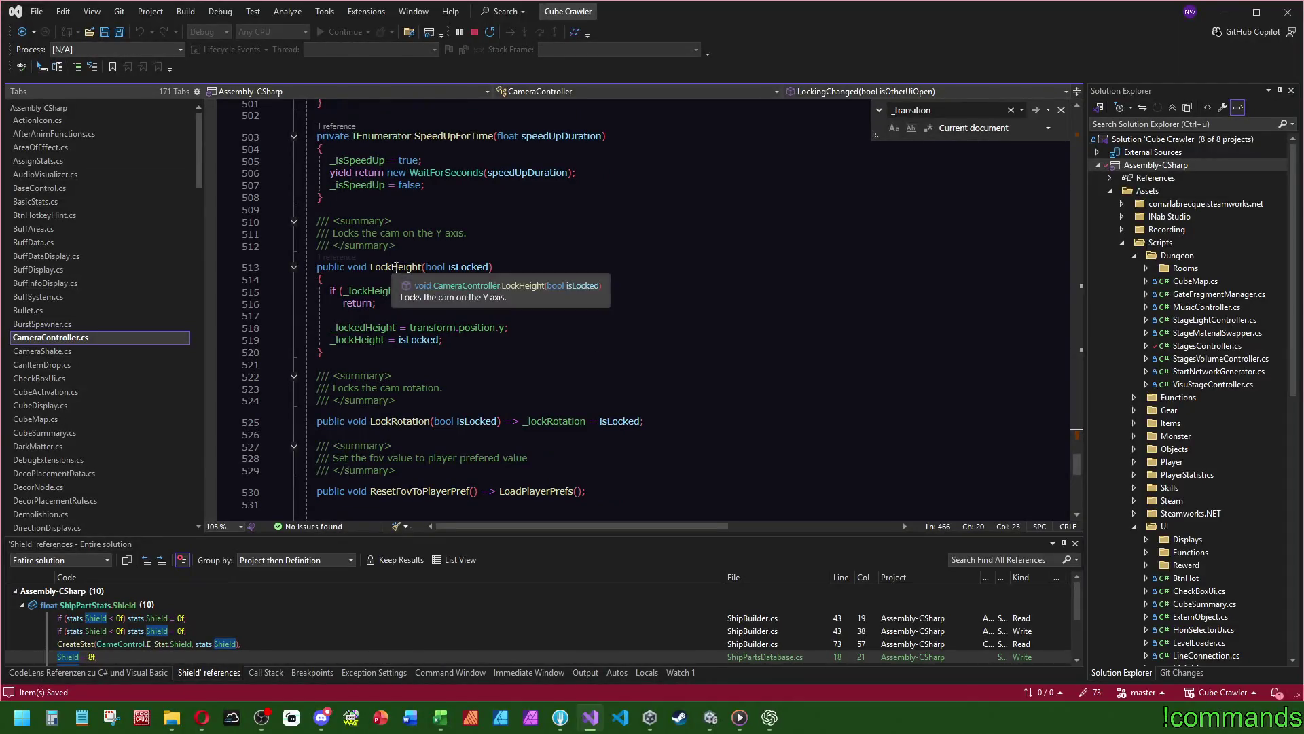
pyautogui.click(422, 267)
pyautogui.click(335, 257)
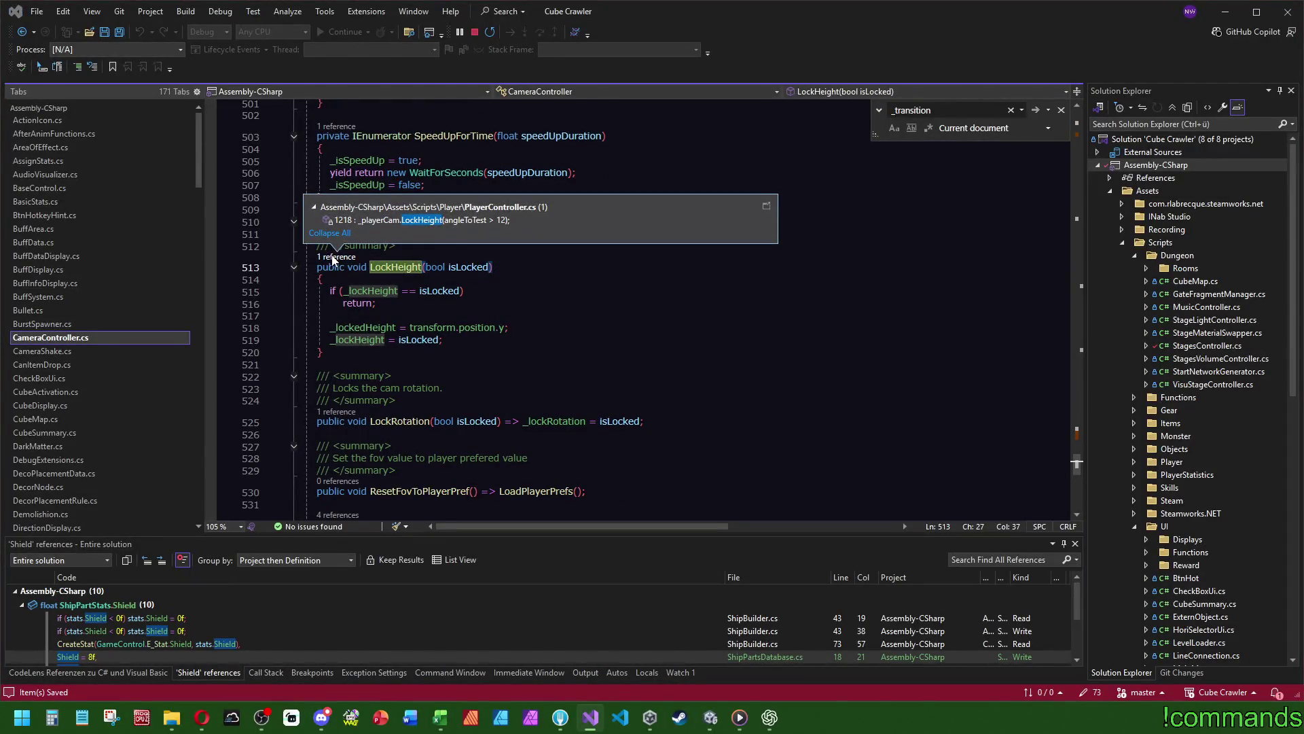
pyautogui.click(640, 377)
# - Check LockRotation's callers, then jump to the LockHeight call in PlayerController.cs
pyautogui.scroll(-4, 639, 377)
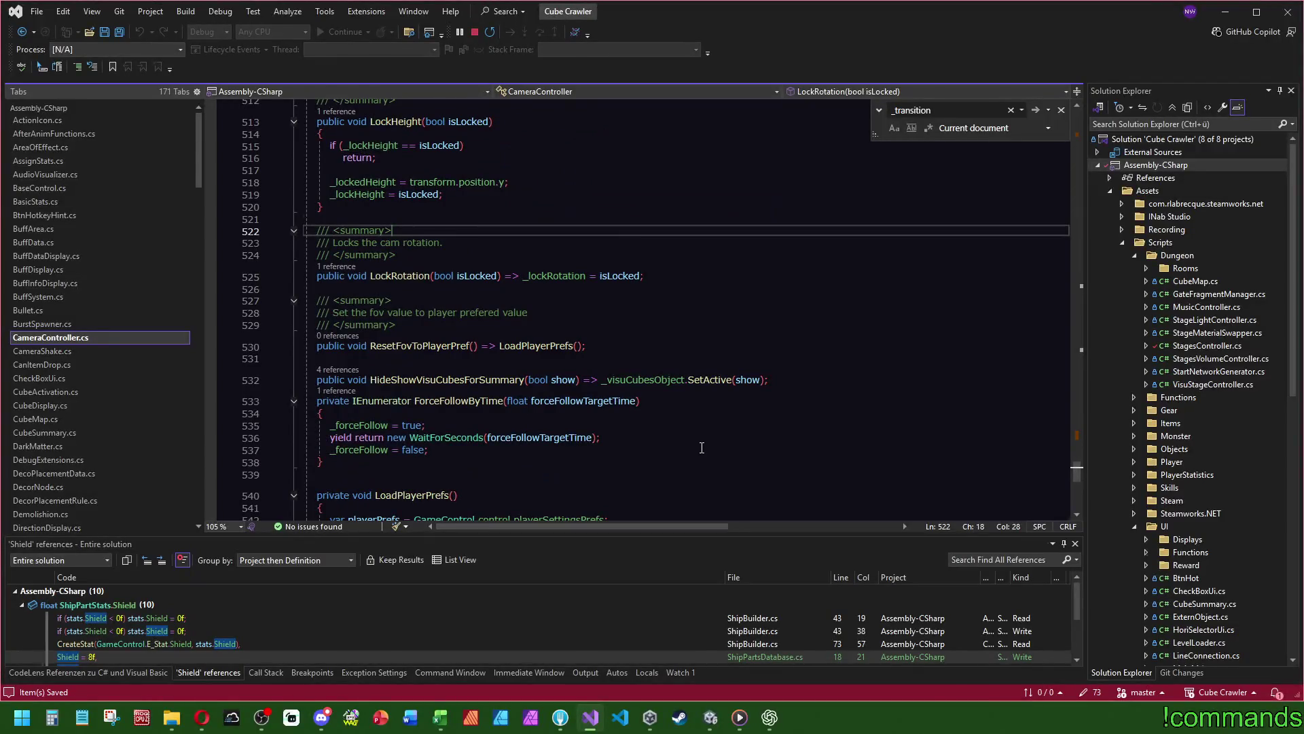
pyautogui.scroll(-5, 702, 448)
pyautogui.scroll(8, 565, 354)
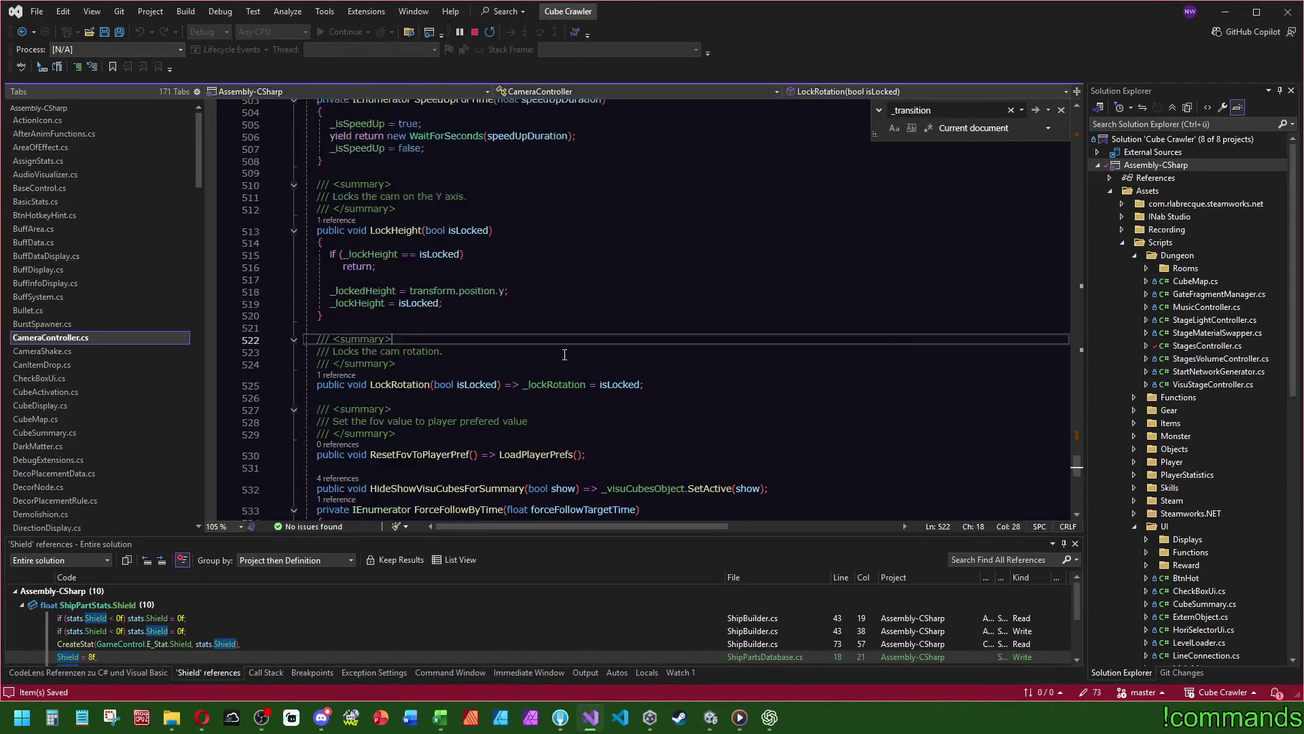
pyautogui.scroll(3, 565, 354)
pyautogui.click(338, 485)
pyautogui.click(333, 270)
pyautogui.click(337, 329)
pyautogui.click(381, 293)
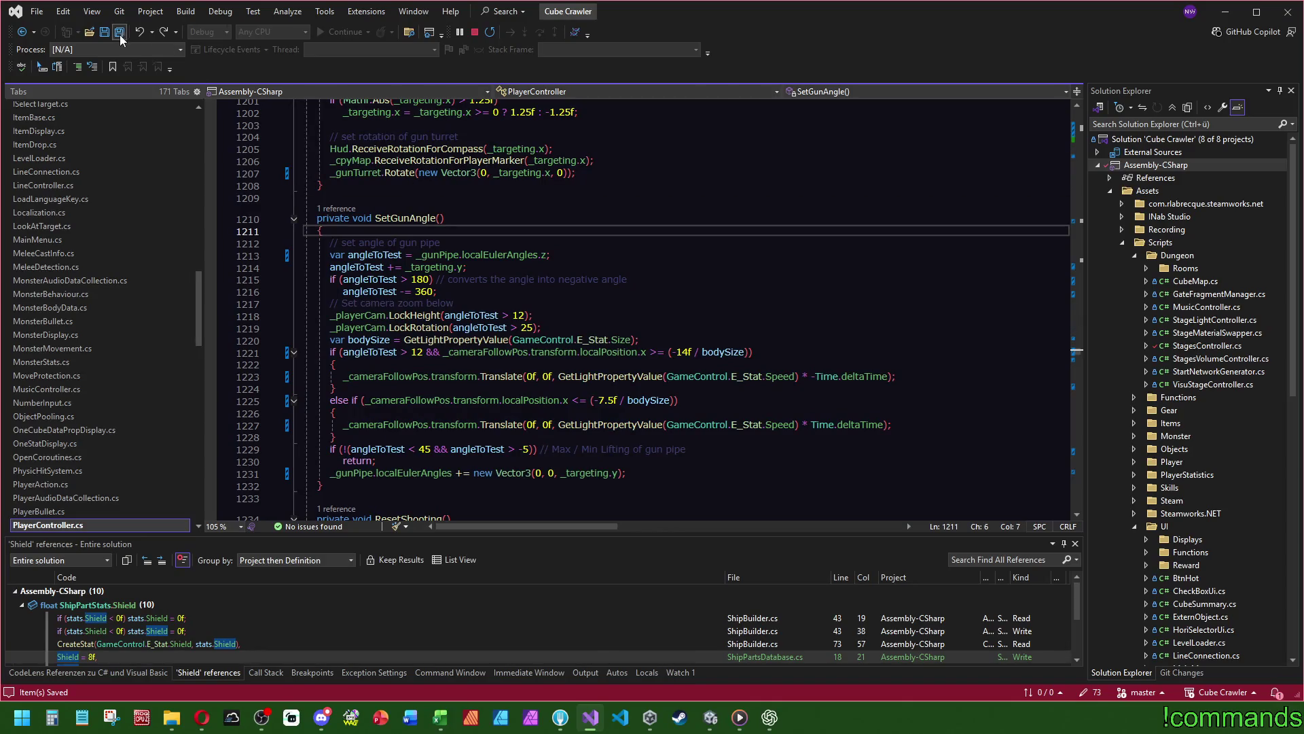
pyautogui.click(710, 717)
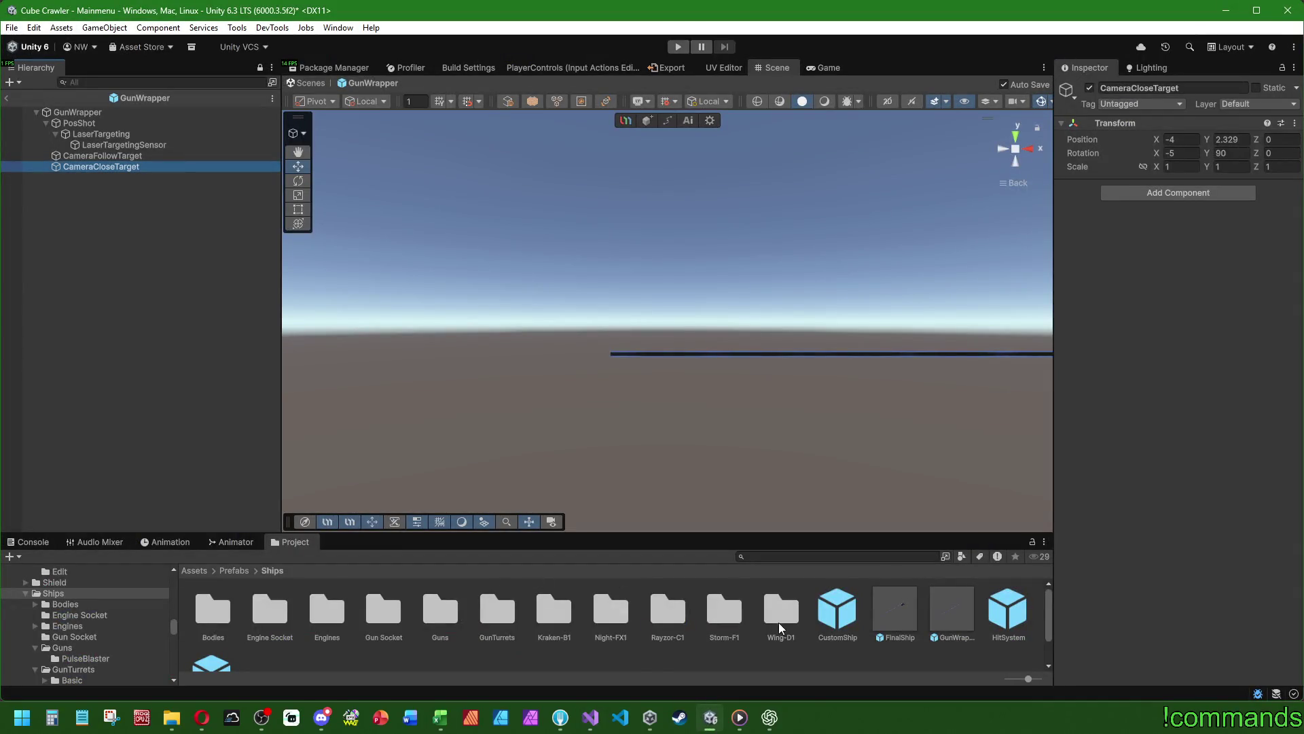
# - Open the FinalShip prefab, expand Gunpipe, and inspect the root and Visuals objects
pyautogui.doubleClick(899, 614)
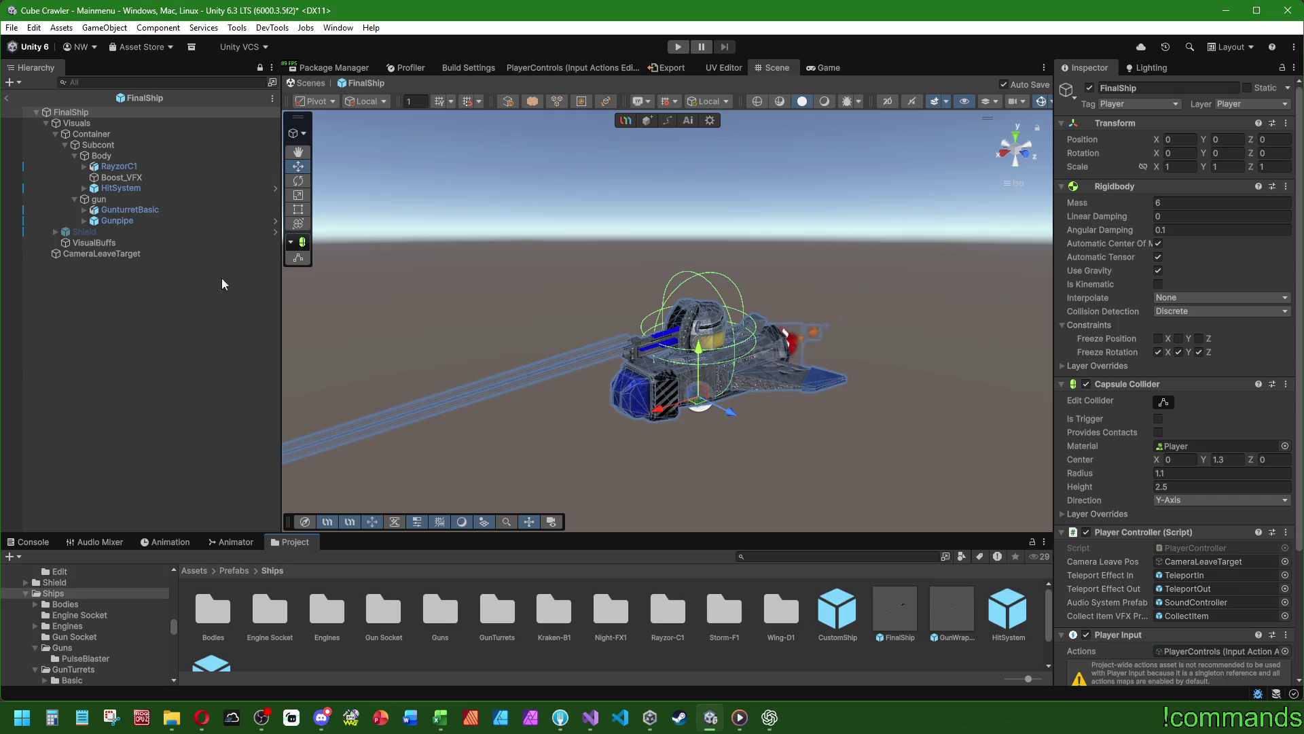
pyautogui.click(84, 221)
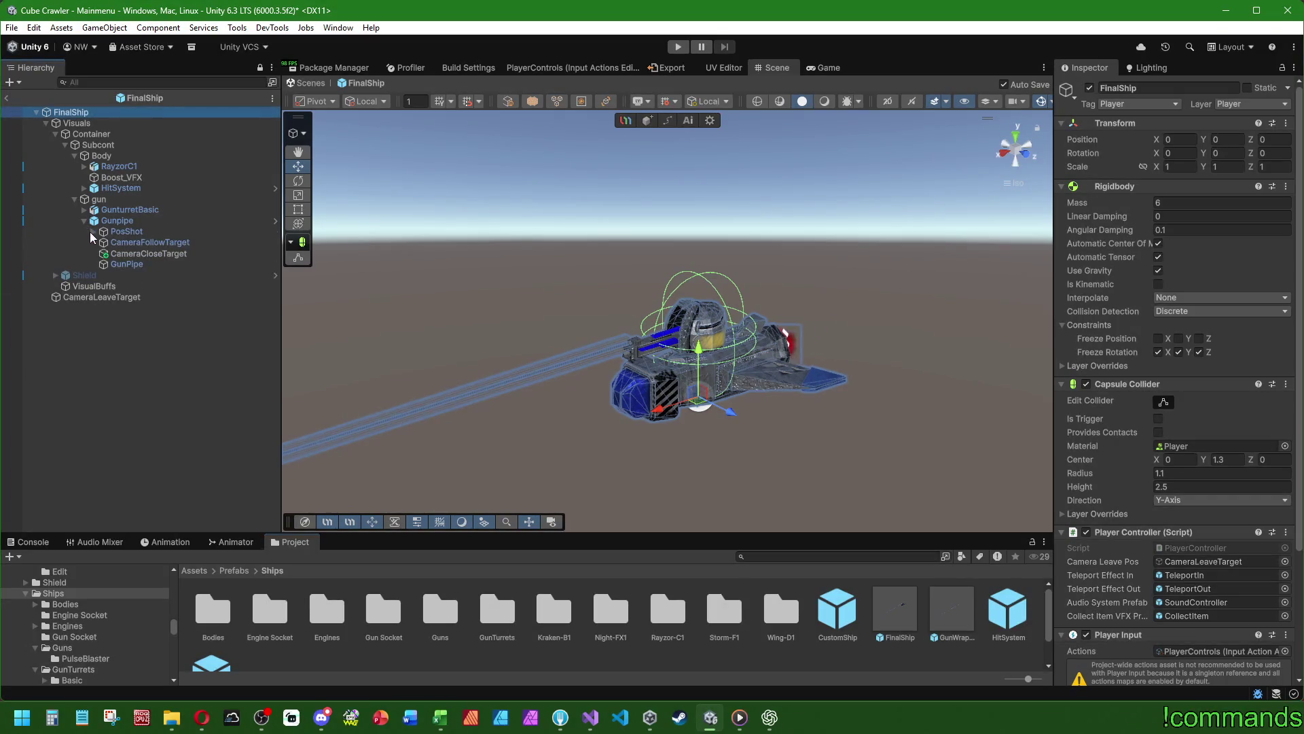
pyautogui.click(152, 254)
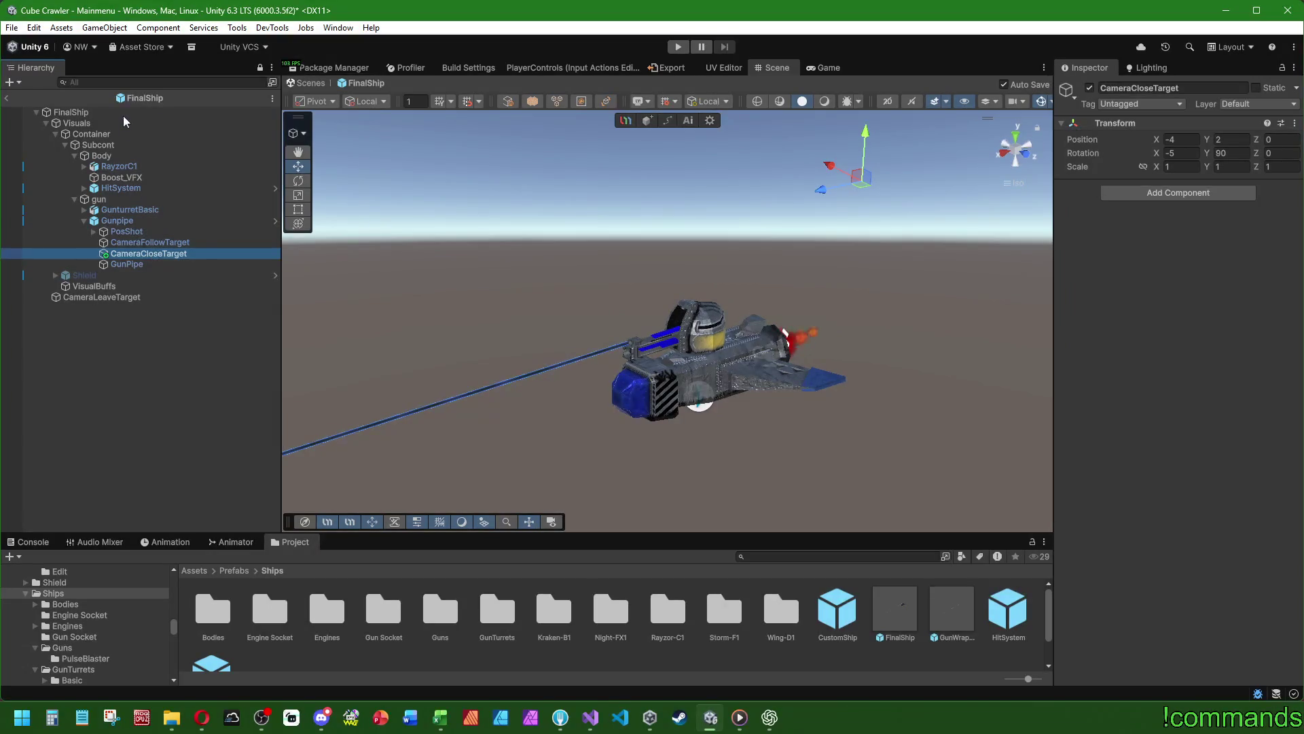
pyautogui.click(75, 112)
pyautogui.scroll(-8, 1130, 467)
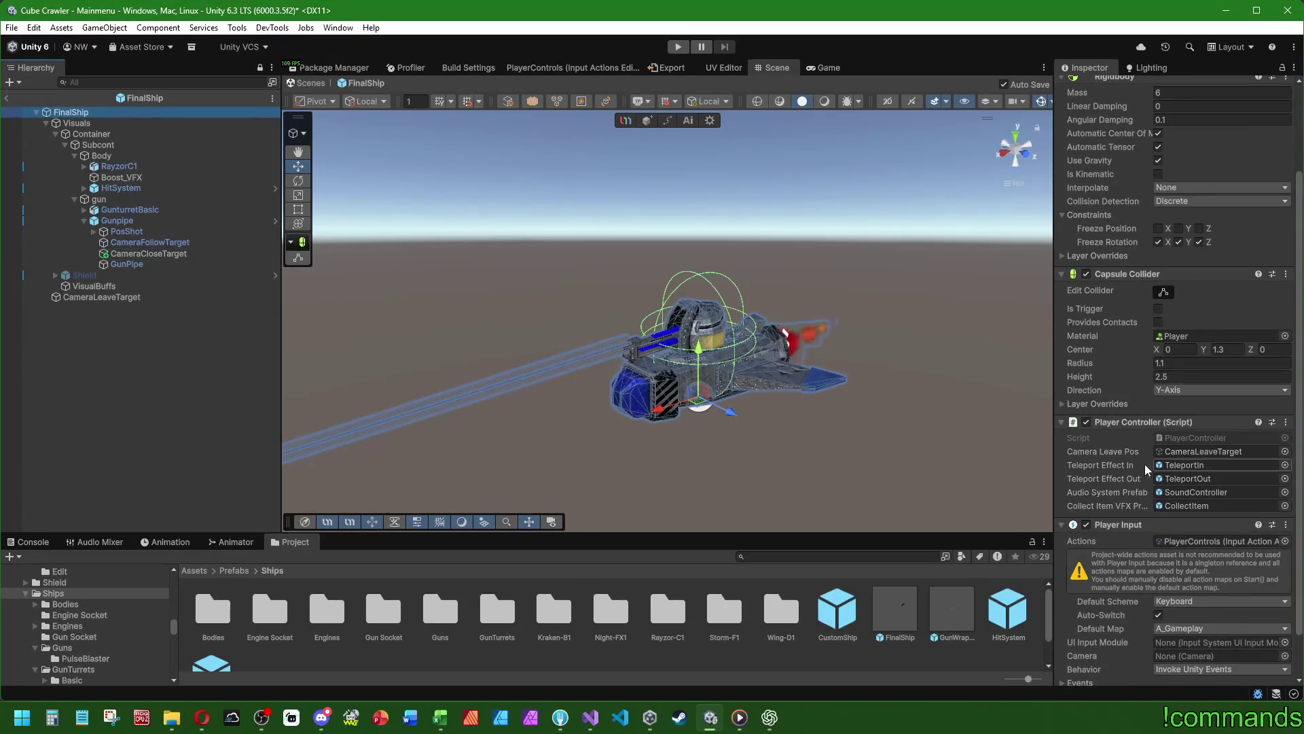
pyautogui.scroll(-2, 1114, 469)
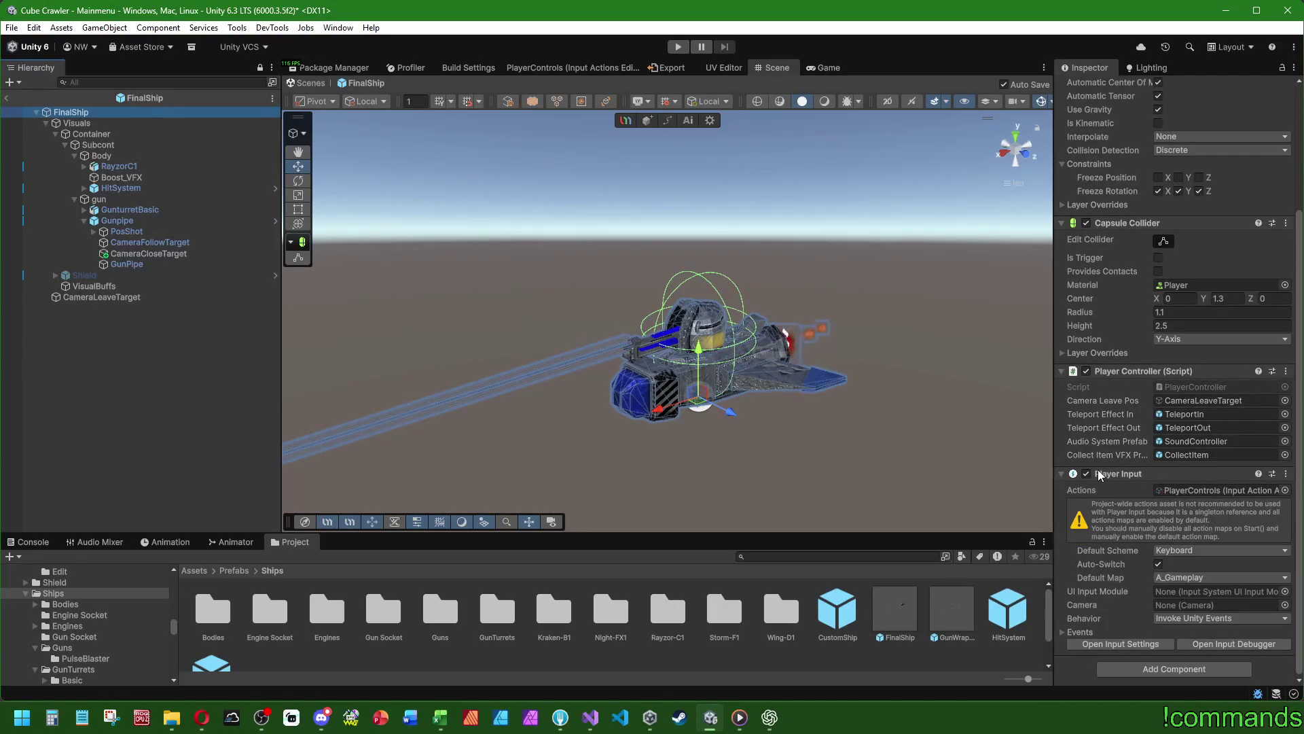
pyautogui.click(76, 123)
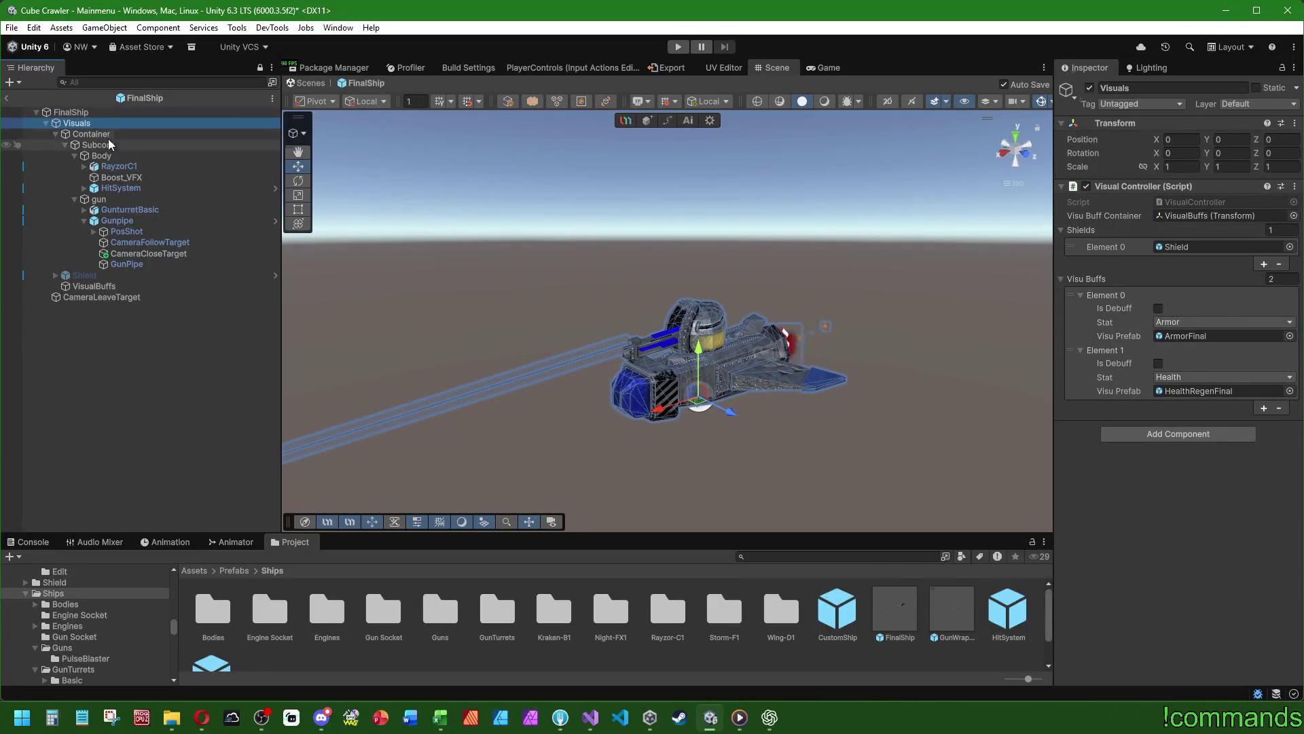
pyautogui.press('Down')
pyautogui.press('Down')
pyautogui.press('Down')
pyautogui.press('Down')
pyautogui.press('Down')
pyautogui.press('Down')
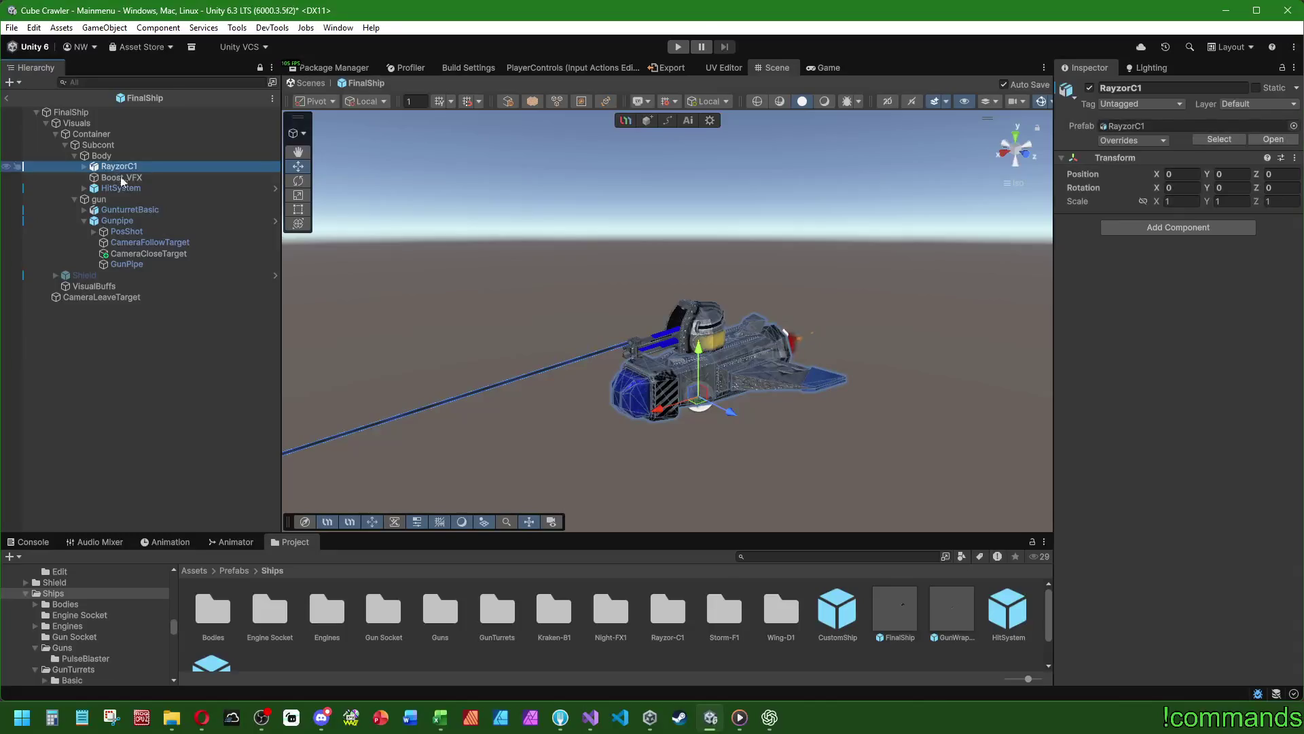
# - Select Gunpipe's CameraFollowTarget and CameraCloseTarget and frame the view on them
pyautogui.click(148, 232)
pyautogui.click(151, 243)
pyautogui.click(154, 254)
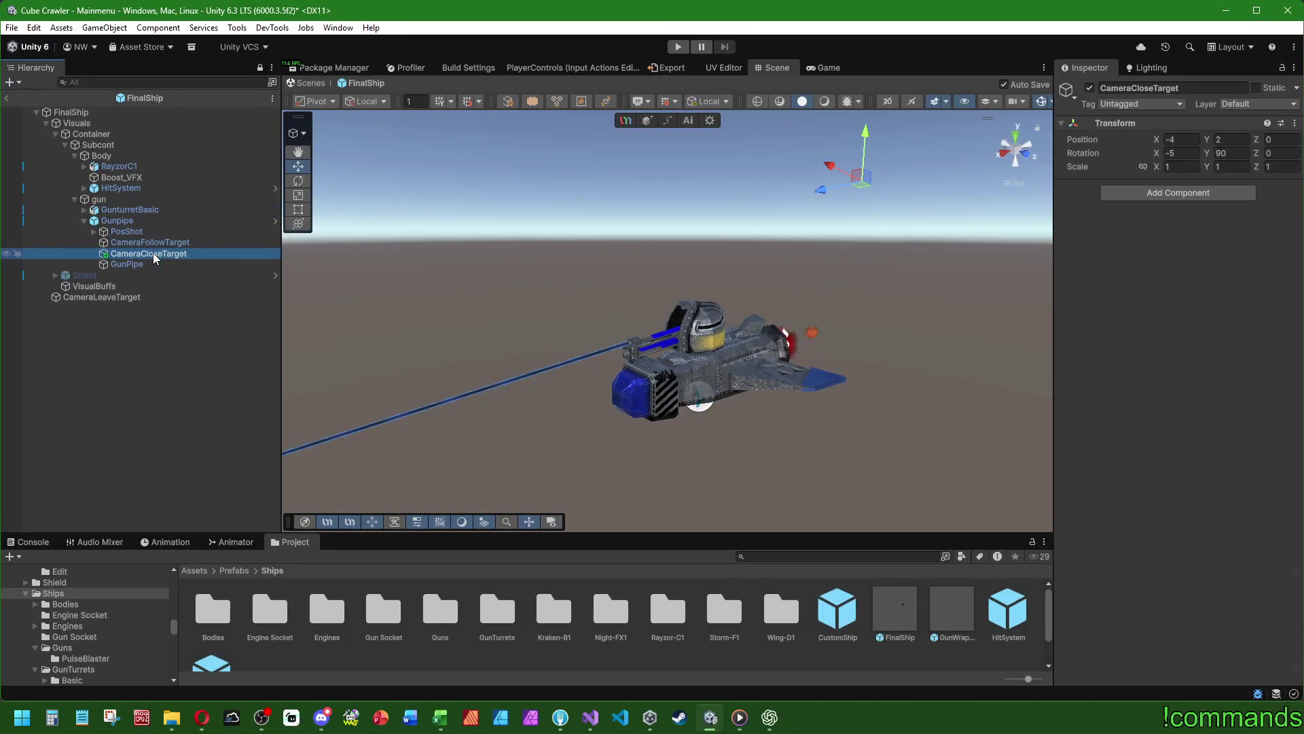
pyautogui.press('f')
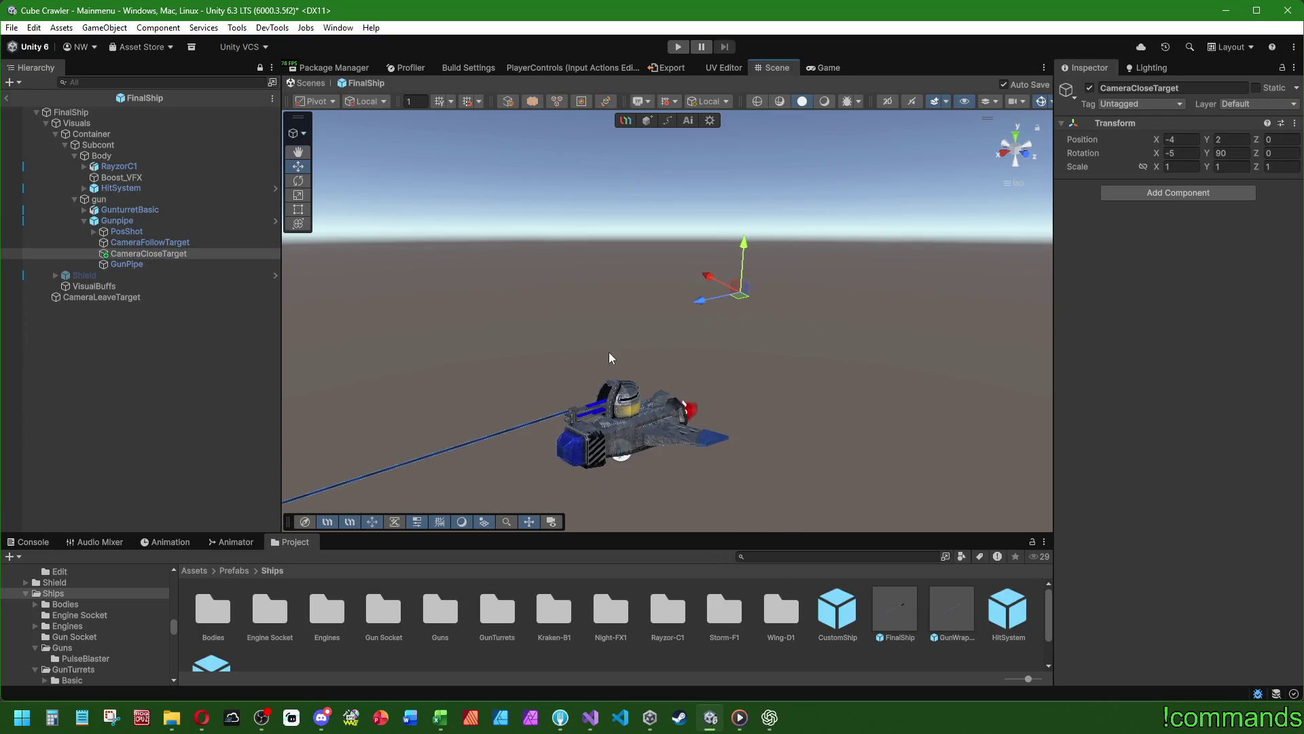
pyautogui.moveTo(734, 294)
pyautogui.mouseDown()
pyautogui.moveTo(747, 302)
pyautogui.moveTo(742, 338)
pyautogui.mouseUp()
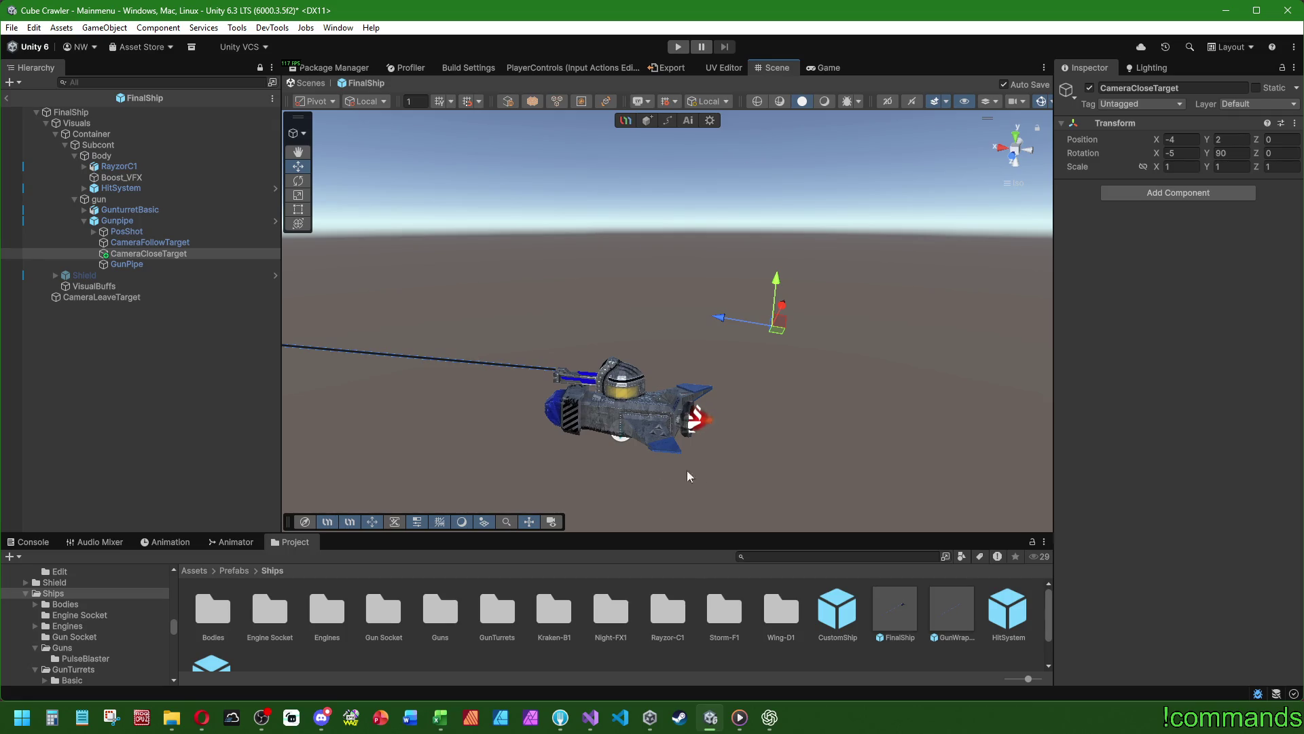
# - Compare CameraLeaveTarget, CameraFollowTarget and CameraCloseTarget positions, then bring up Fork
pyautogui.click(129, 298)
pyautogui.scroll(-2, 677, 347)
pyautogui.scroll(-5, 677, 346)
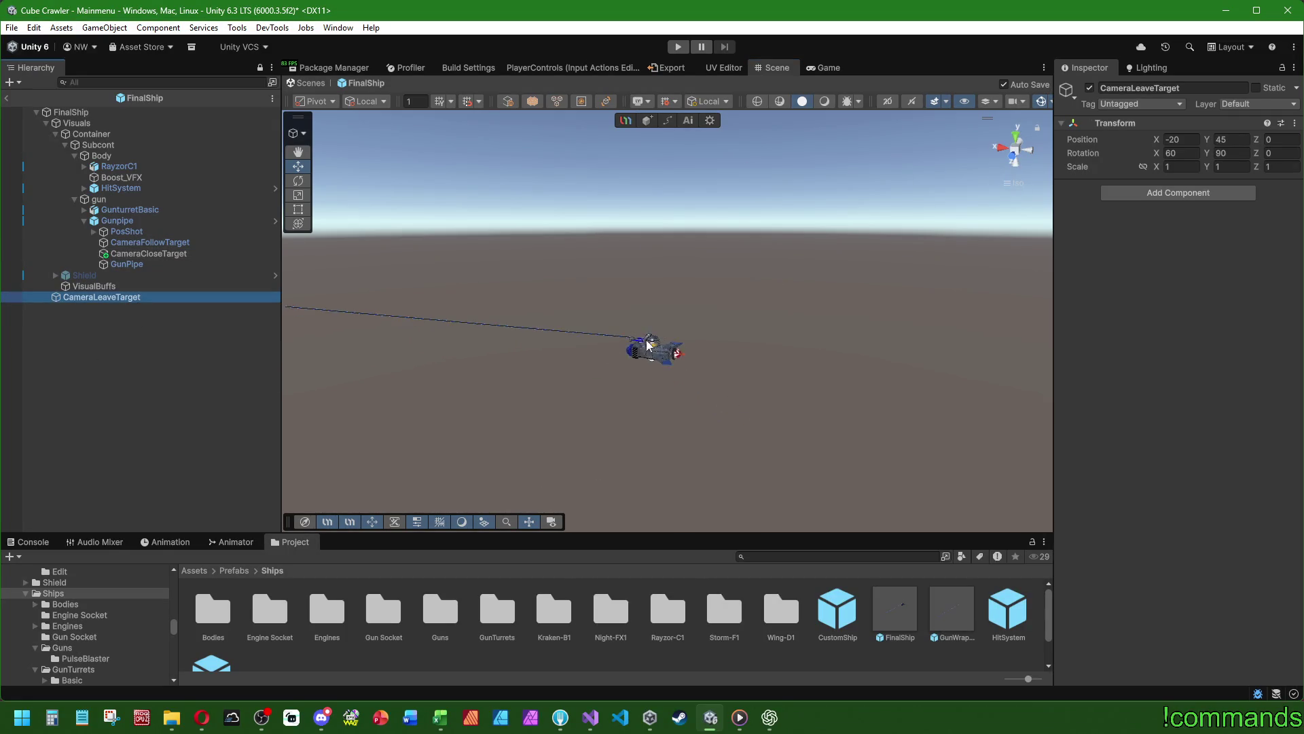
pyautogui.moveTo(553, 299); pyautogui.dragTo(587, 311)
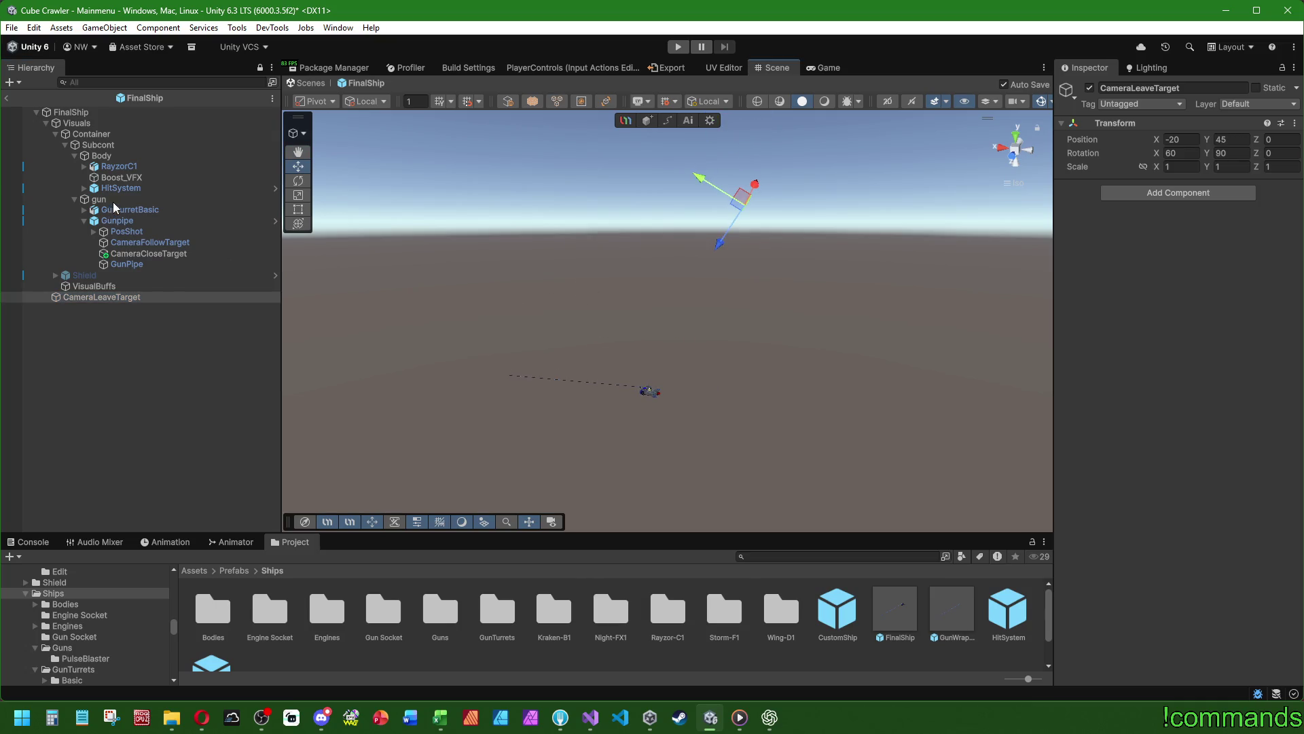
pyautogui.click(158, 254)
pyautogui.click(159, 243)
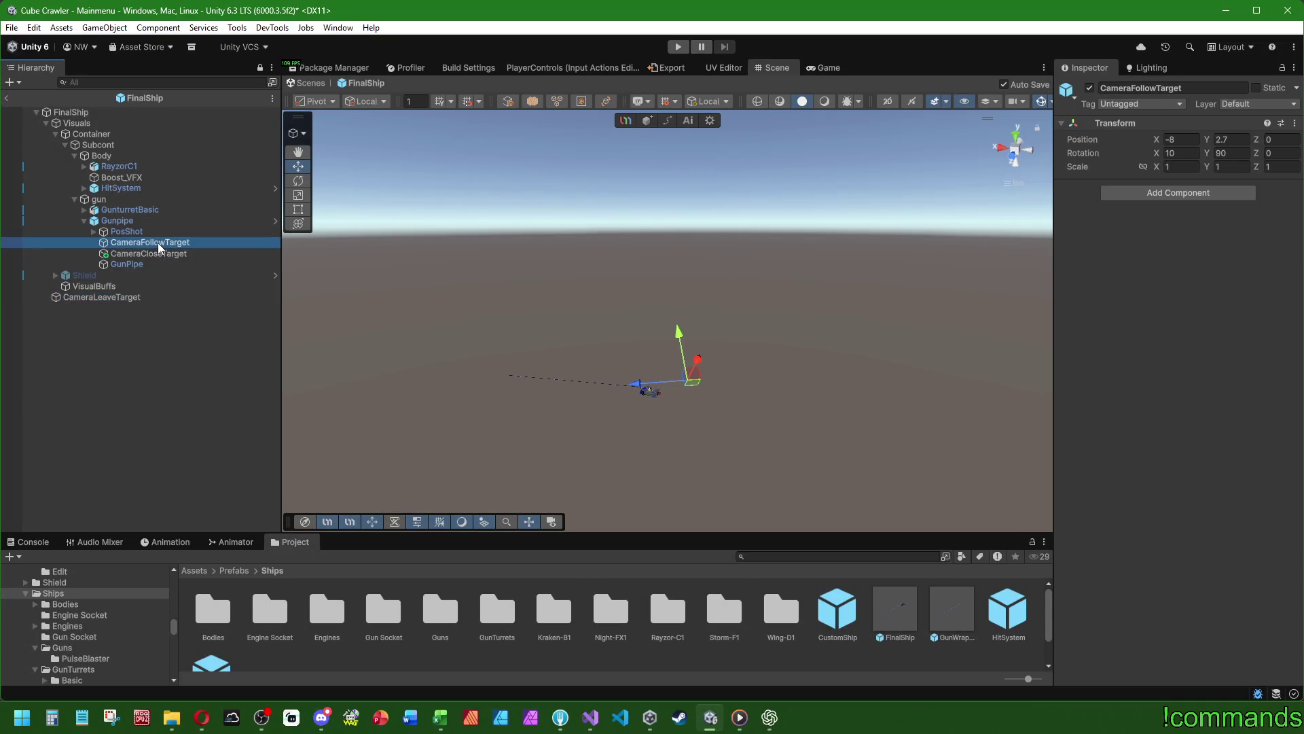
pyautogui.click(159, 256)
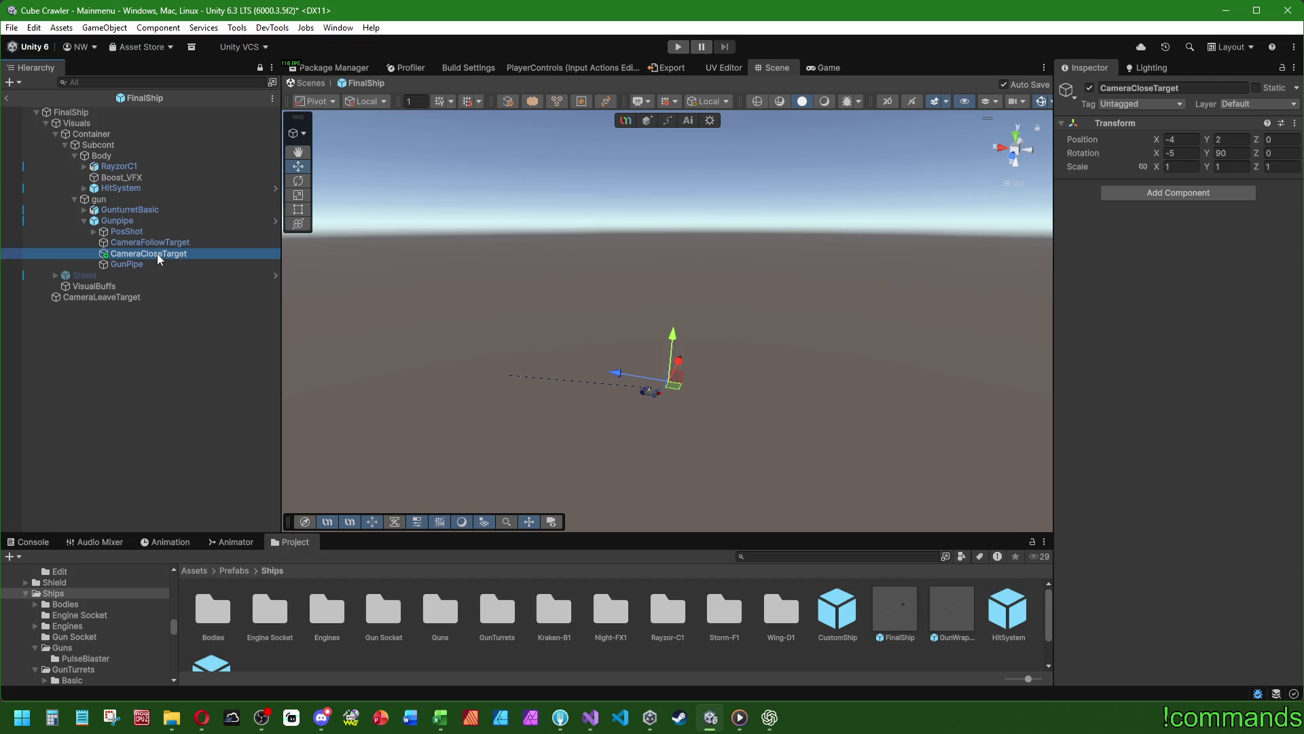
pyautogui.click(599, 717)
pyautogui.click(560, 718)
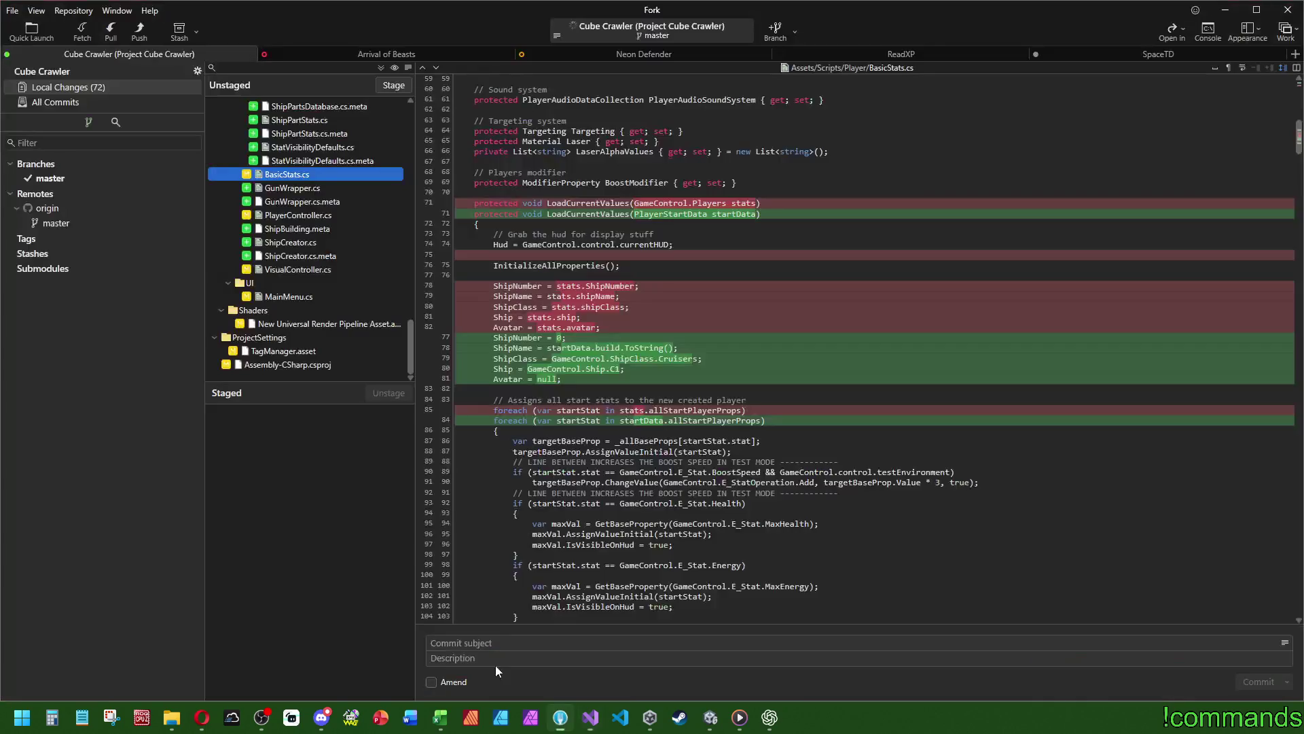
# - Open the PlayerController.cs diff in Fork's Unstaged list and scroll through its changes
pyautogui.scroll(-6, 322, 320)
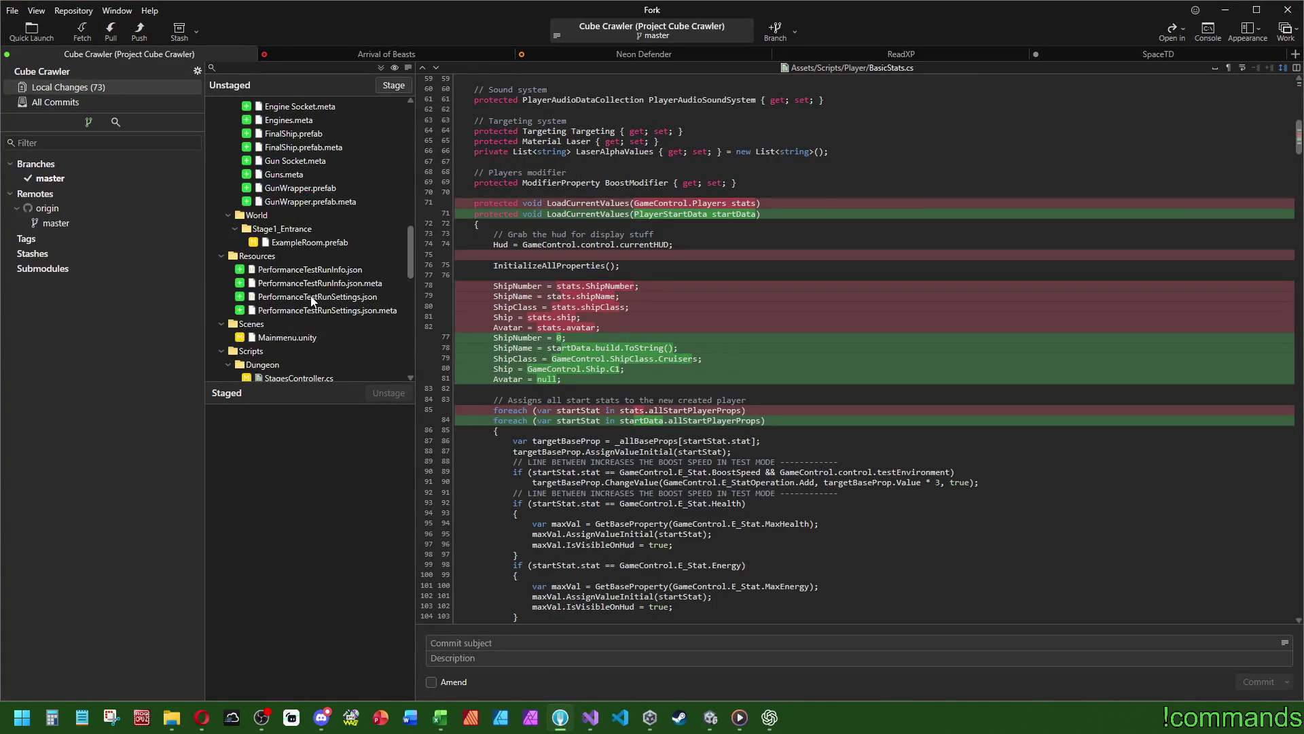
pyautogui.scroll(-10, 318, 308)
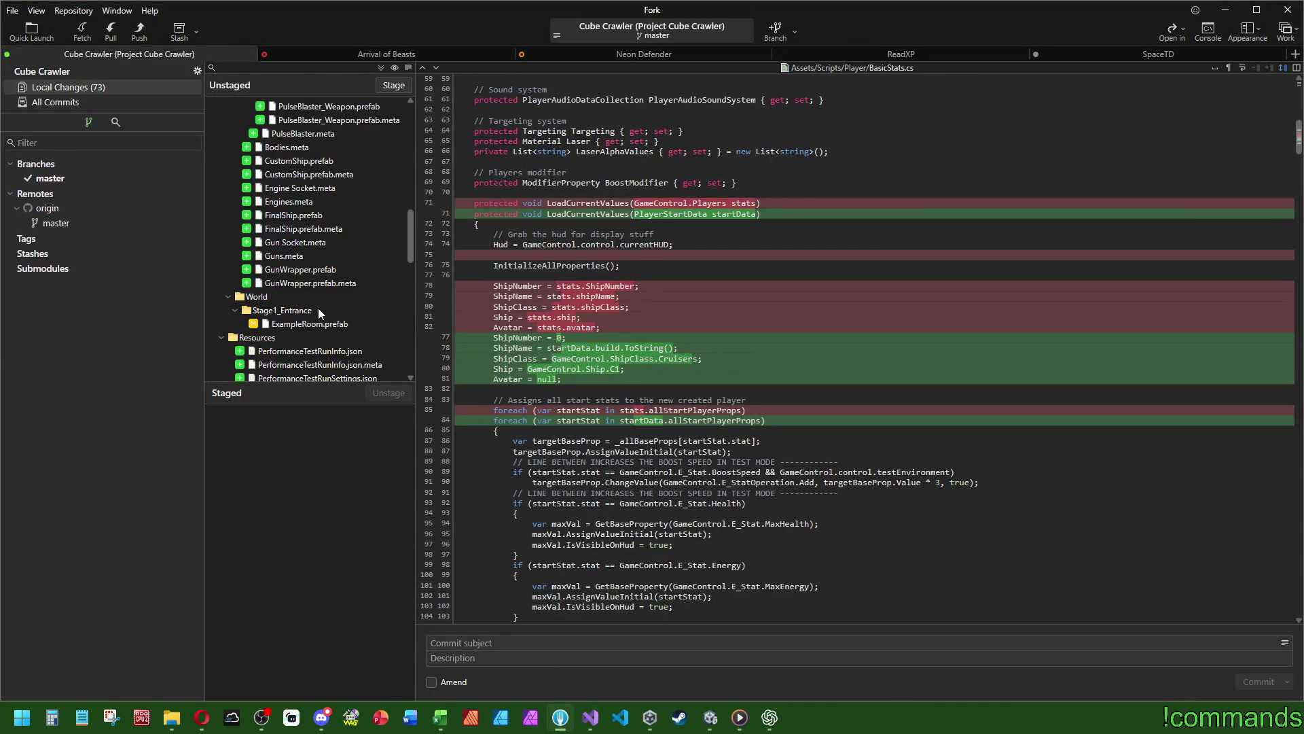
pyautogui.click(296, 160)
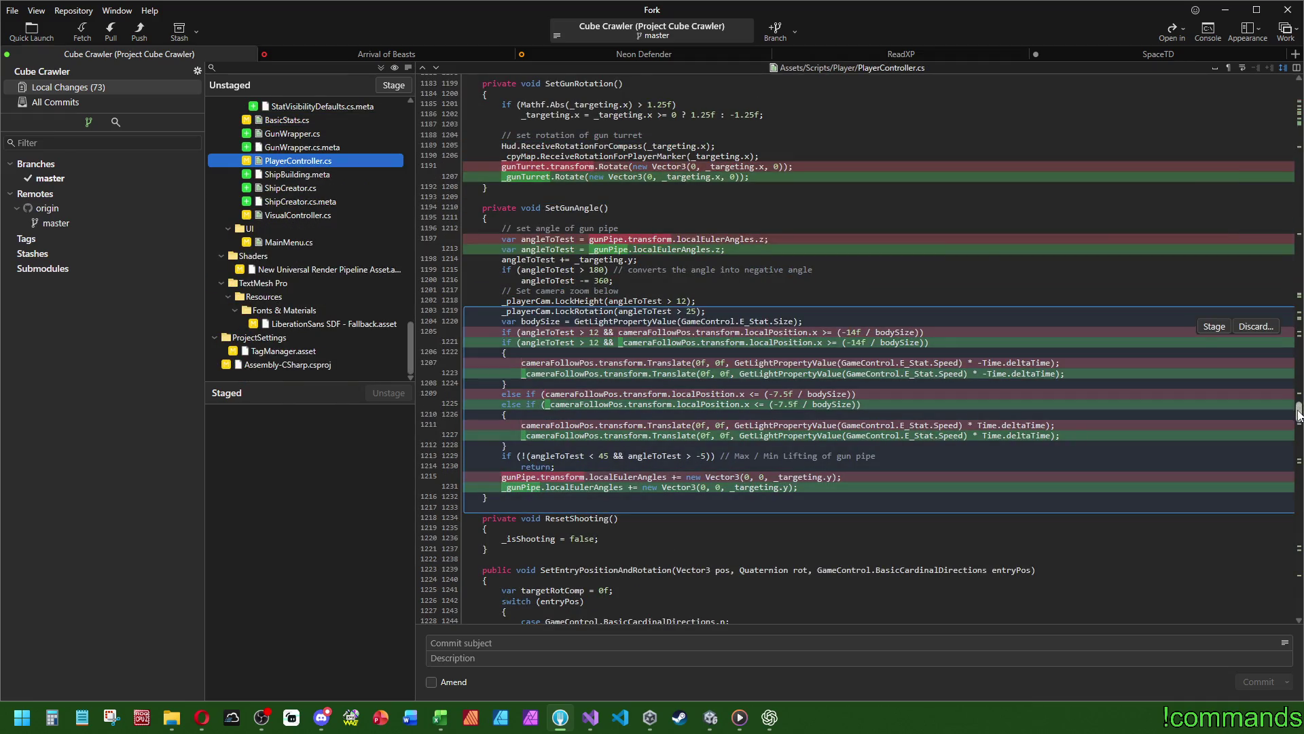
pyautogui.scroll(2, 1298, 407)
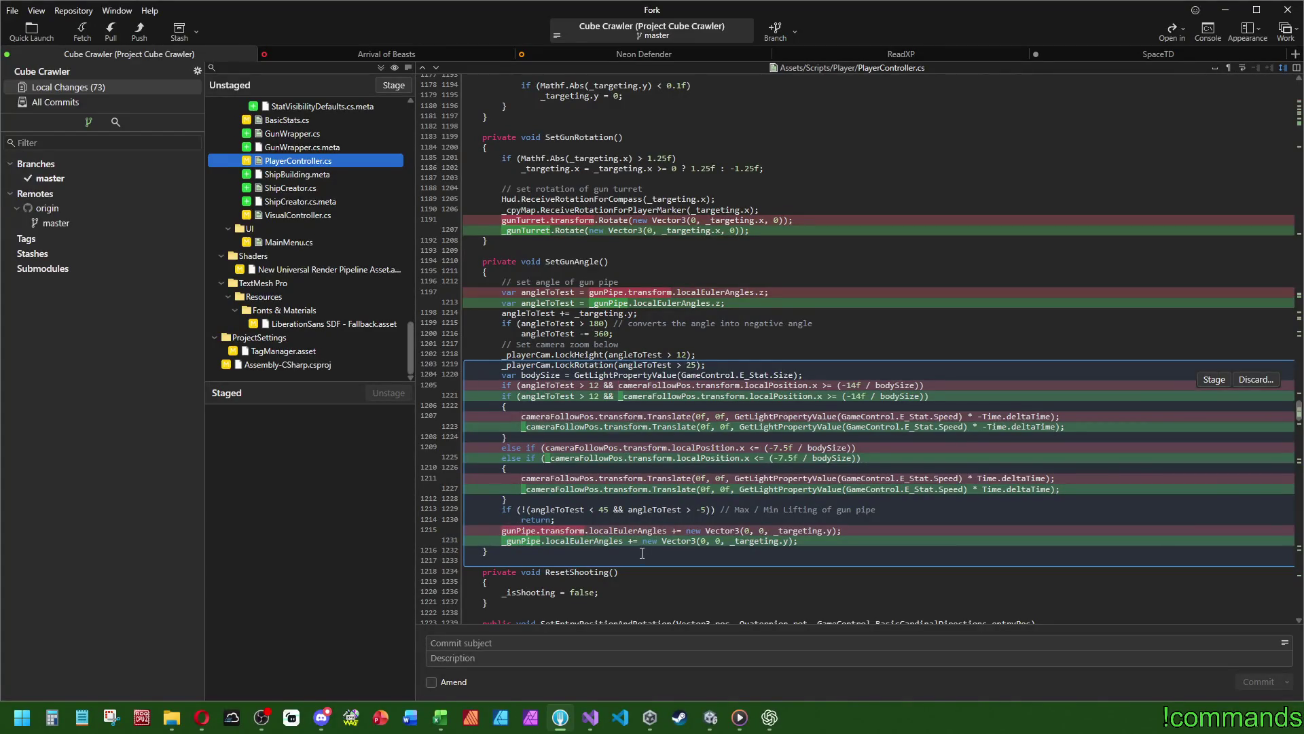
pyautogui.moveTo(1299, 413); pyautogui.dragTo(1299, 426)
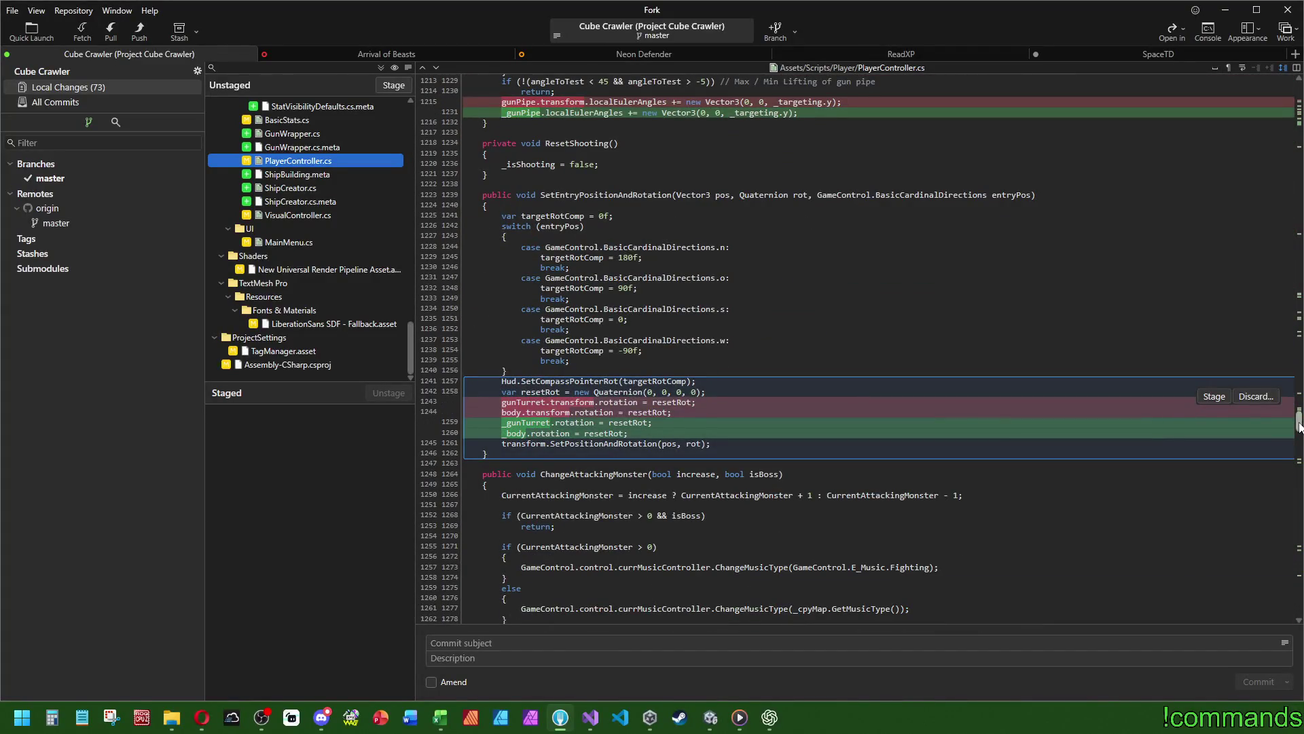
pyautogui.moveTo(1299, 425)
pyautogui.mouseDown()
pyautogui.moveTo(1299, 574)
pyautogui.moveTo(1299, 293)
pyautogui.mouseUp()
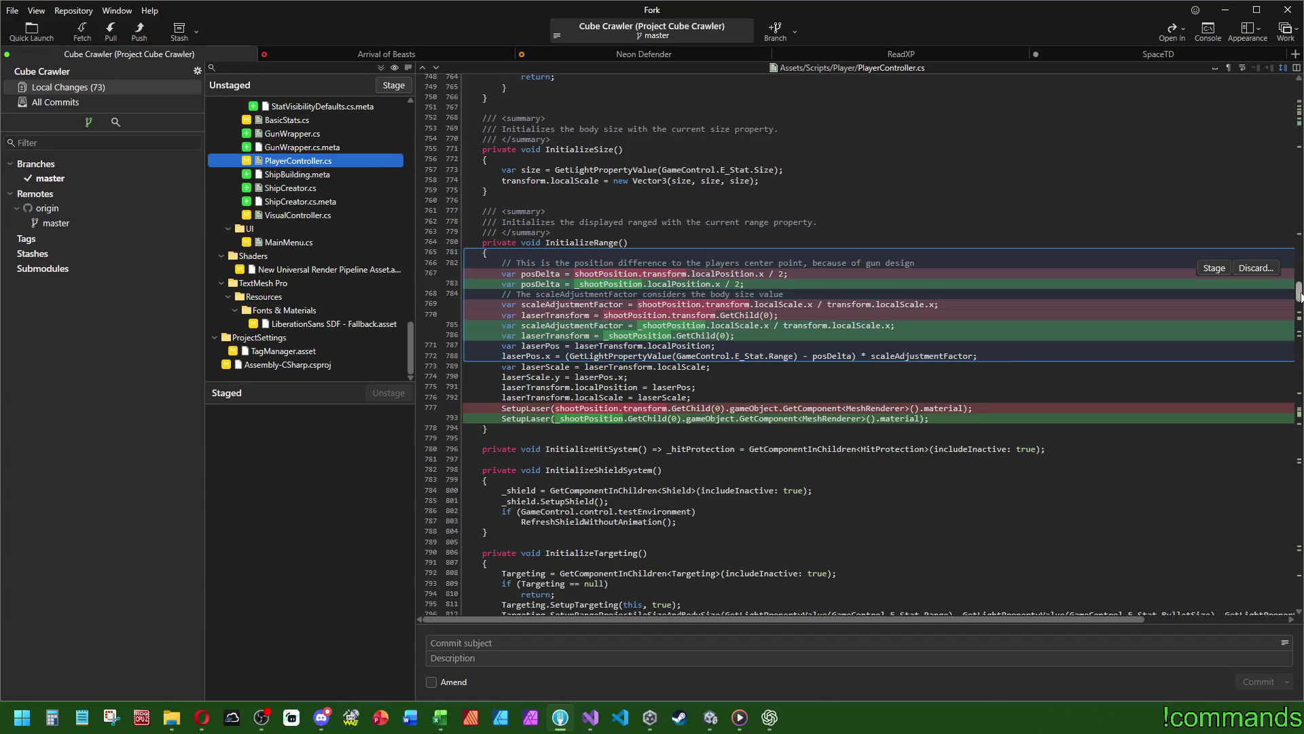
pyautogui.moveTo(1299, 293); pyautogui.dragTo(1300, 123)
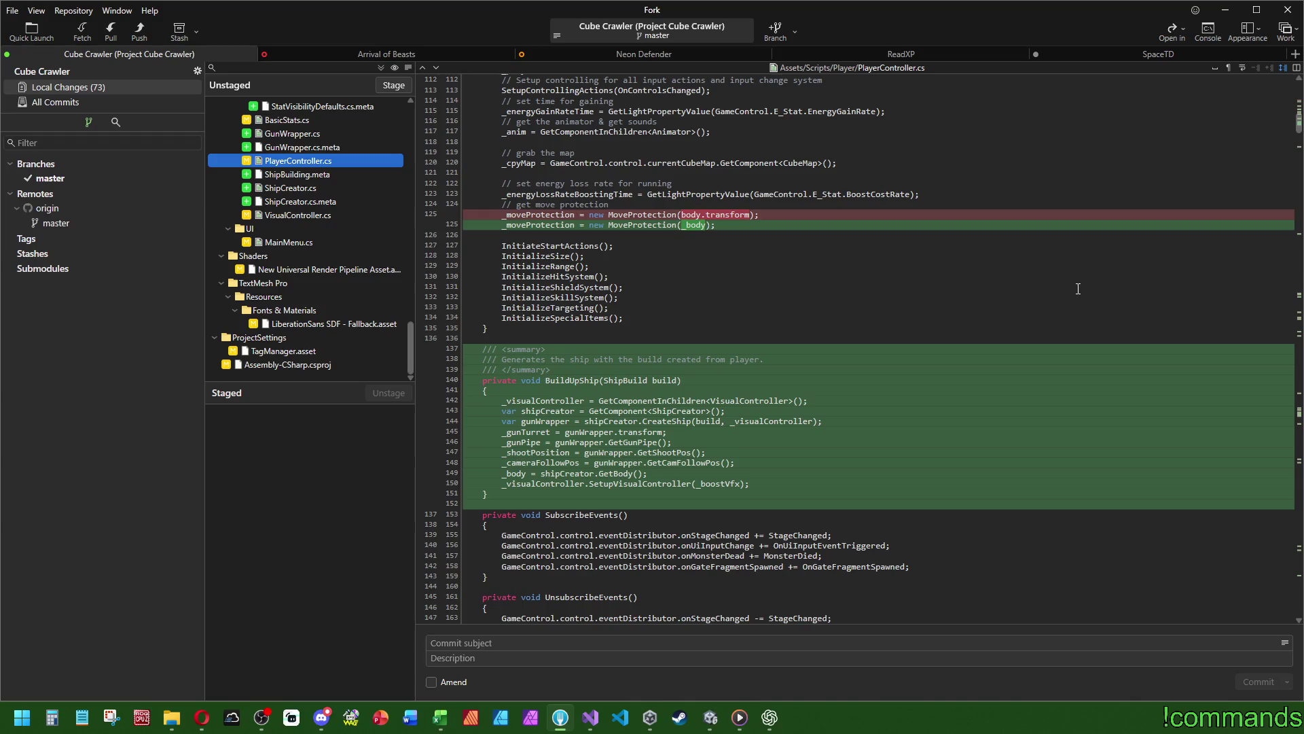
pyautogui.moveTo(728, 225)
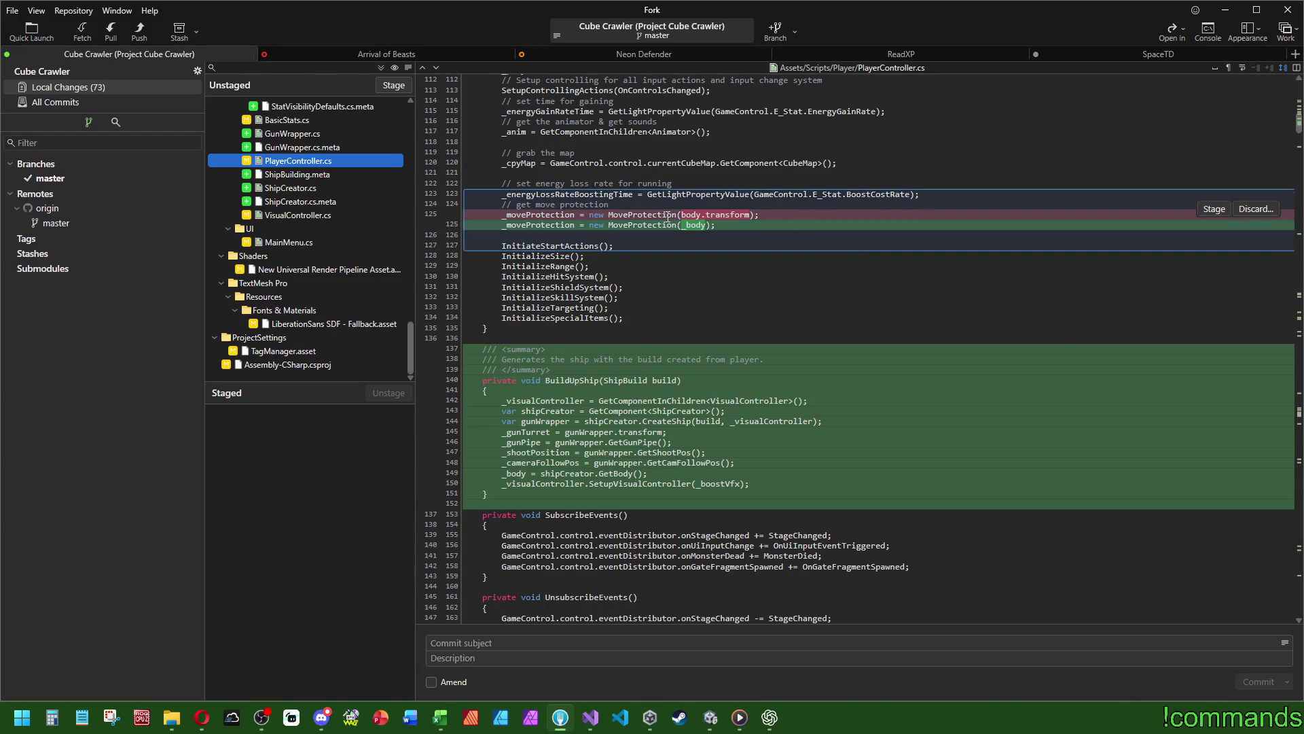
pyautogui.scroll(10, 601, 228)
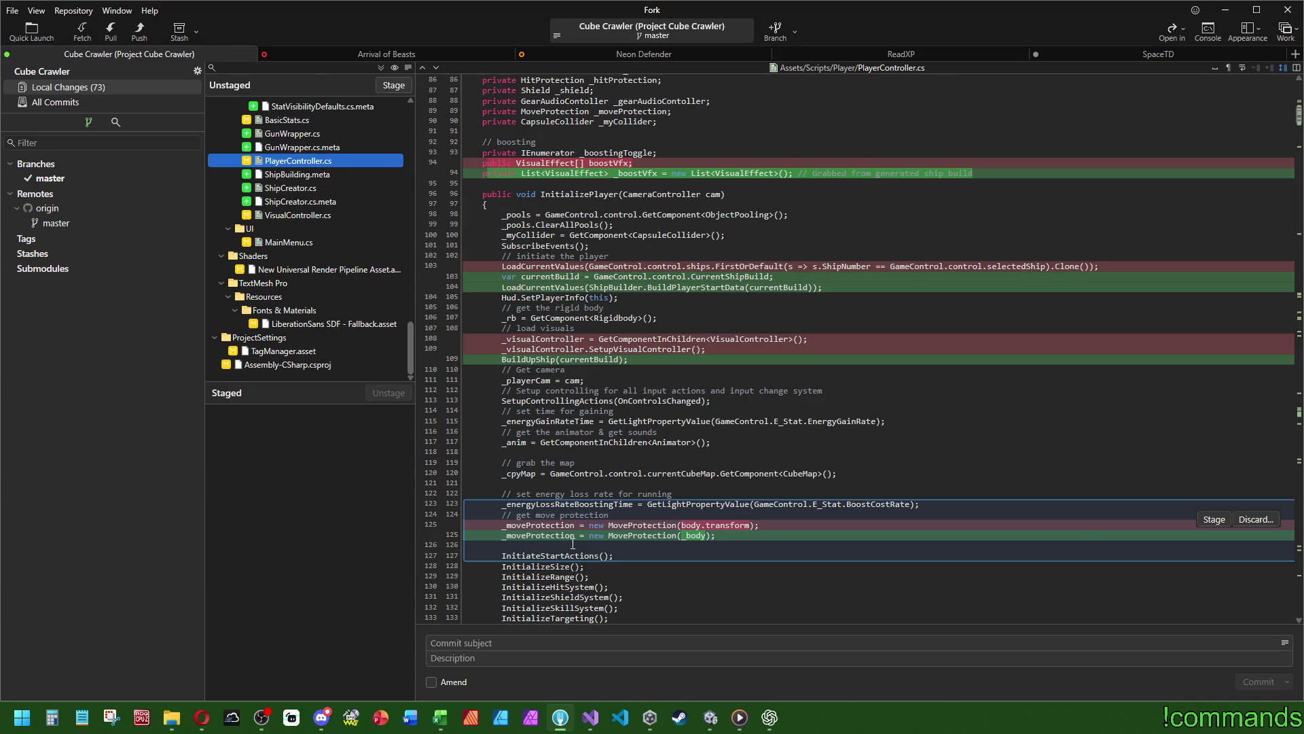
pyautogui.click(590, 717)
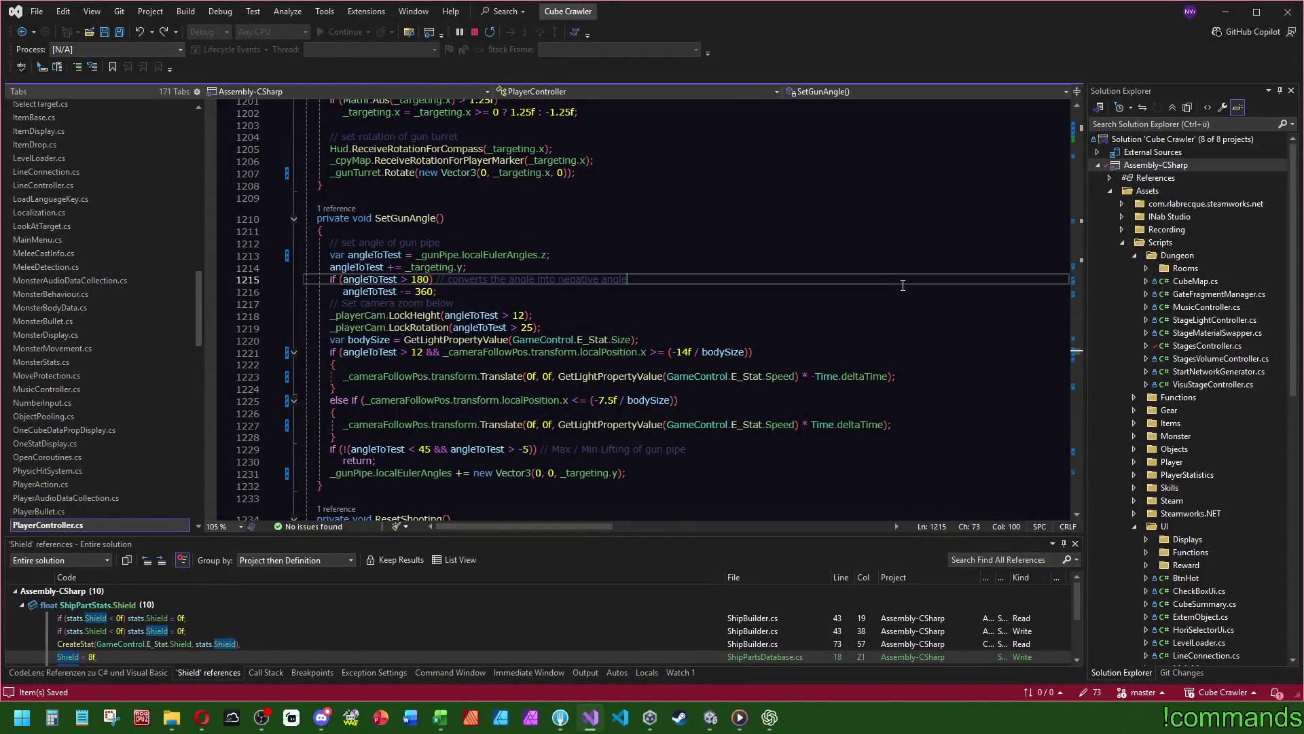
# - Search PlayerController.cs for 'protect' and review the MoveProtection constructor definition
pyautogui.hotkey('ctrl', 'f')
pyautogui.write('protect')
pyautogui.press('Return')
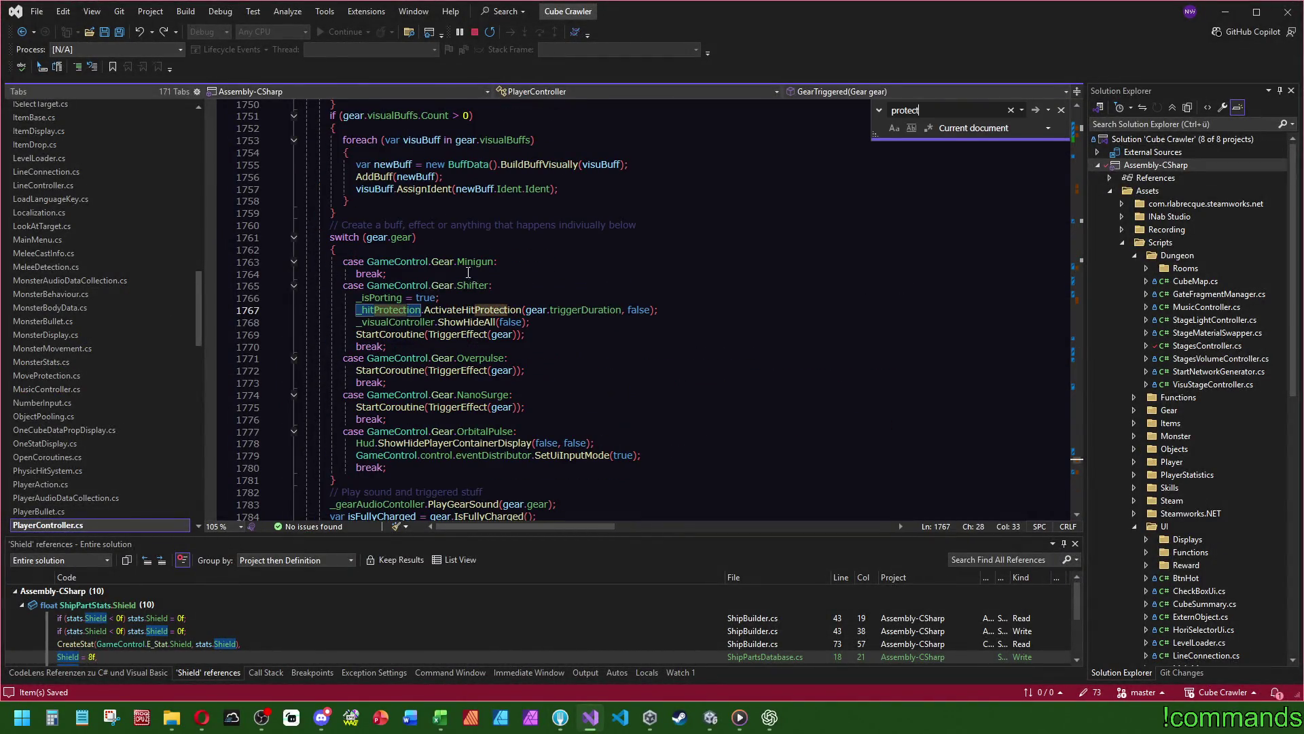
pyautogui.moveTo(1079, 462); pyautogui.dragTo(1090, 143)
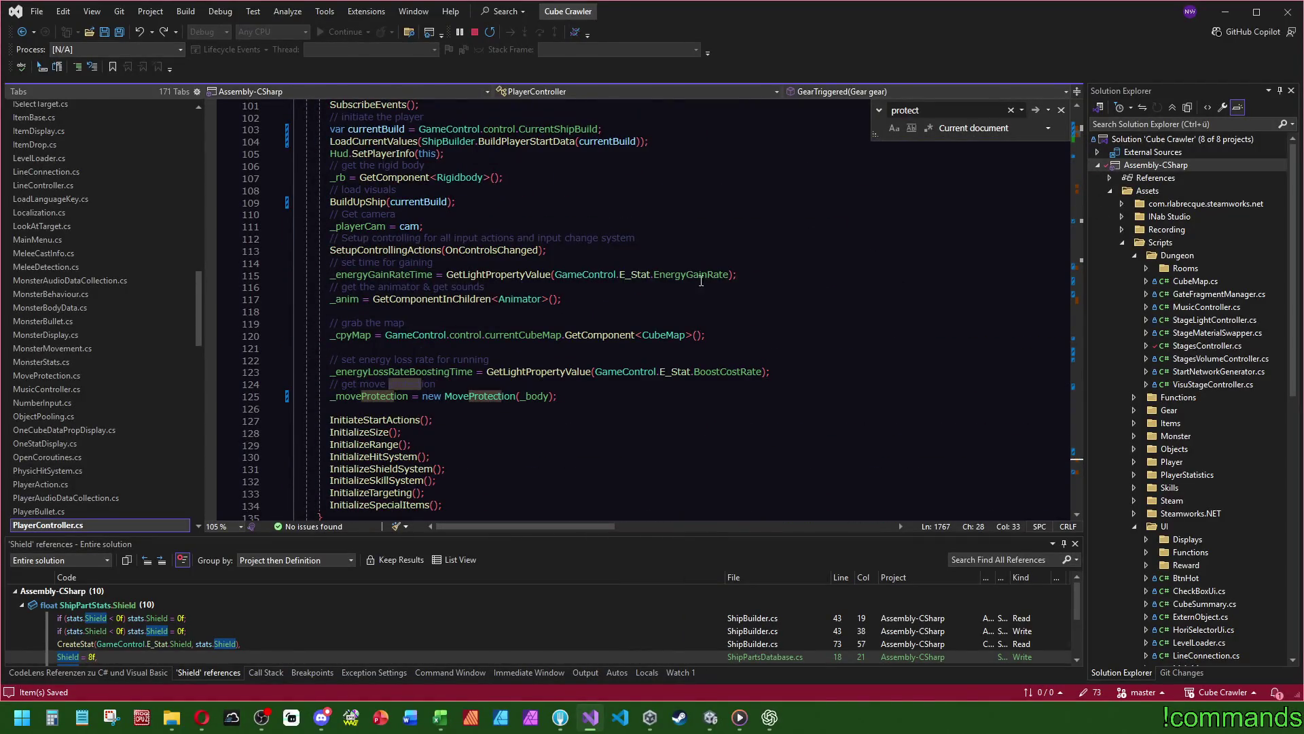
pyautogui.click(481, 398)
pyautogui.press('F12')
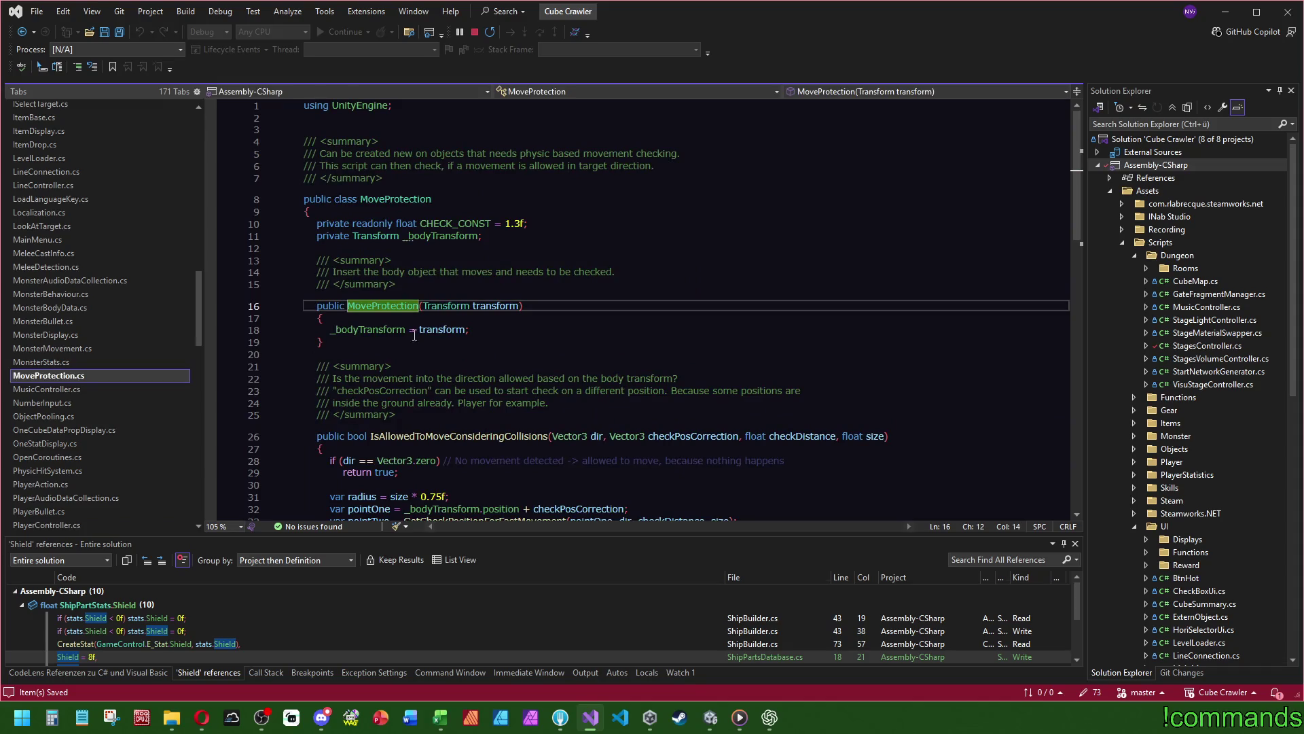
pyautogui.scroll(-2, 650, 398)
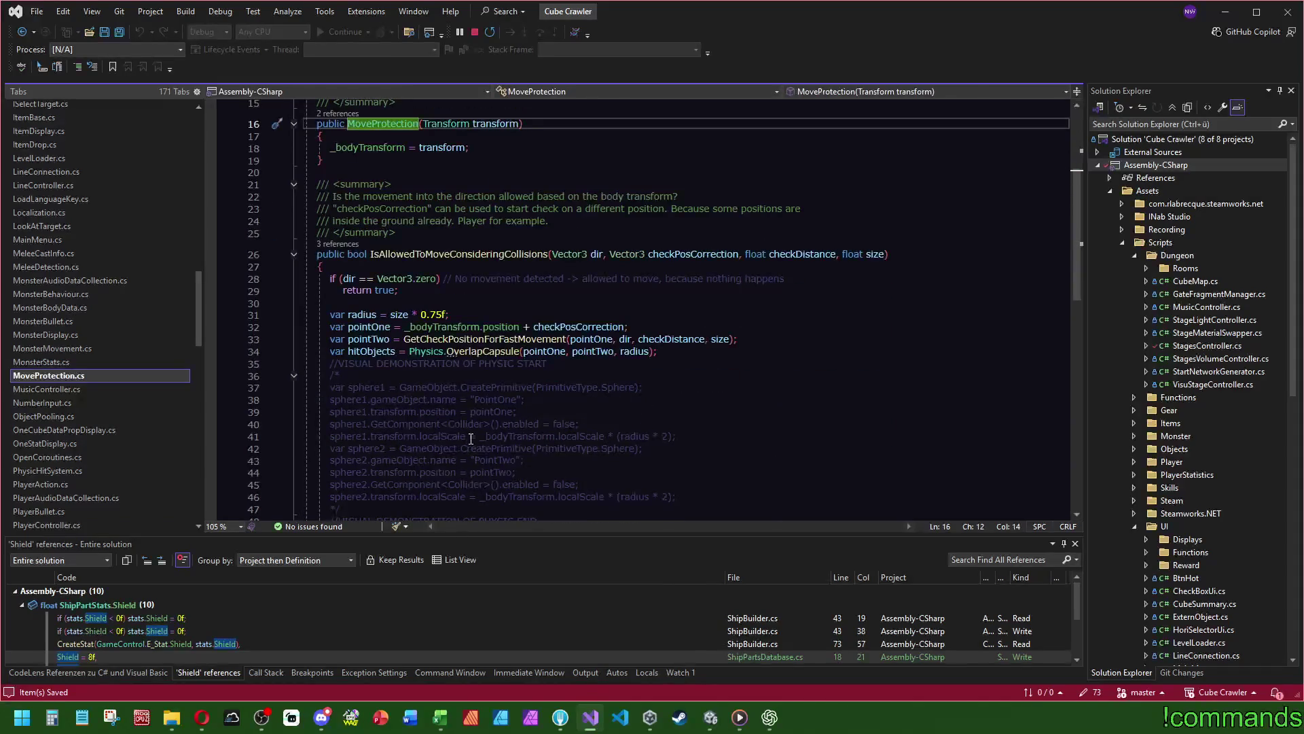
pyautogui.scroll(-6, 865, 376)
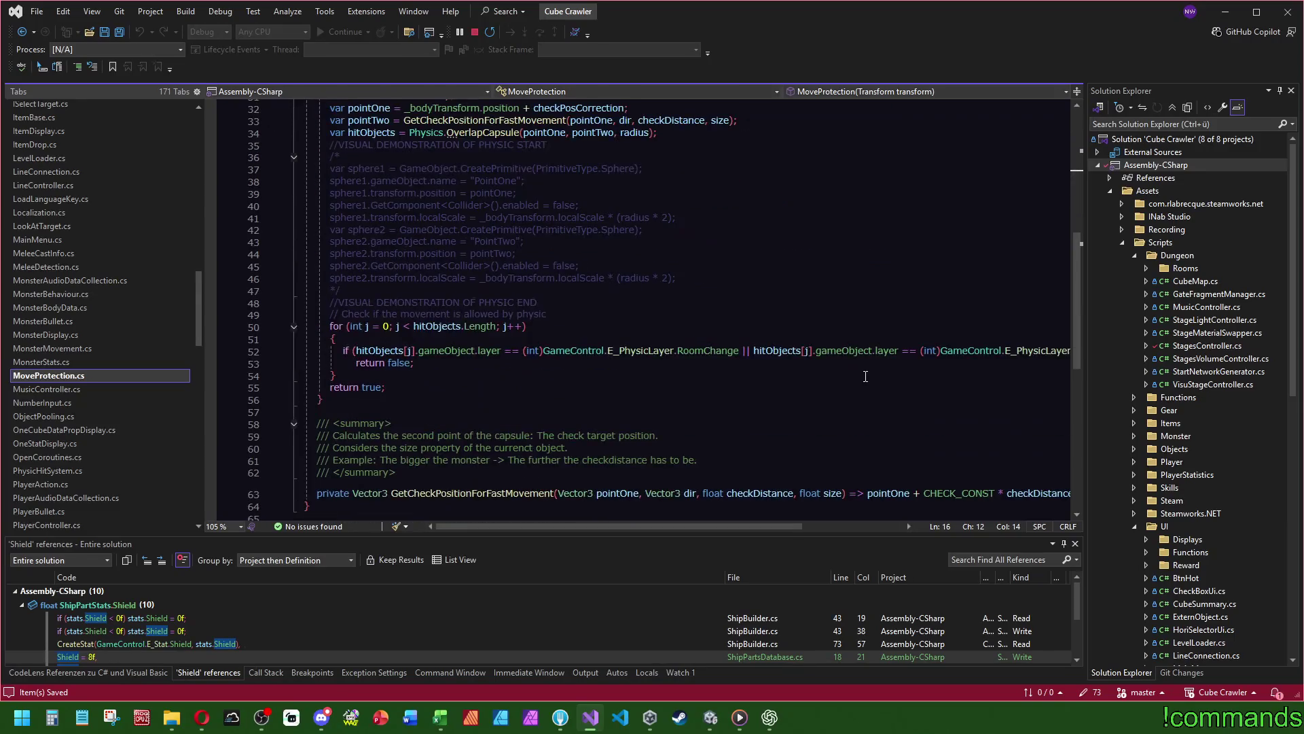
pyautogui.scroll(-4, 755, 398)
pyautogui.scroll(14, 659, 434)
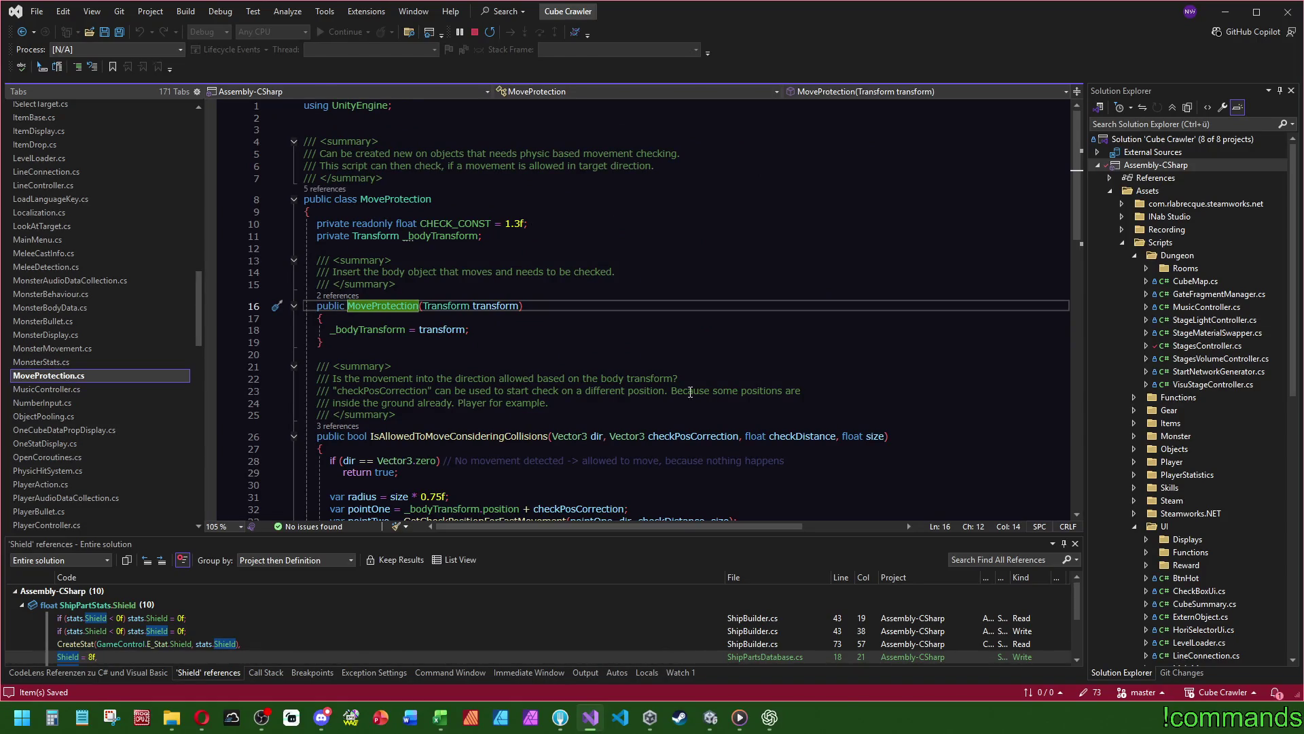
# - Return to line 125 and open the FreeTimeDevelopment folder in File Explorer
pyautogui.hotkey('ctrl', '-')
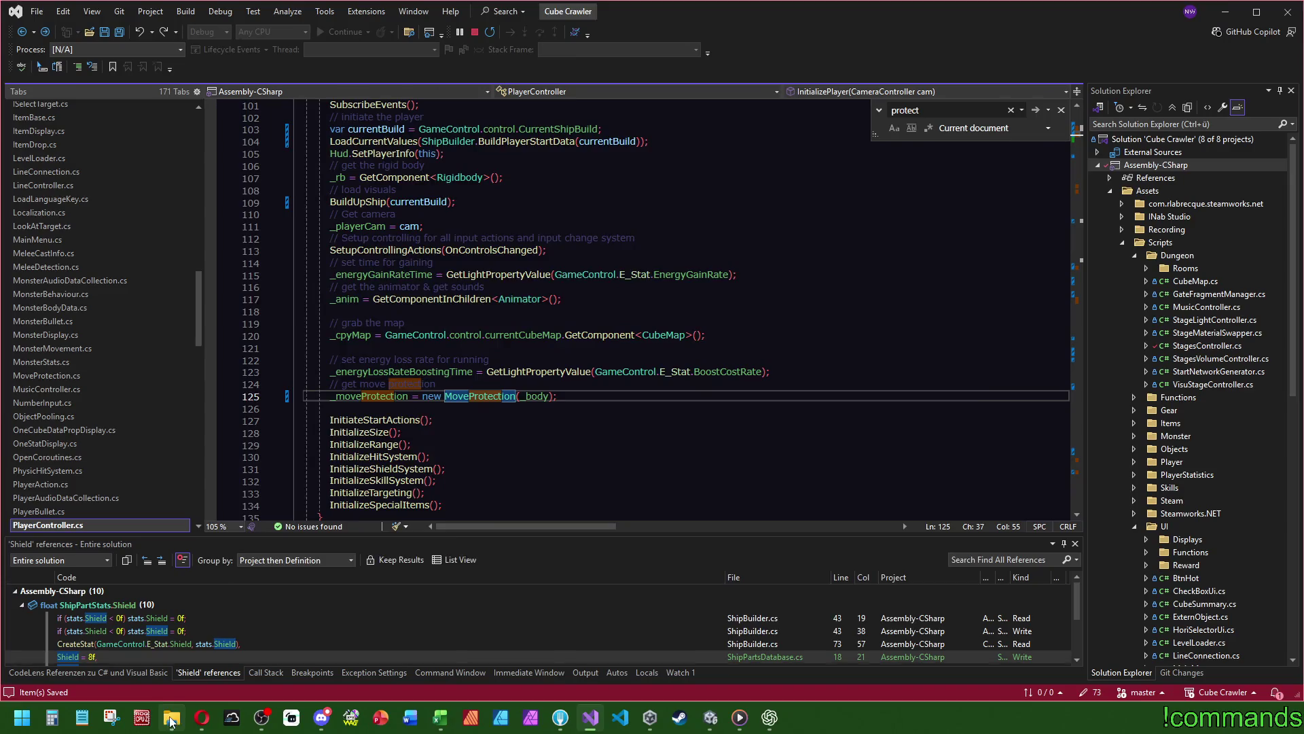
pyautogui.click(171, 718)
pyautogui.click(299, 461)
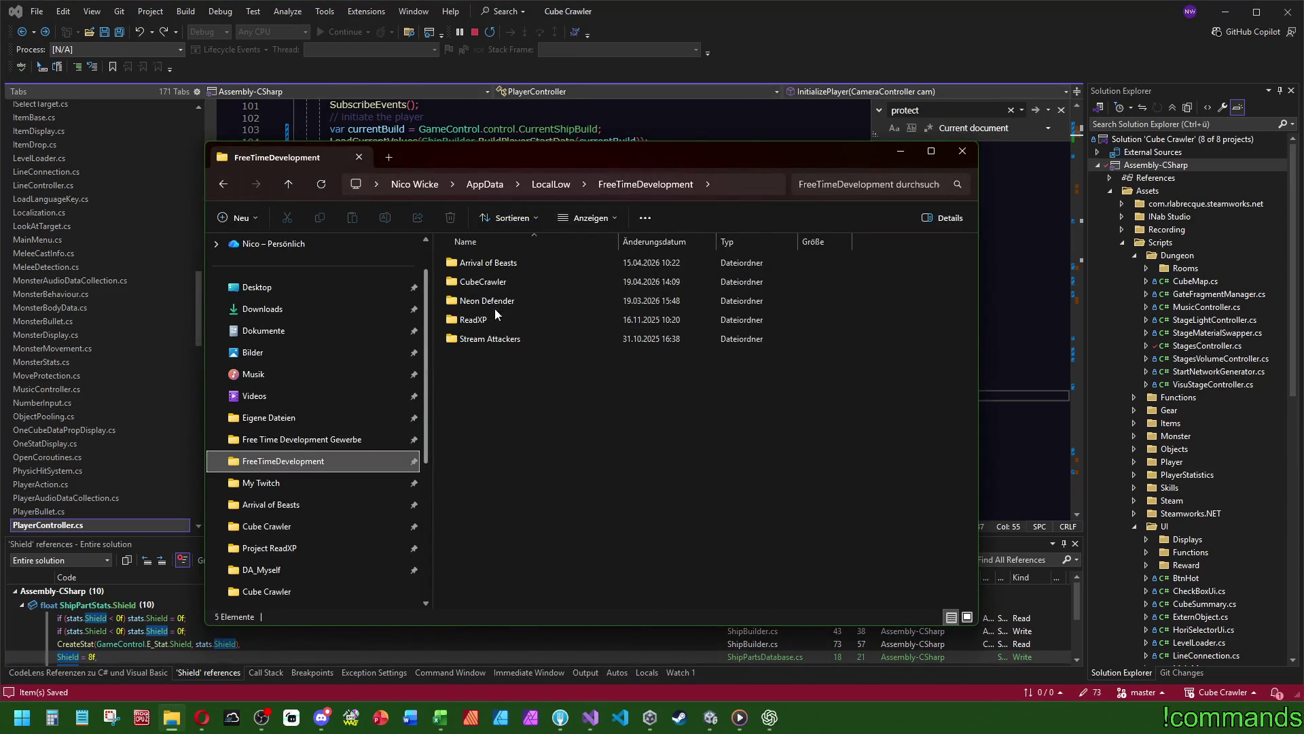
# - Delete all five files (save file and logs) in the CubeCrawler data folder, then return to Unity
pyautogui.doubleClick(486, 281)
pyautogui.moveTo(646, 423); pyautogui.dragTo(413, 190)
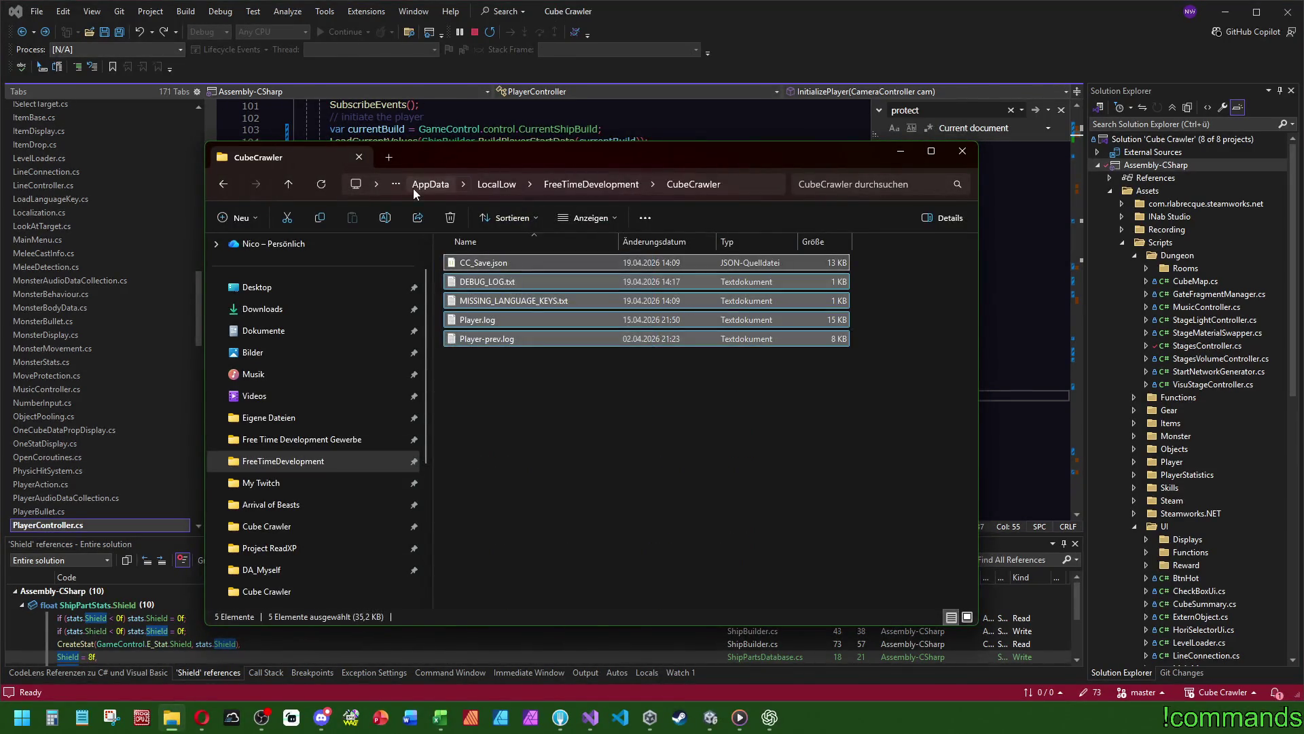
pyautogui.press('Delete')
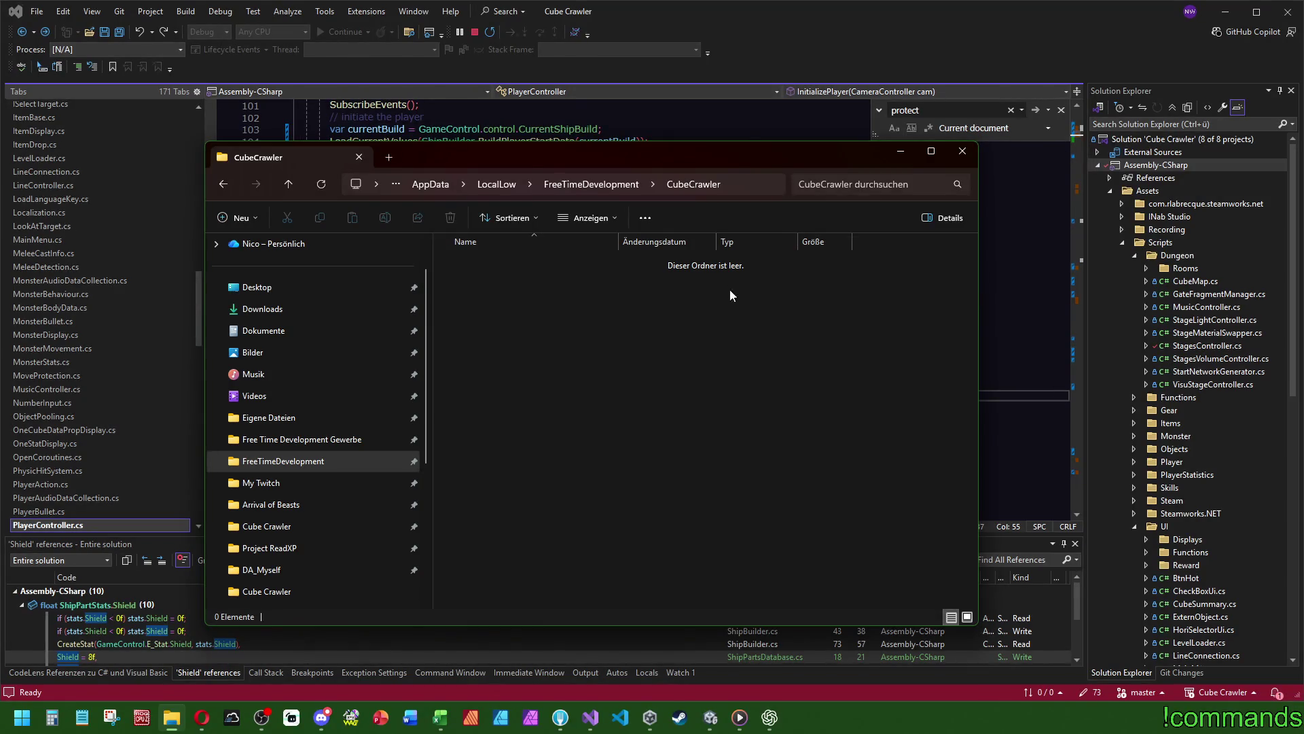
pyautogui.click(710, 717)
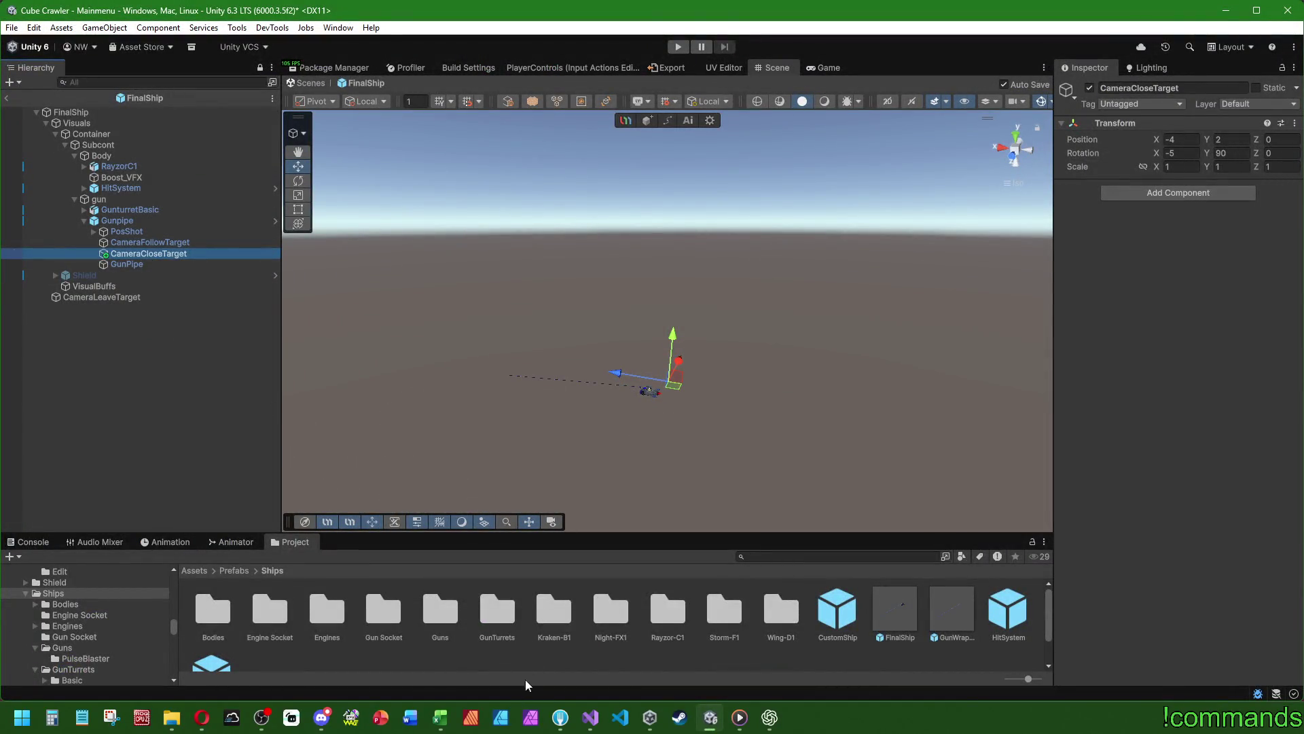
pyautogui.click(590, 718)
pyautogui.hotkey('ctrl', 'shift', 'f')
pyautogui.write('CloseTarget')
pyautogui.press('Return')
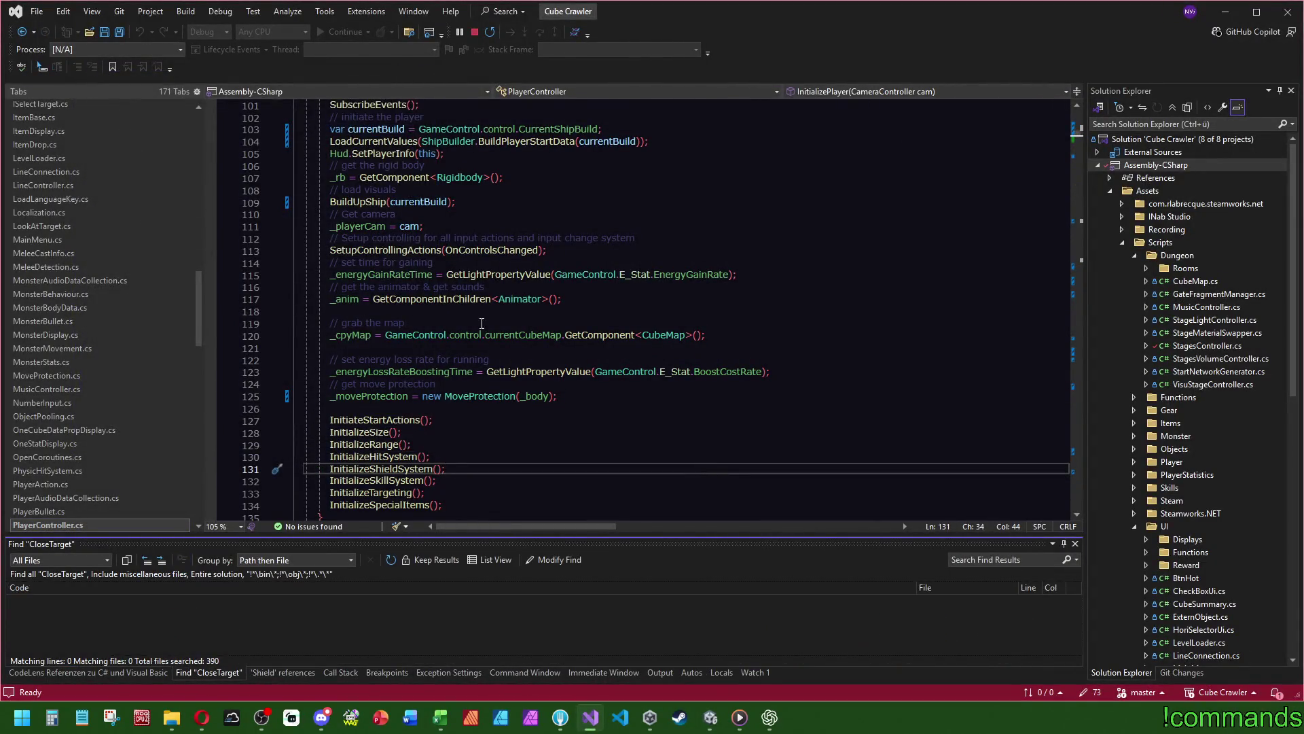
pyautogui.click(764, 304)
pyautogui.write('2424')
pyautogui.hotkey('ctrl', 'shift', 'f')
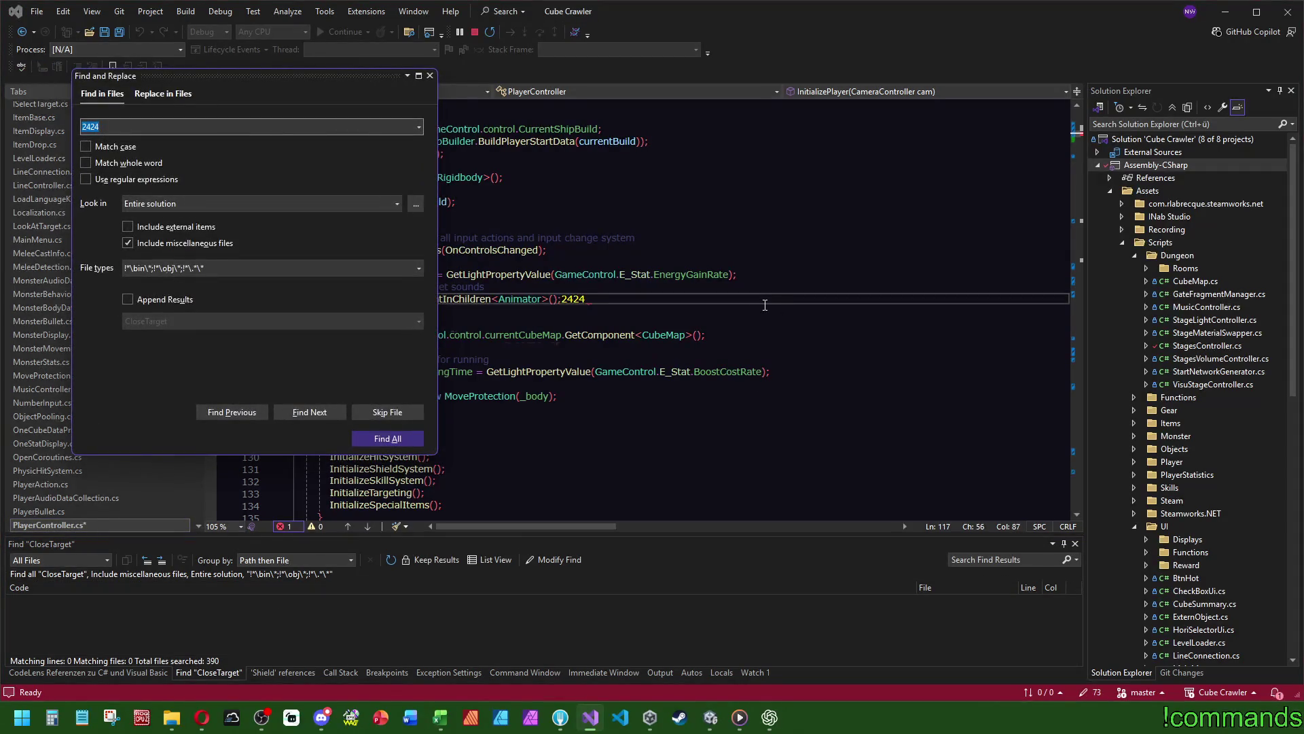
pyautogui.press('Escape')
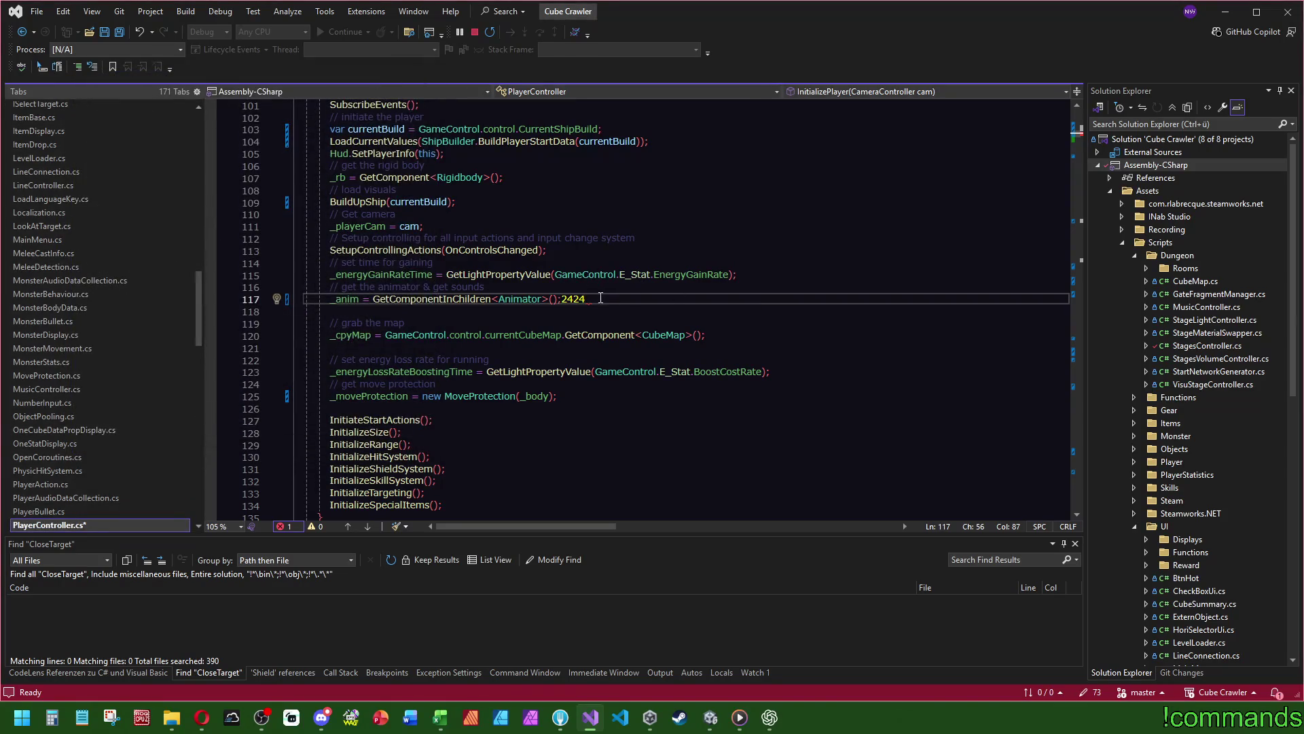
pyautogui.press('BackSpace')
pyautogui.press('BackSpace')
pyautogui.press('BackSpace')
pyautogui.click(611, 250)
pyautogui.hotkey('alt', 'Tab')
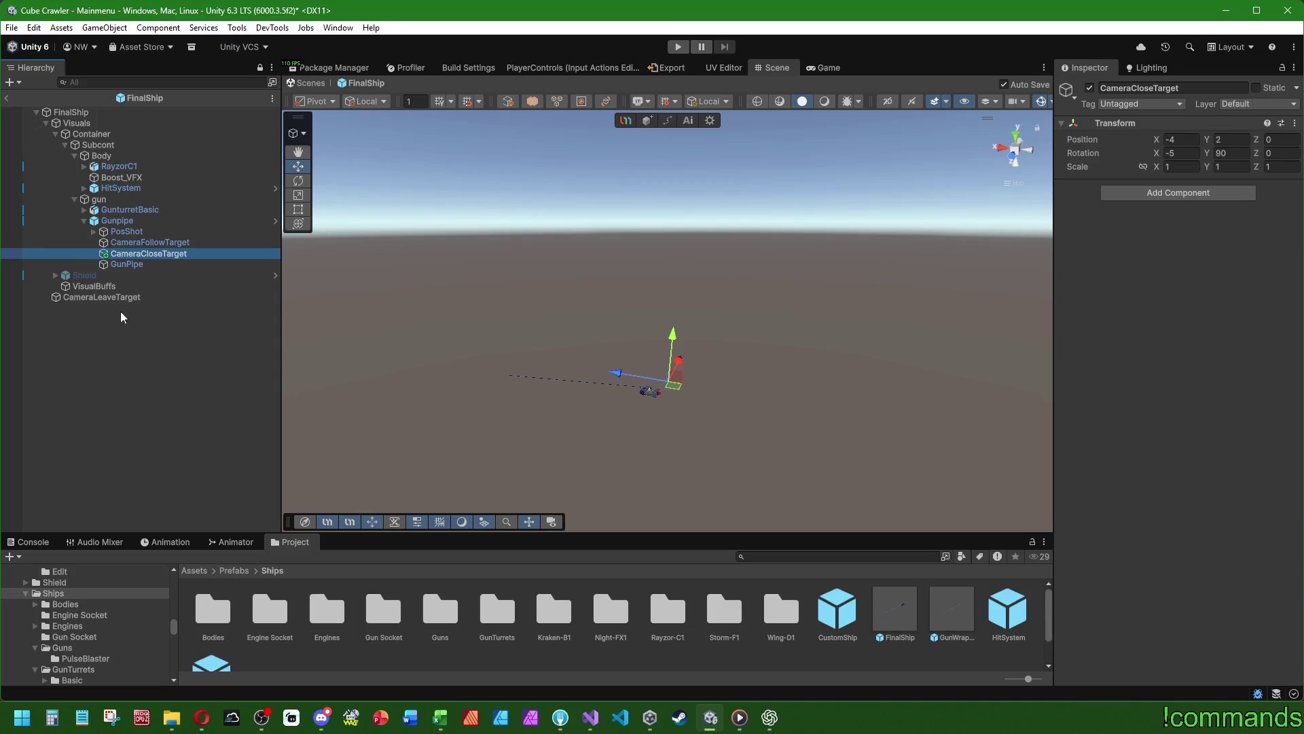
pyautogui.hotkey('alt', 'Tab')
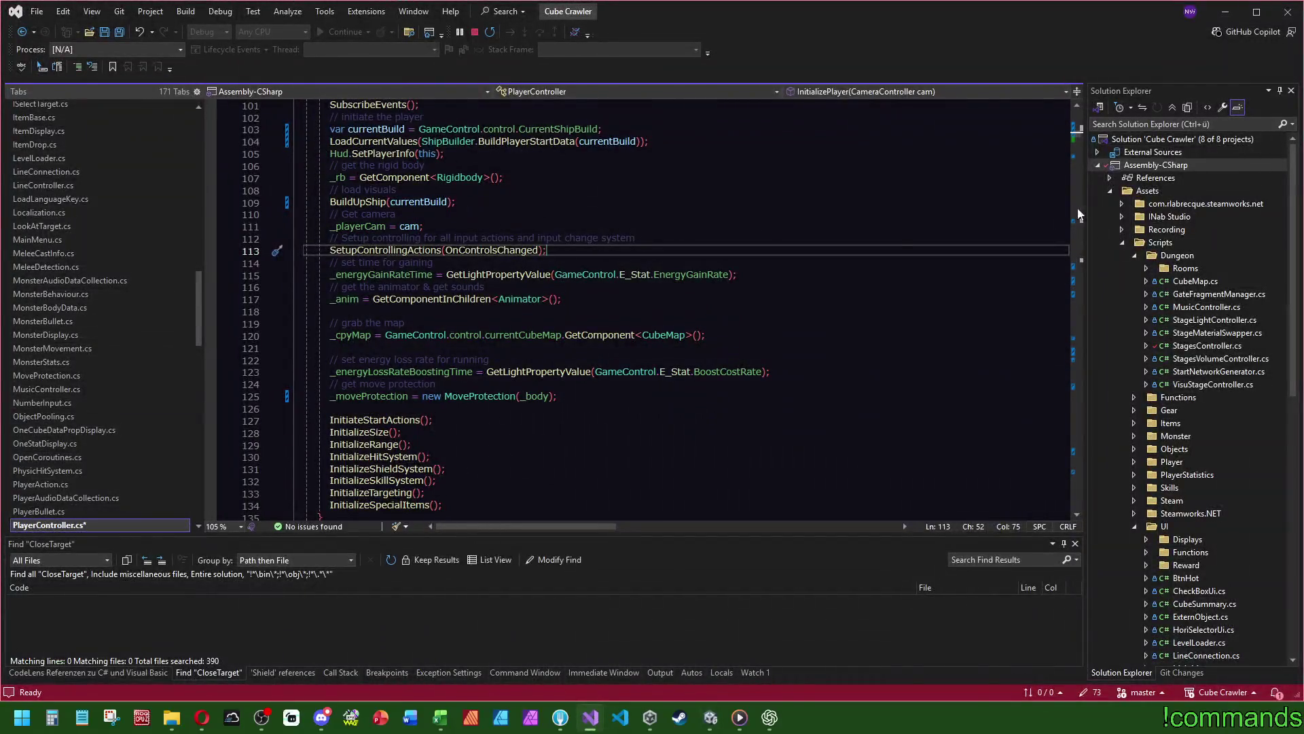
# - Search PlayerController.cs for 'pipe' and jump to where _gunPipe is declared
pyautogui.scroll(8, 800, 261)
pyautogui.click(800, 261)
pyautogui.hotkey('ctrl', 'f')
pyautogui.write('pipe')
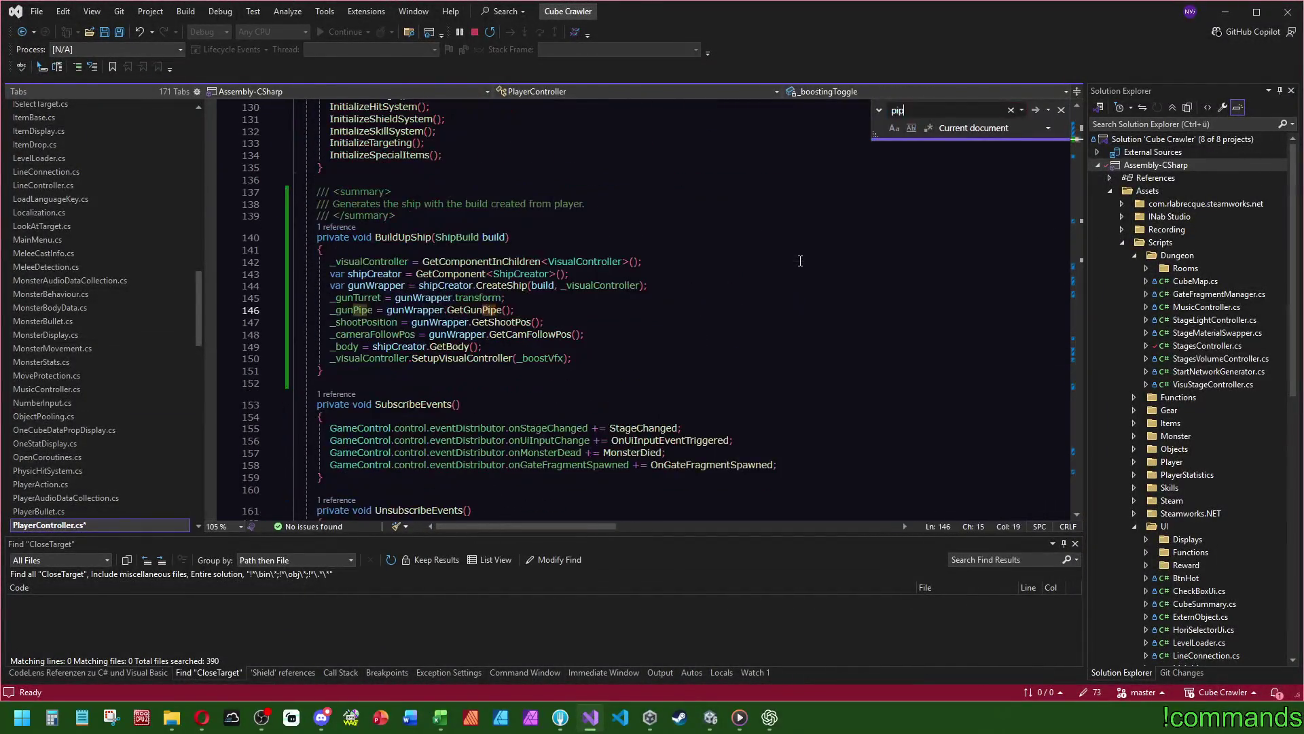
pyautogui.hotkey('ctrl', 'f')
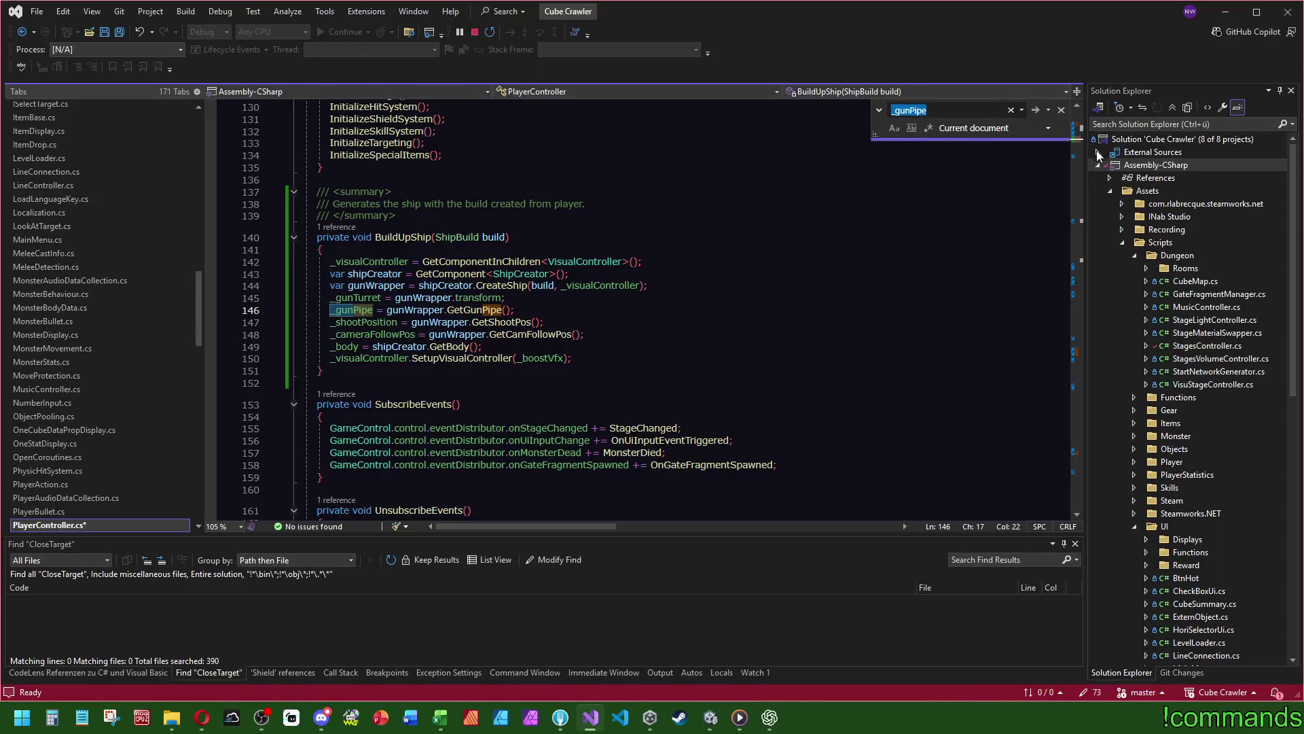
pyautogui.press('Return')
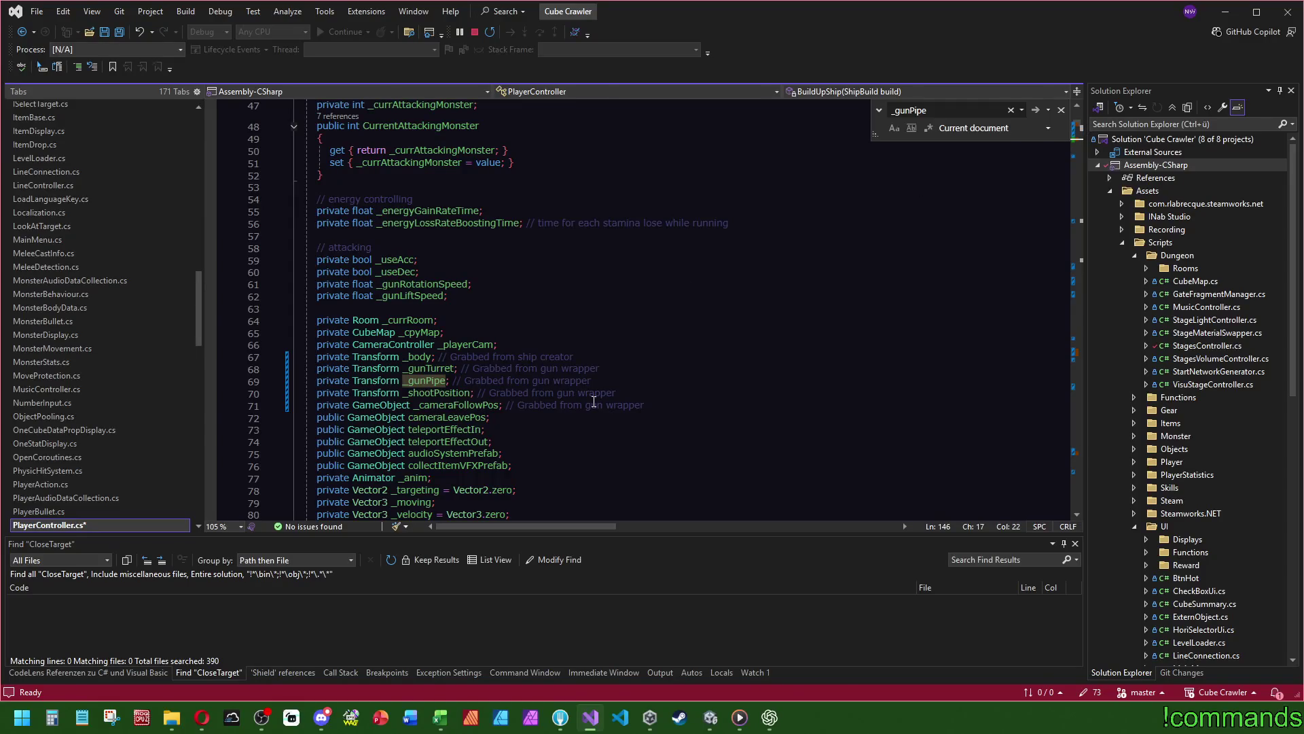
# - Select the cameraLeavePos field name and scroll up to the class declaration
pyautogui.doubleClick(440, 418)
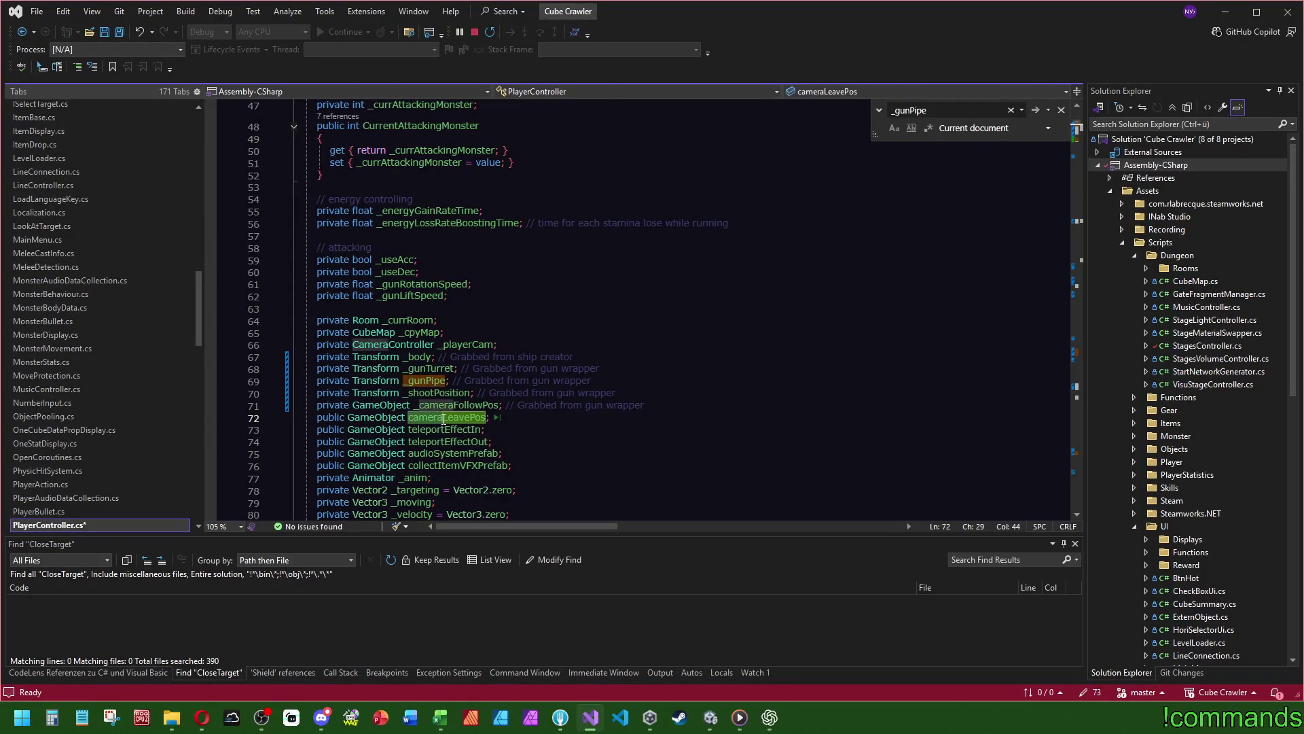
pyautogui.scroll(-12, 442, 421)
pyautogui.scroll(15, 734, 455)
pyautogui.scroll(12, 733, 455)
pyautogui.moveTo(1076, 129)
pyautogui.mouseDown()
pyautogui.moveTo(1076, 380)
pyautogui.moveTo(1076, 103)
pyautogui.mouseUp()
# - Go to the definition of BasicStats, PlayerController's base class
pyautogui.click(480, 211)
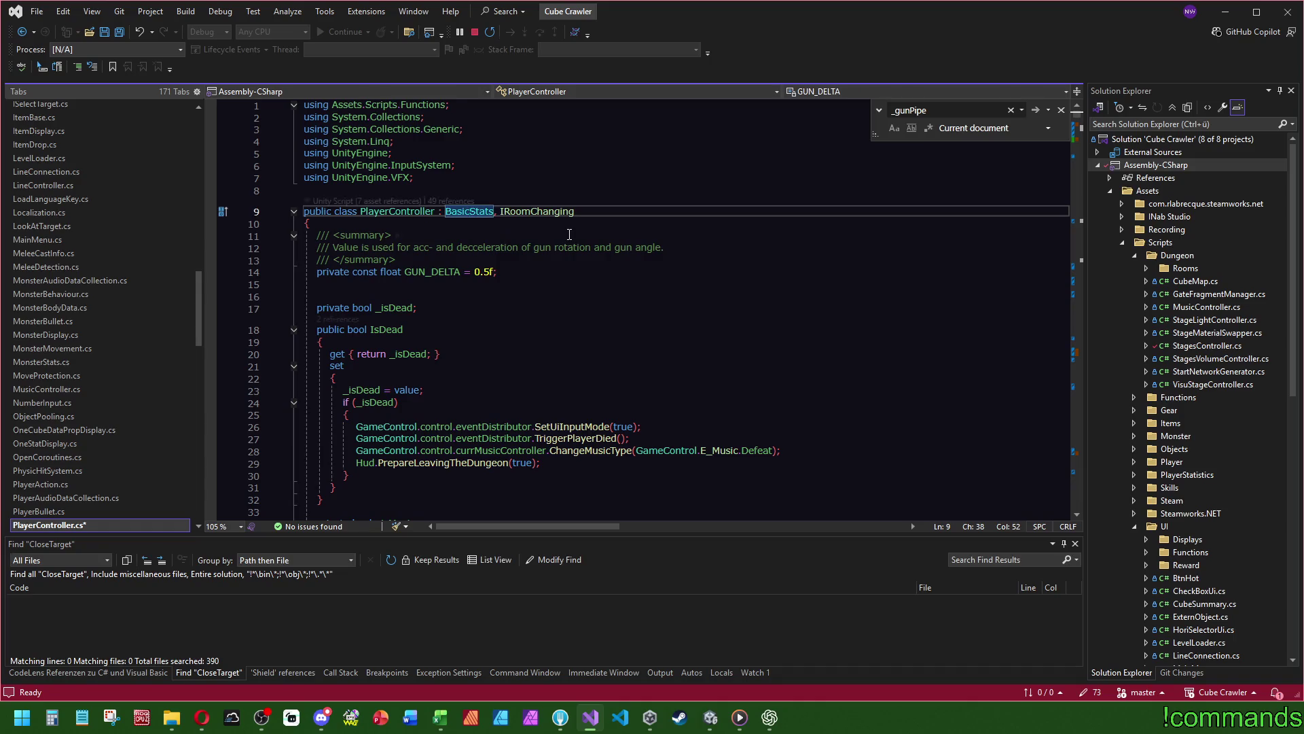
pyautogui.press('F12')
pyautogui.scroll(-5, 701, 362)
pyautogui.hotkey('ctrl', 'f')
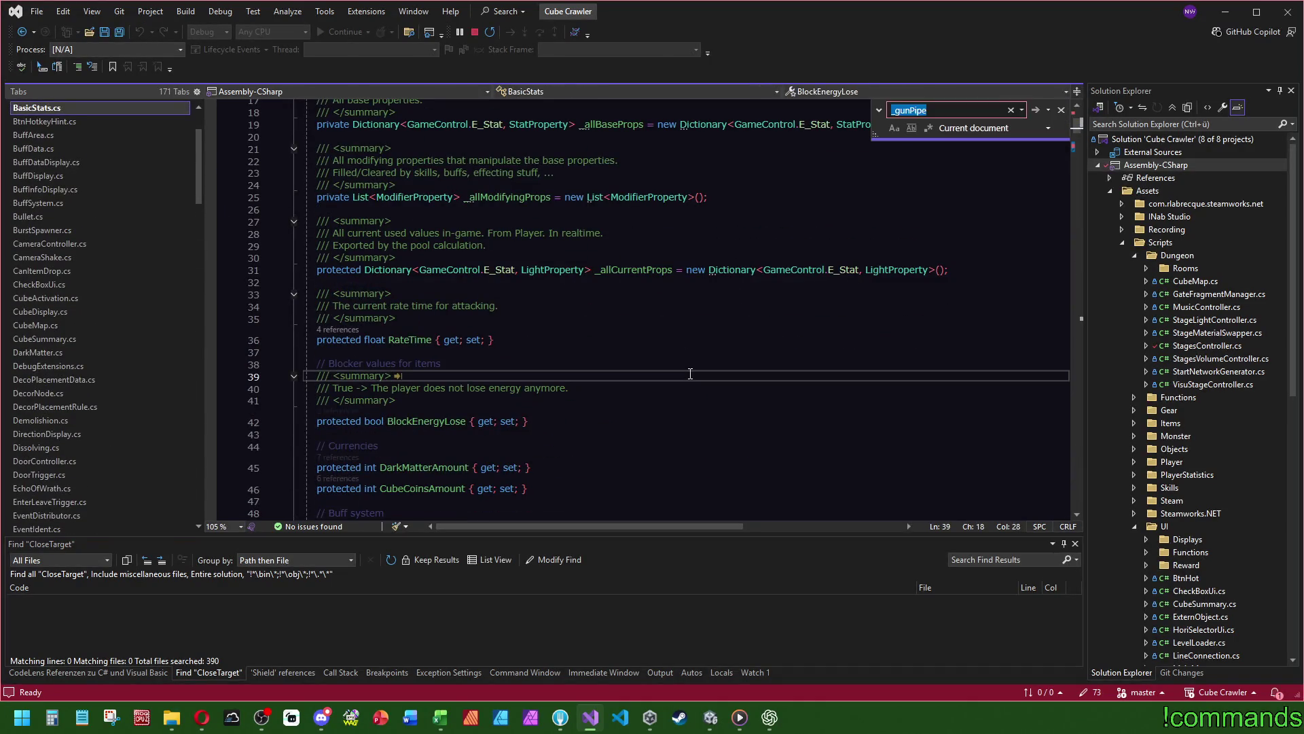
# - Search BasicStats.cs for 'close', then 'target', scrolling to the Targeting properties
pyautogui.write('close')
pyautogui.press('BackSpace')
pyautogui.press('BackSpace')
pyautogui.press('BackSpace')
pyautogui.write('target')
pyautogui.scroll(-10, 711, 284)
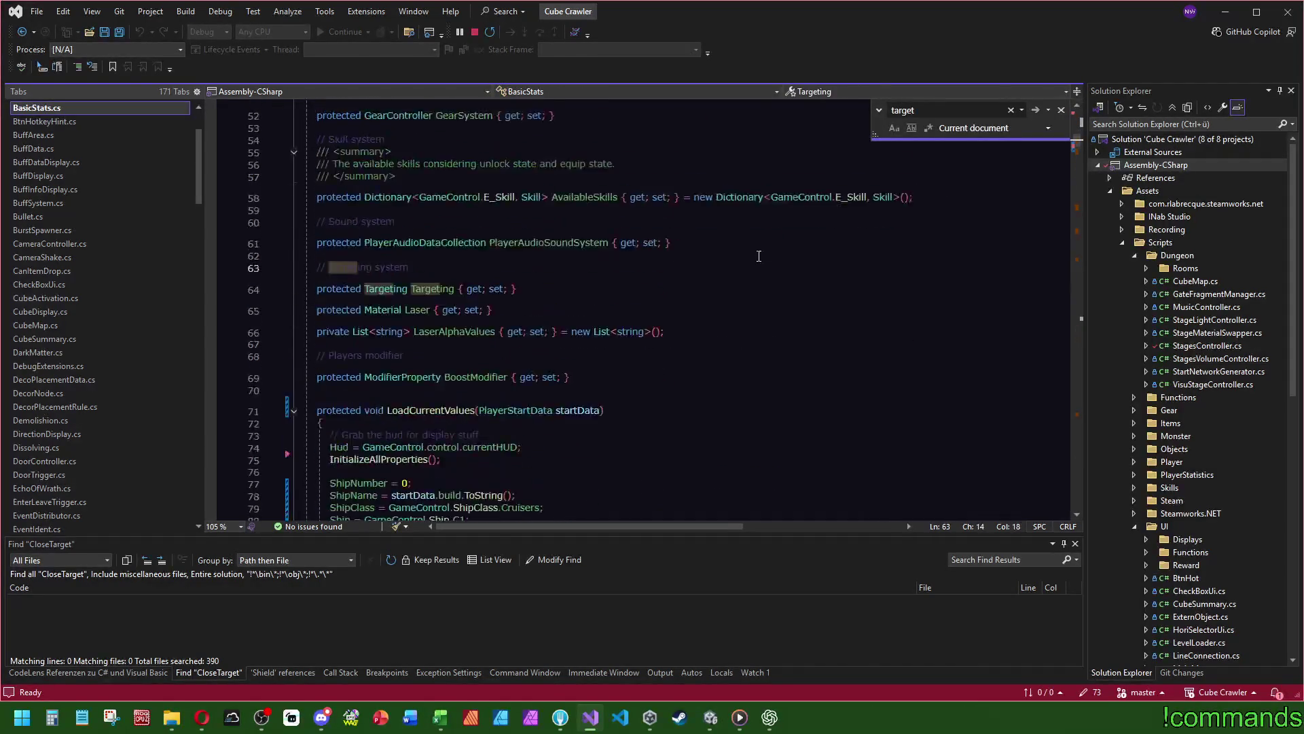
pyautogui.moveTo(1077, 151)
pyautogui.mouseDown()
pyautogui.moveTo(1094, 250)
pyautogui.moveTo(1070, 409)
pyautogui.mouseUp()
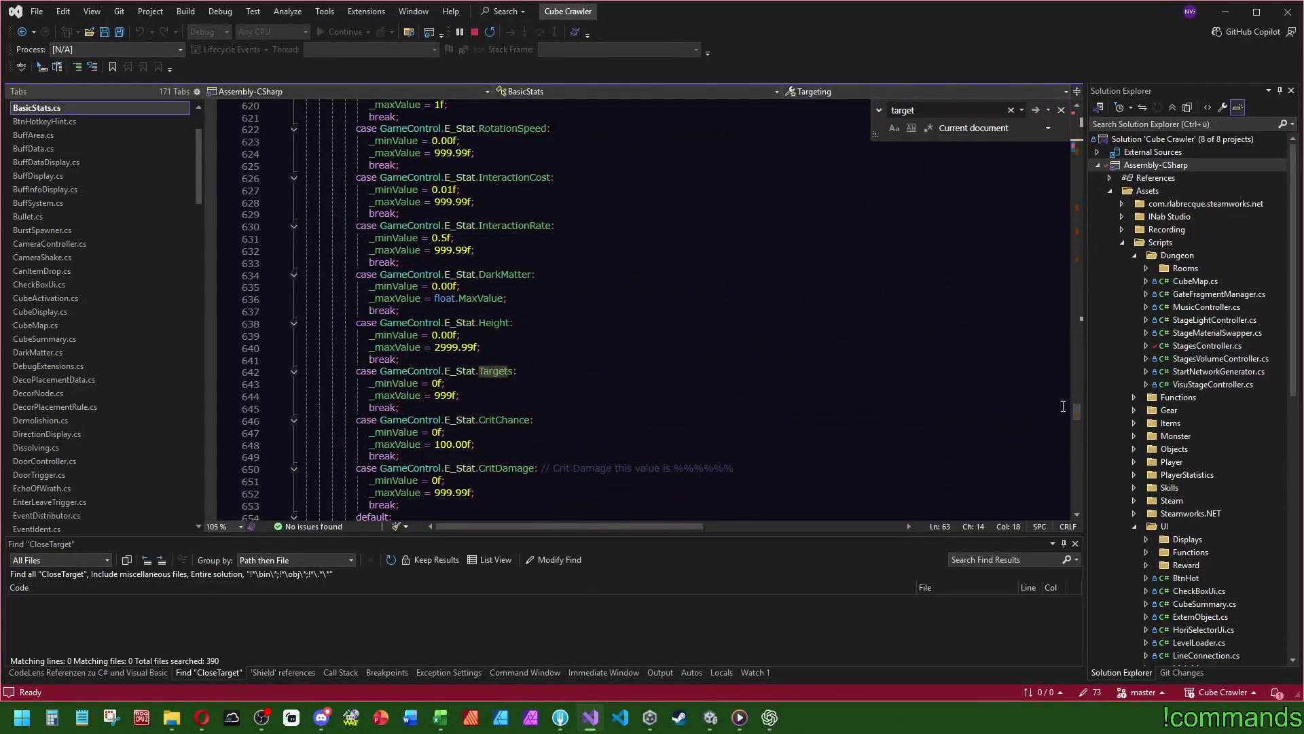
# - Close the search and navigate back twice to earlier code locations
pyautogui.click(950, 360)
pyautogui.press('Escape')
pyautogui.hotkey('ctrl', '-')
pyautogui.hotkey('ctrl', '-')
pyautogui.hotkey('ctrl', '-')
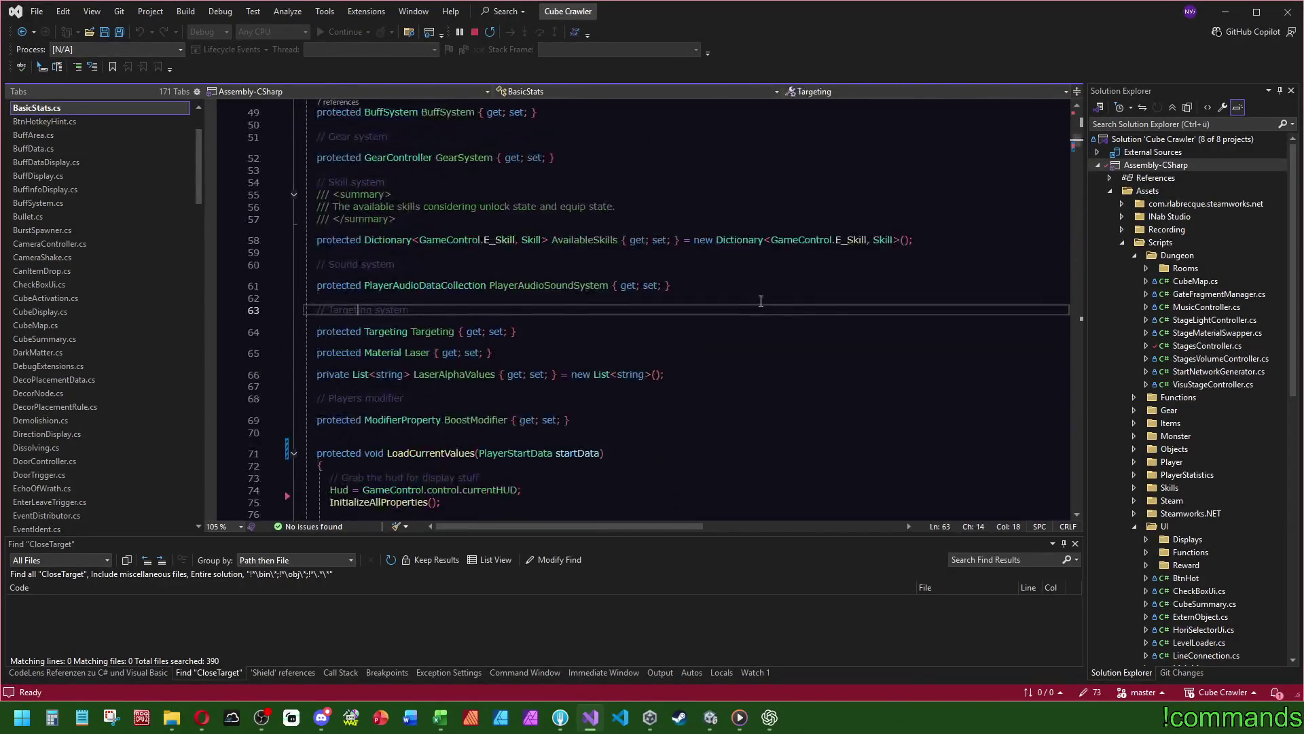
pyautogui.hotkey('ctrl', '-')
pyautogui.hotkey('ctrl', '-')
# - Save, exit the FinalShip prefab back to the Mainmenu scene in Unity and start play mode
pyautogui.hotkey('ctrl', 's')
pyautogui.click(711, 718)
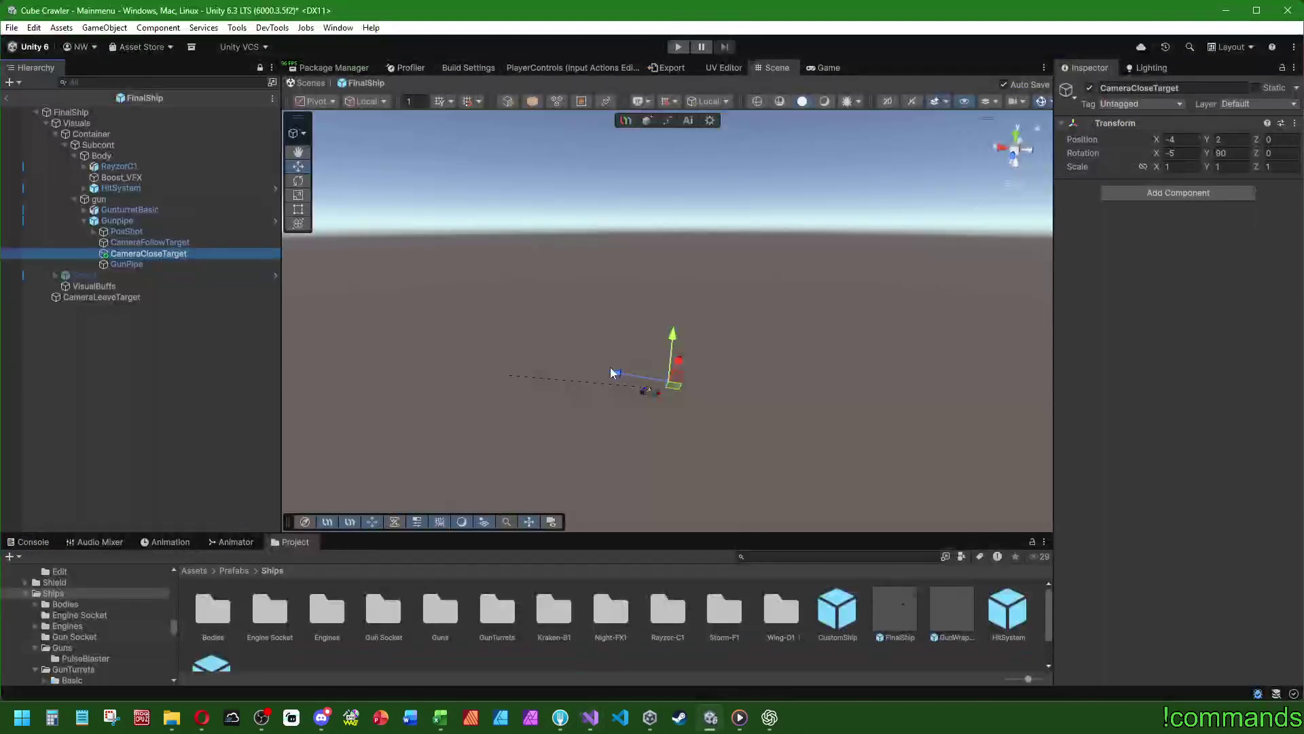
pyautogui.click(6, 97)
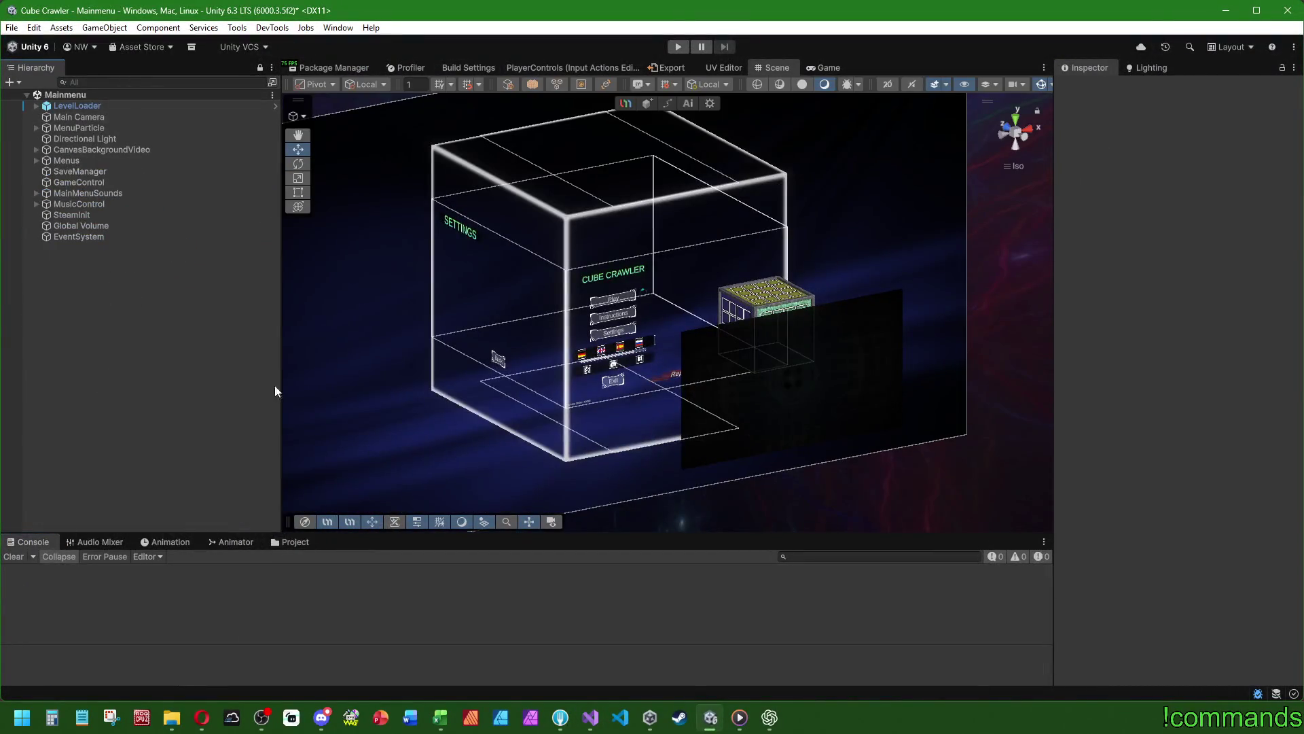
pyautogui.click(676, 46)
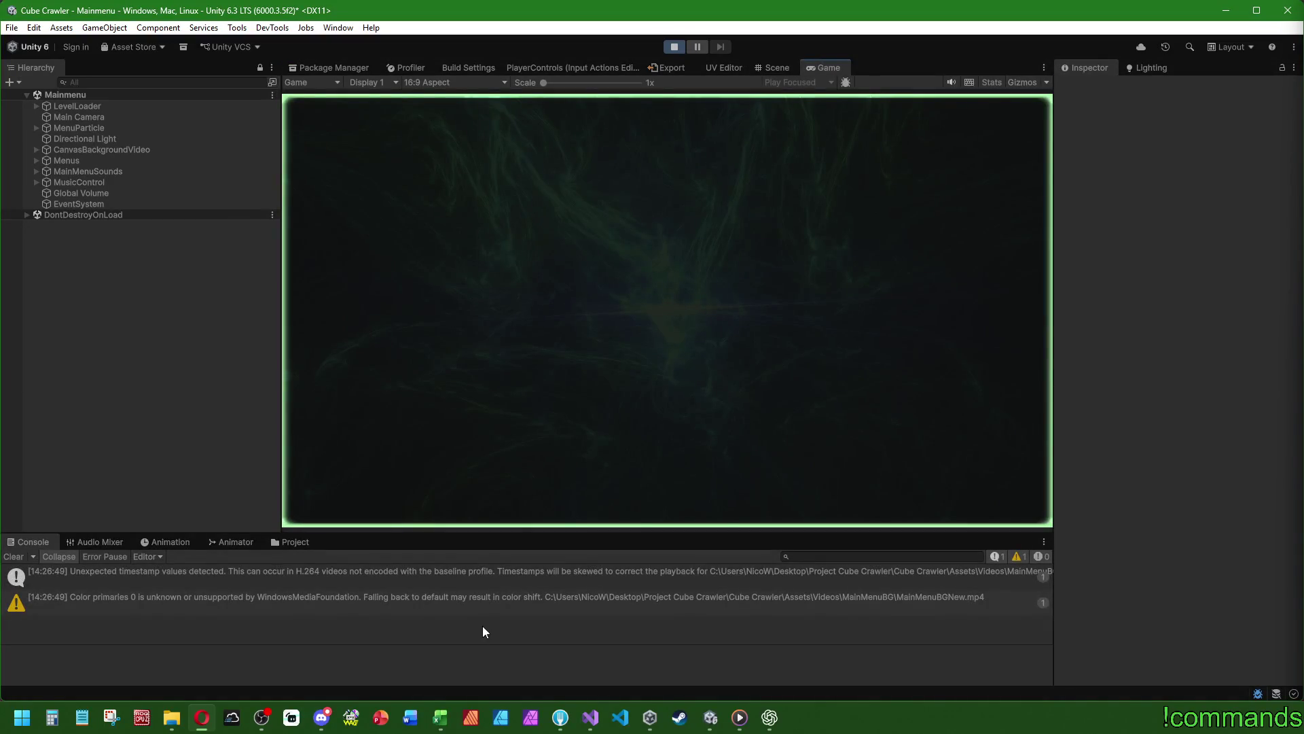
# - Clear the console, advance to ship selection, pick Rayzor and enter the cube
pyautogui.click(16, 556)
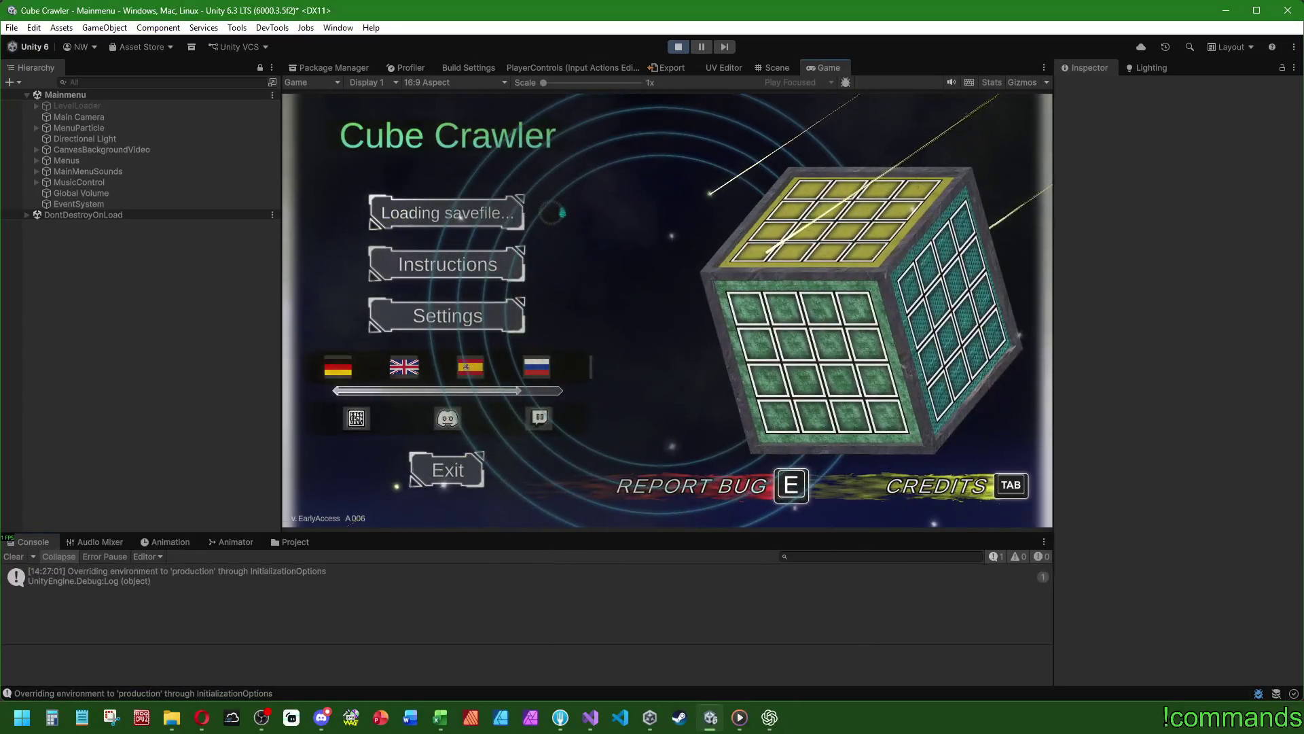
pyautogui.press('Return')
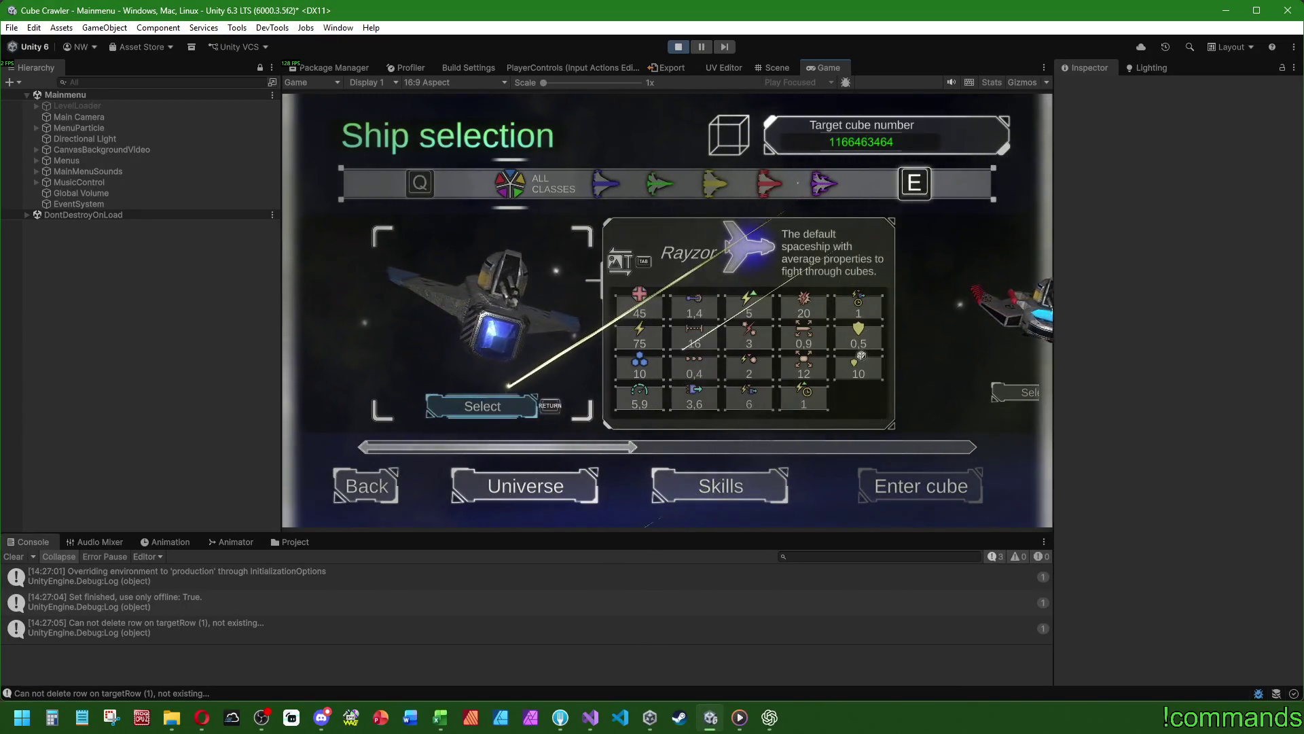
pyautogui.press('Right')
pyautogui.press('Left')
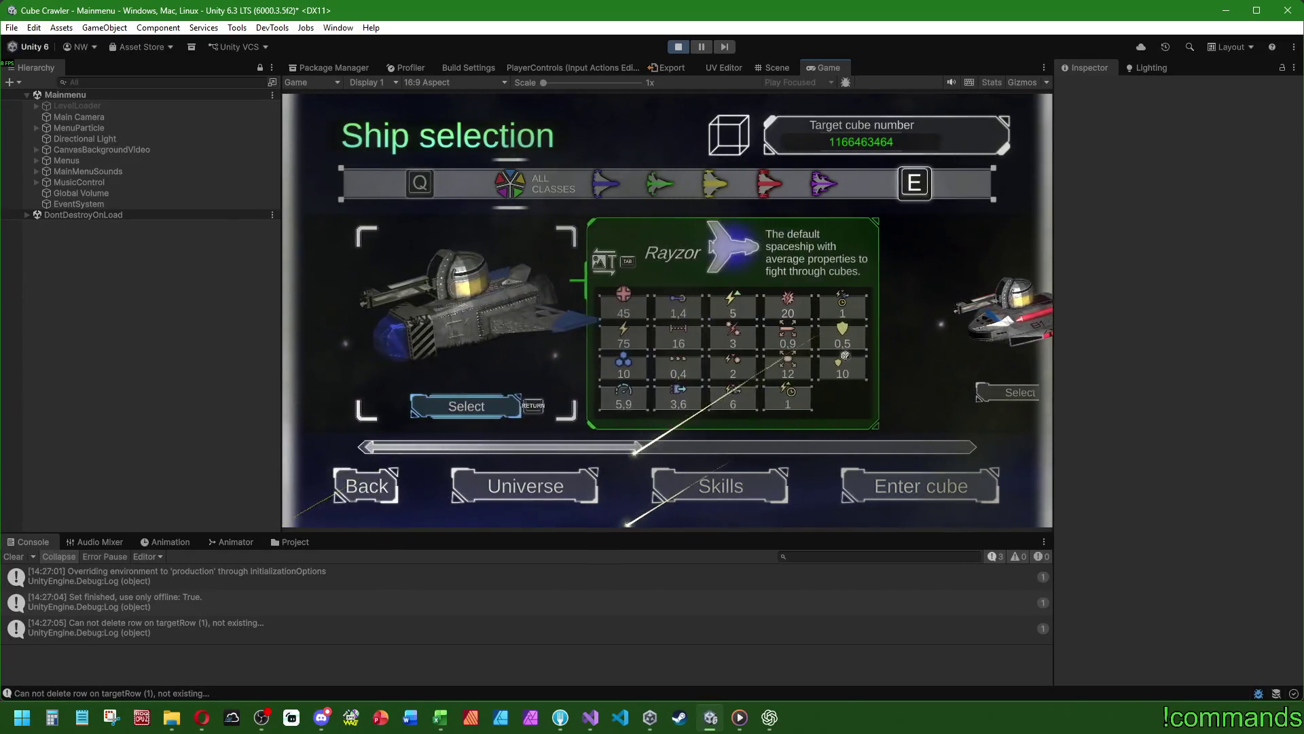
pyautogui.press('Return')
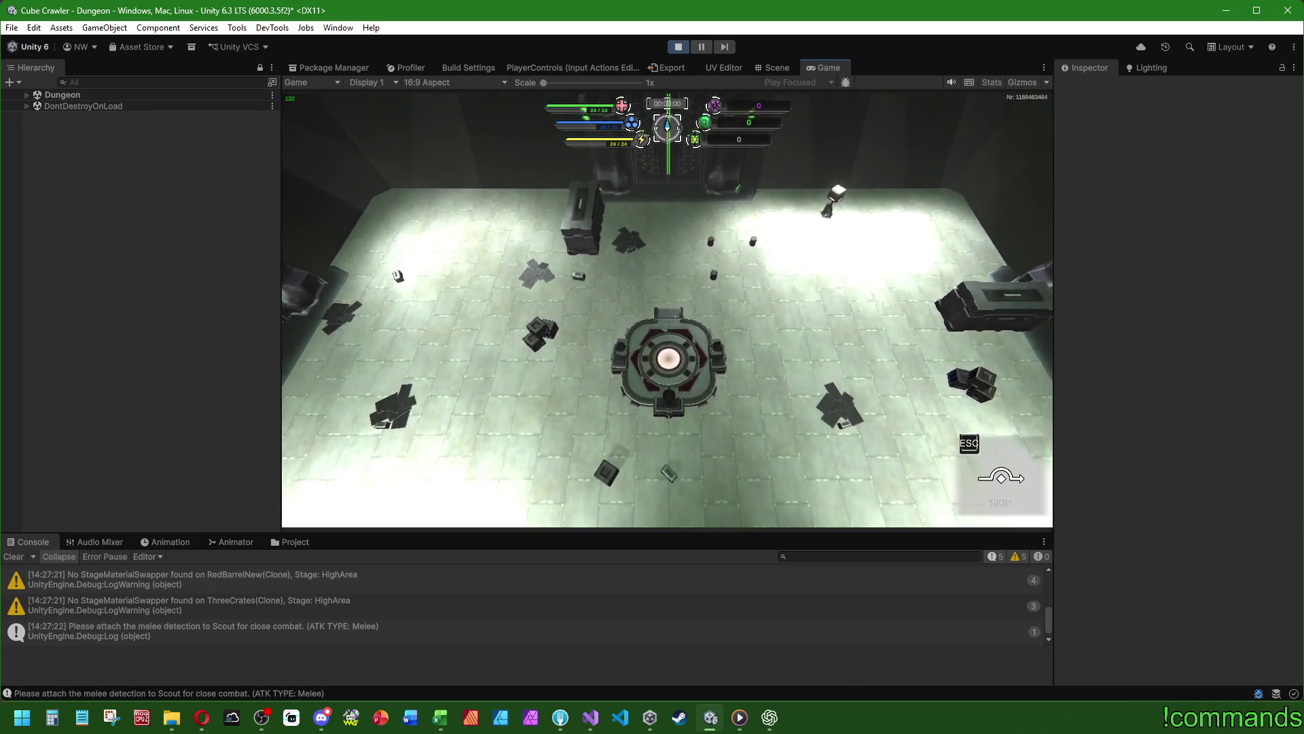
# - Expand the Dungeon hierarchy, inspect the Main Camera's Camera Controller, then clear the console and deselect
pyautogui.press('super')
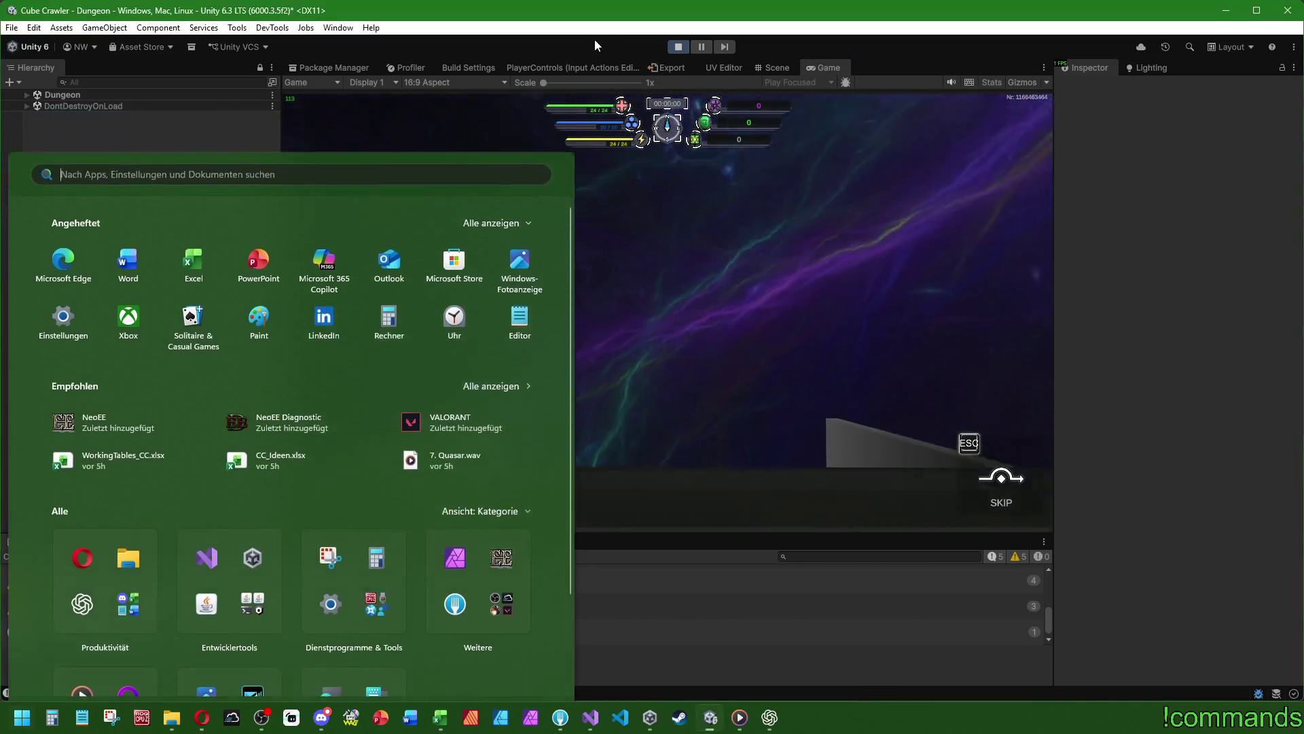
pyautogui.press('super')
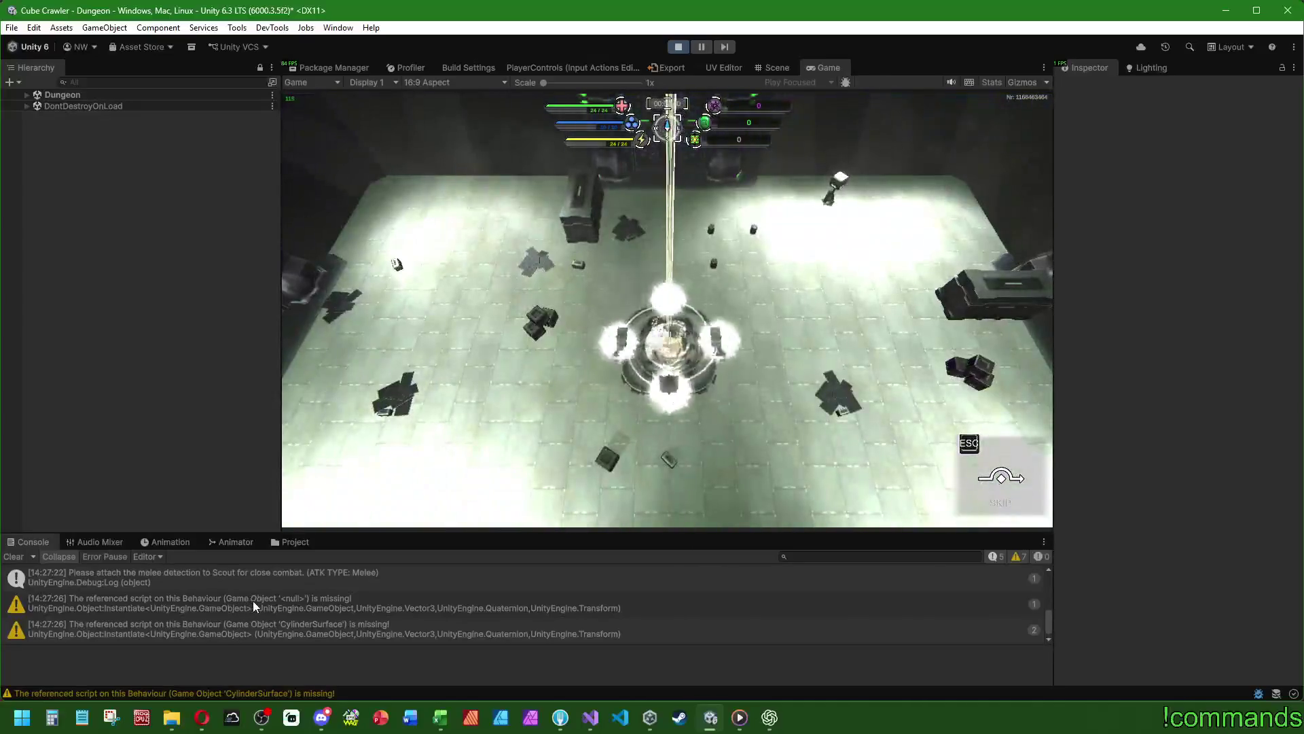
pyautogui.scroll(1, 251, 600)
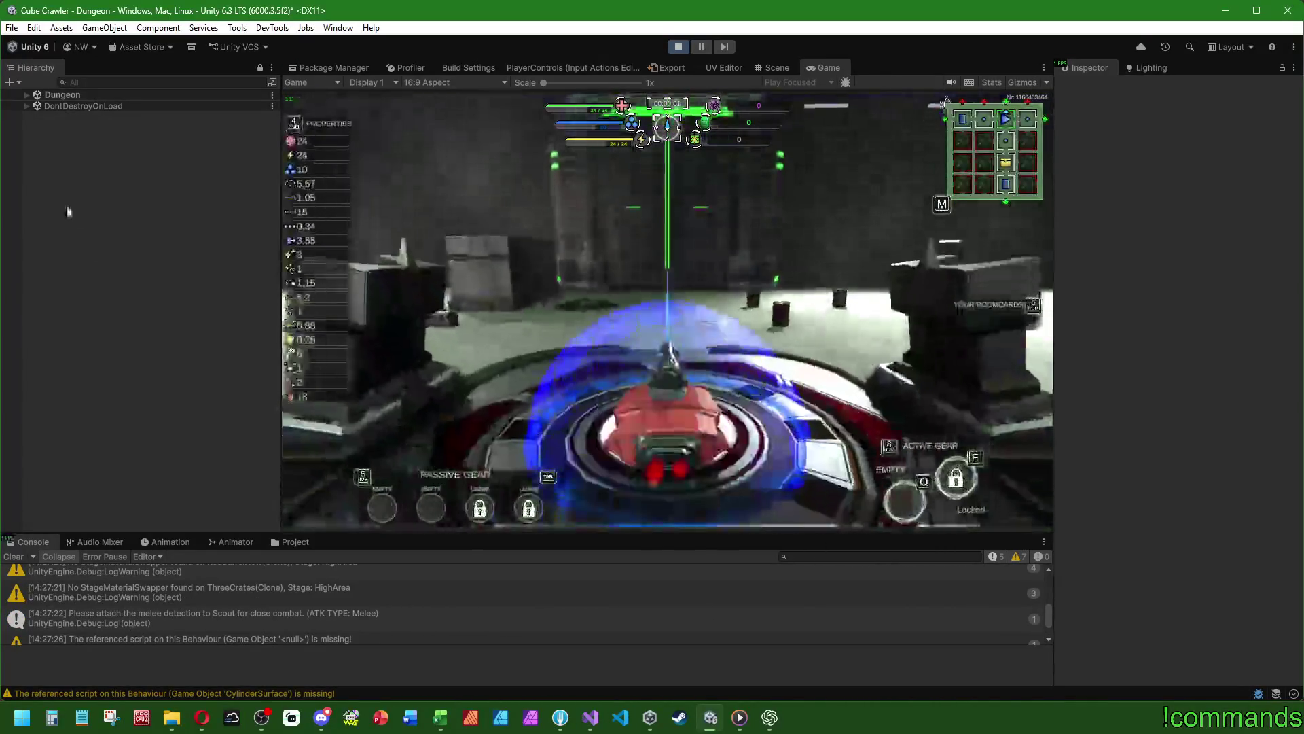
pyautogui.click(27, 94)
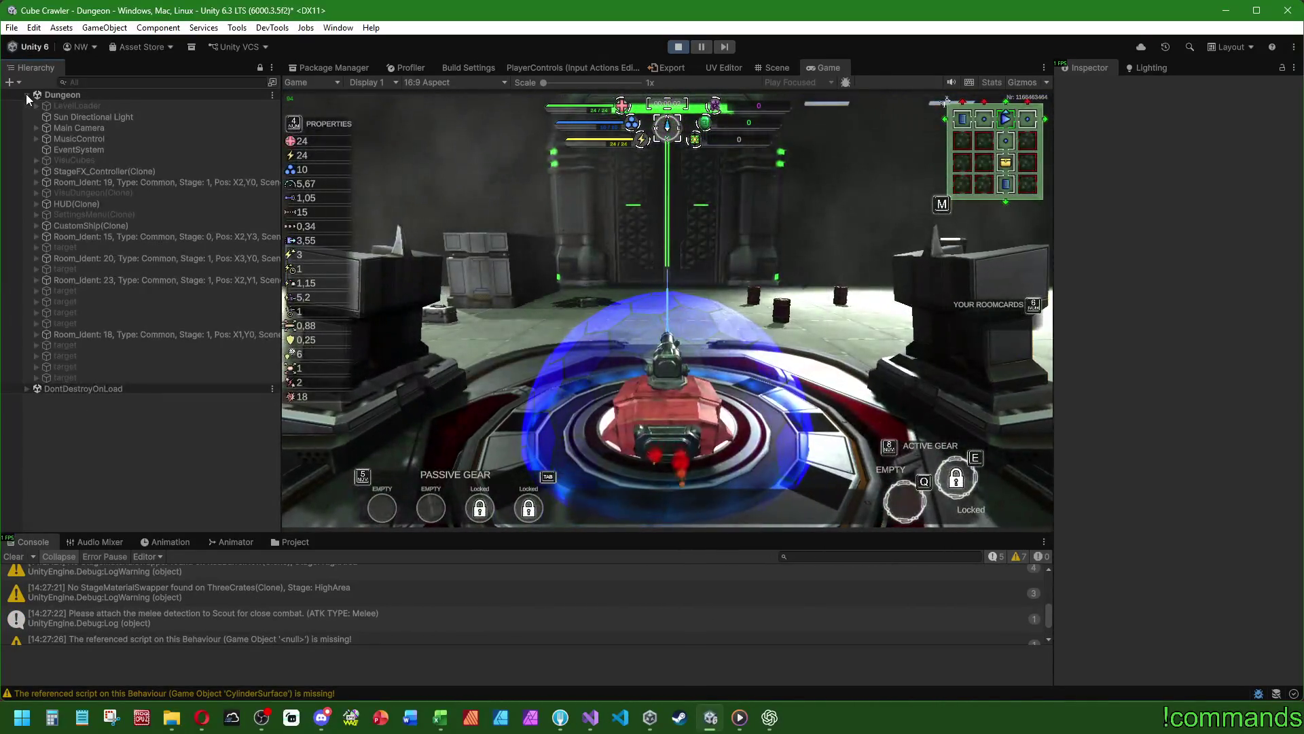
pyautogui.click(69, 128)
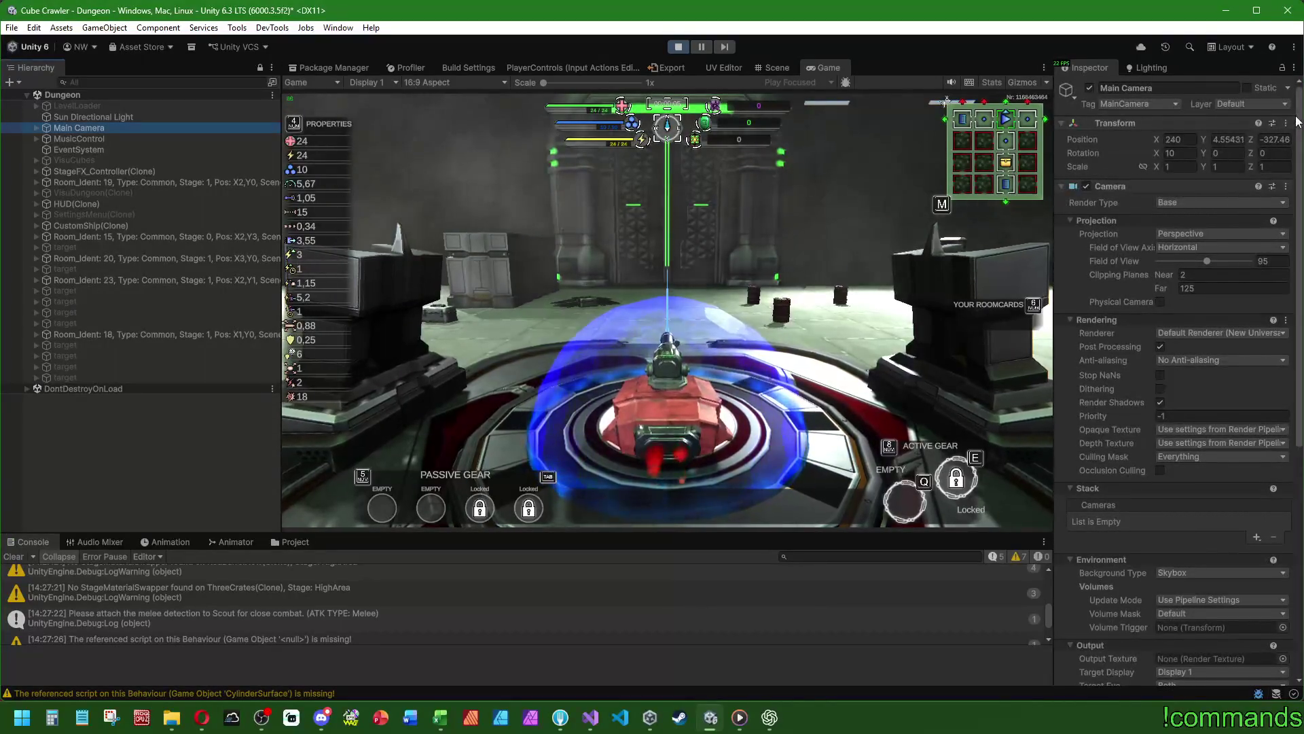
pyautogui.scroll(-10, 1297, 121)
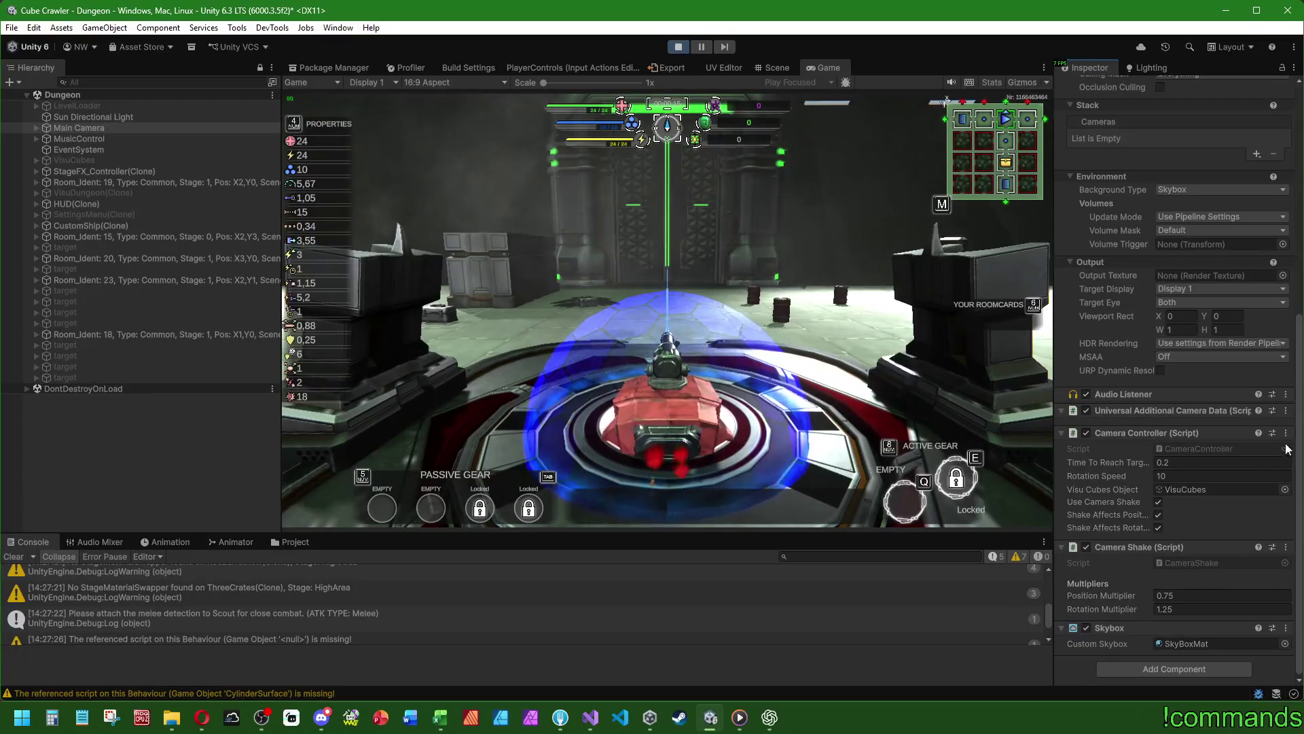
pyautogui.scroll(10, 1298, 439)
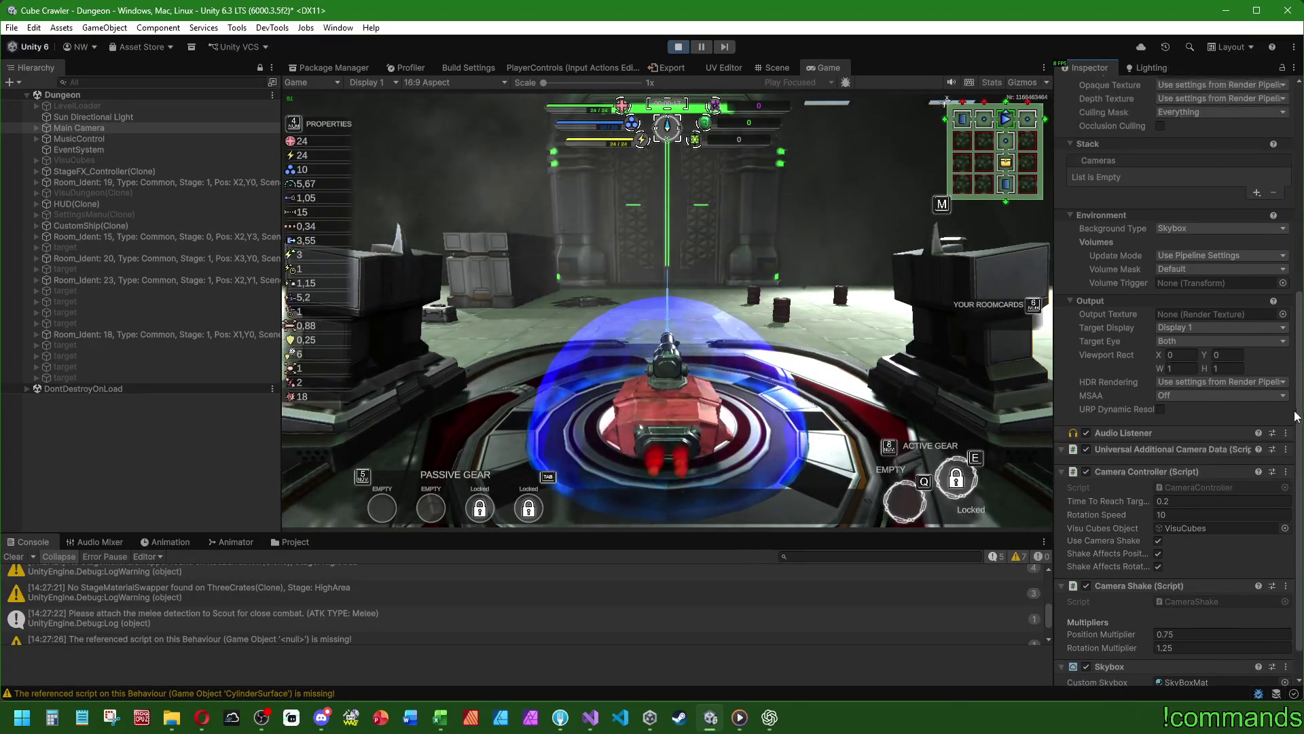
pyautogui.click(15, 558)
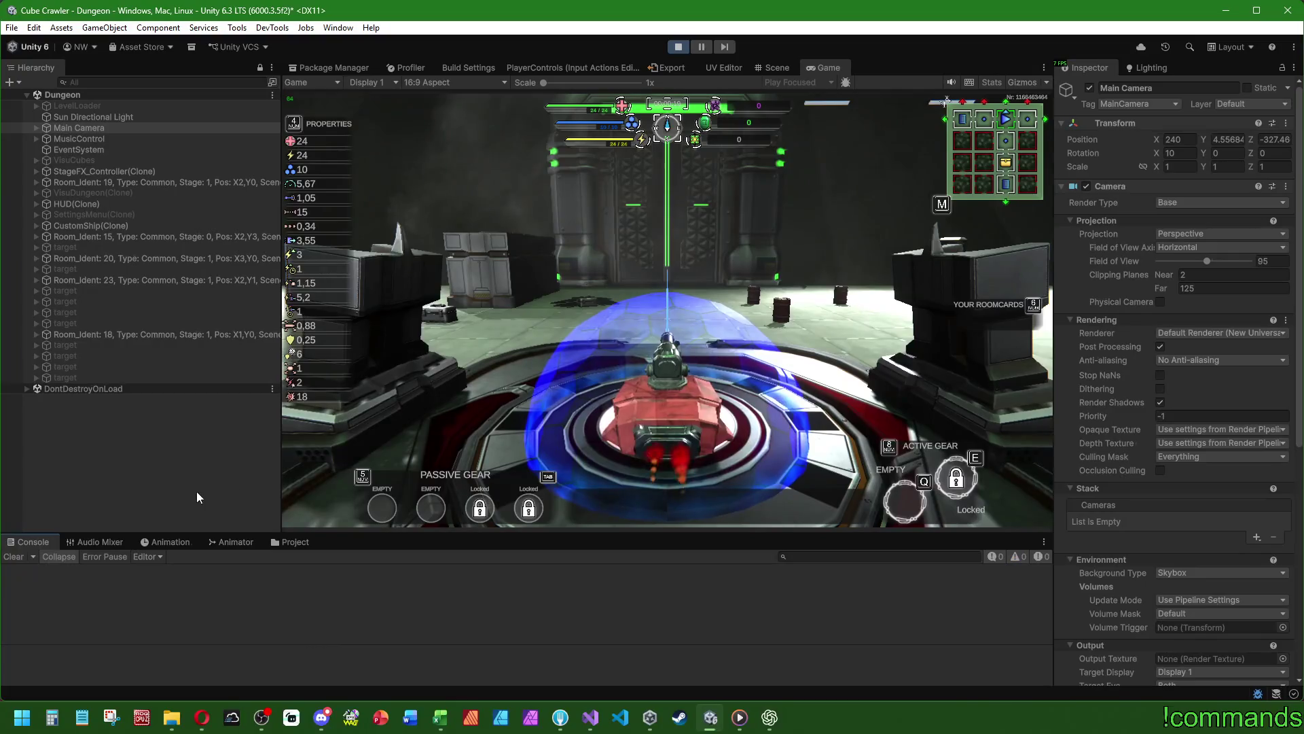
pyautogui.click(227, 468)
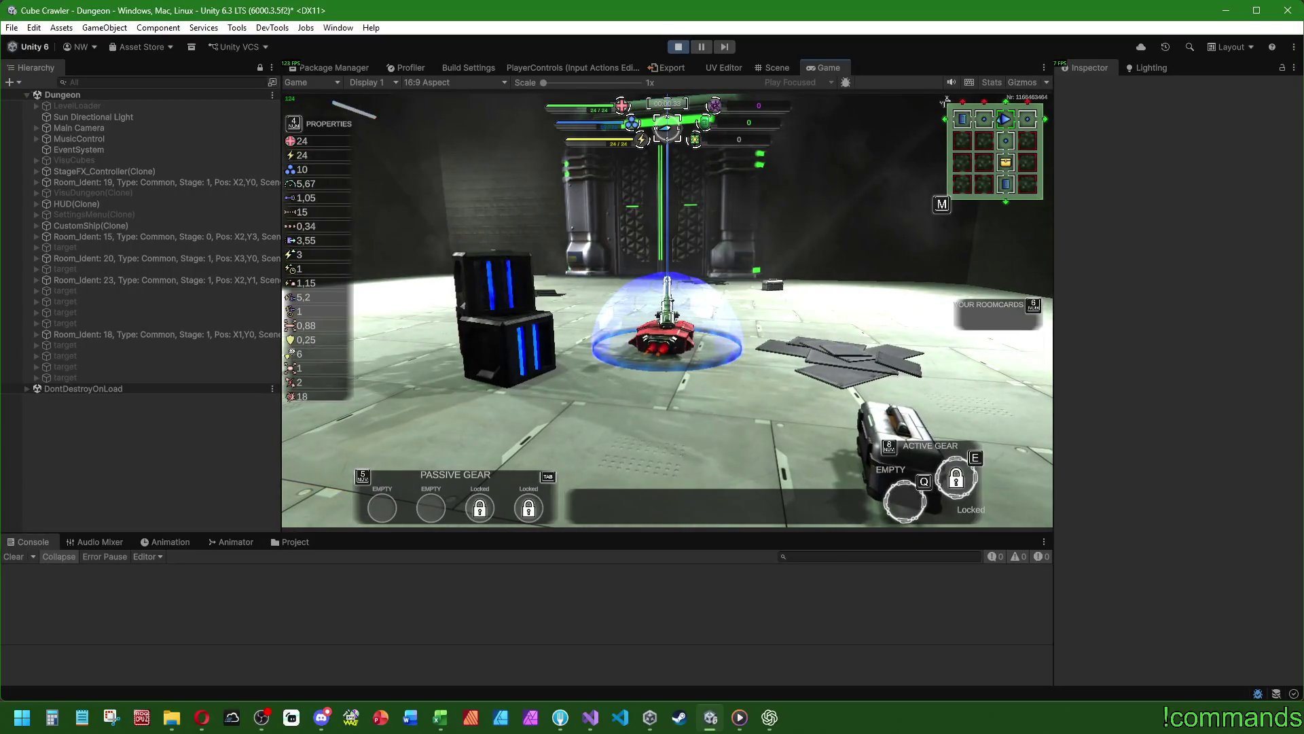
pyautogui.press('super')
# - Put Scene and Game views side by side, frame CustomShip(Clone), then select and frame the Main Camera
pyautogui.click(770, 71)
pyautogui.moveTo(827, 67); pyautogui.dragTo(939, 352)
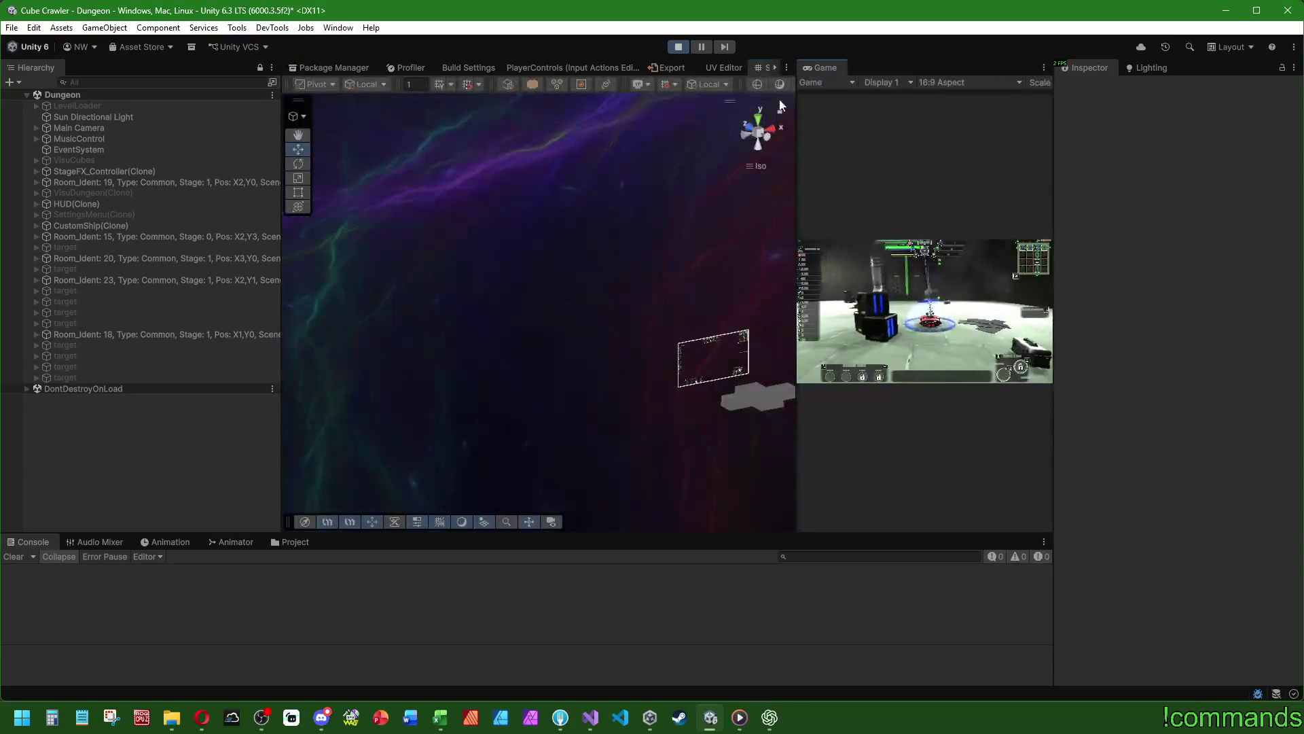
pyautogui.click(755, 64)
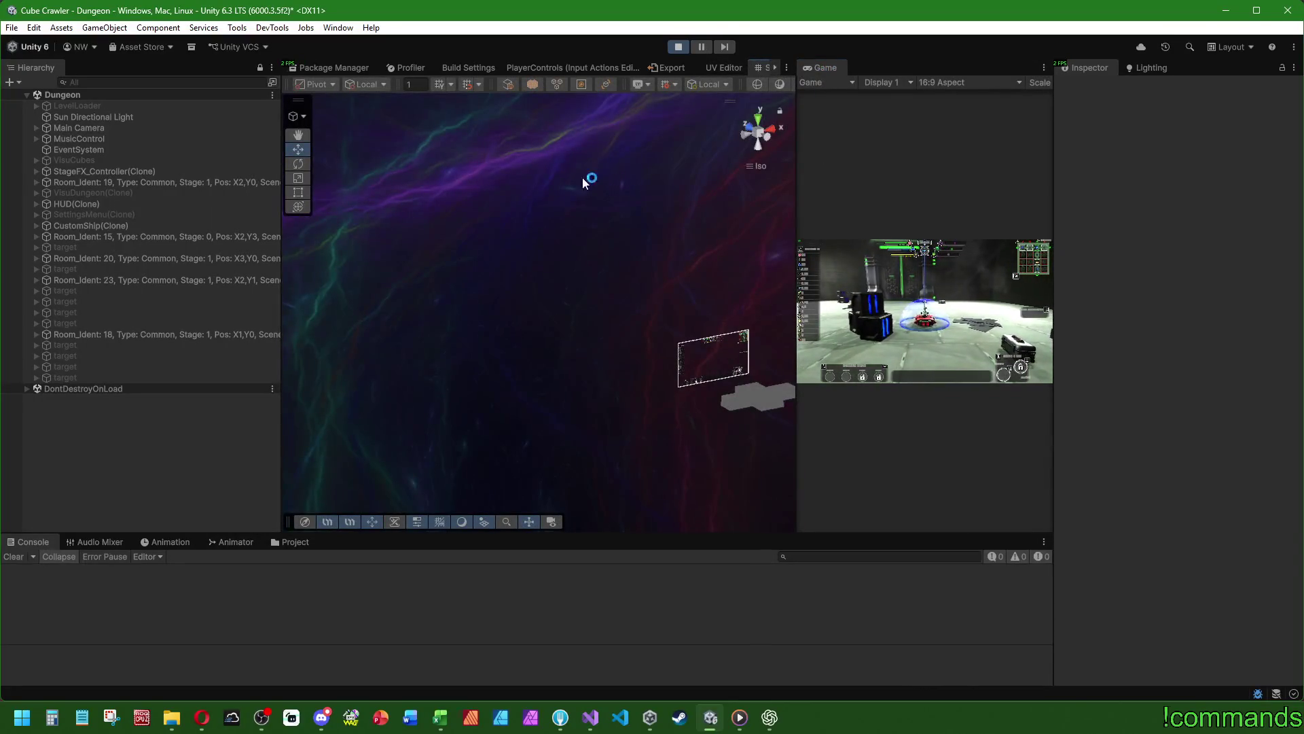
pyautogui.click(78, 225)
pyautogui.press('f')
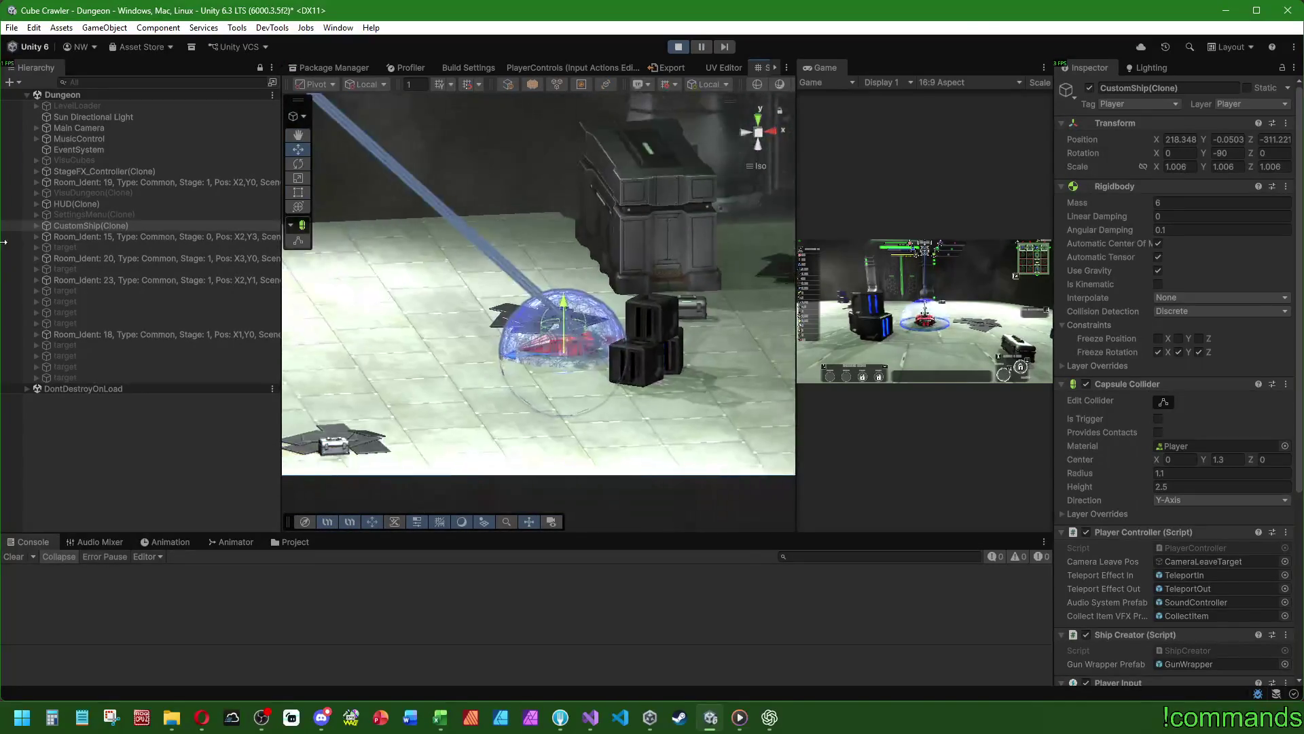
pyautogui.doubleClick(88, 128)
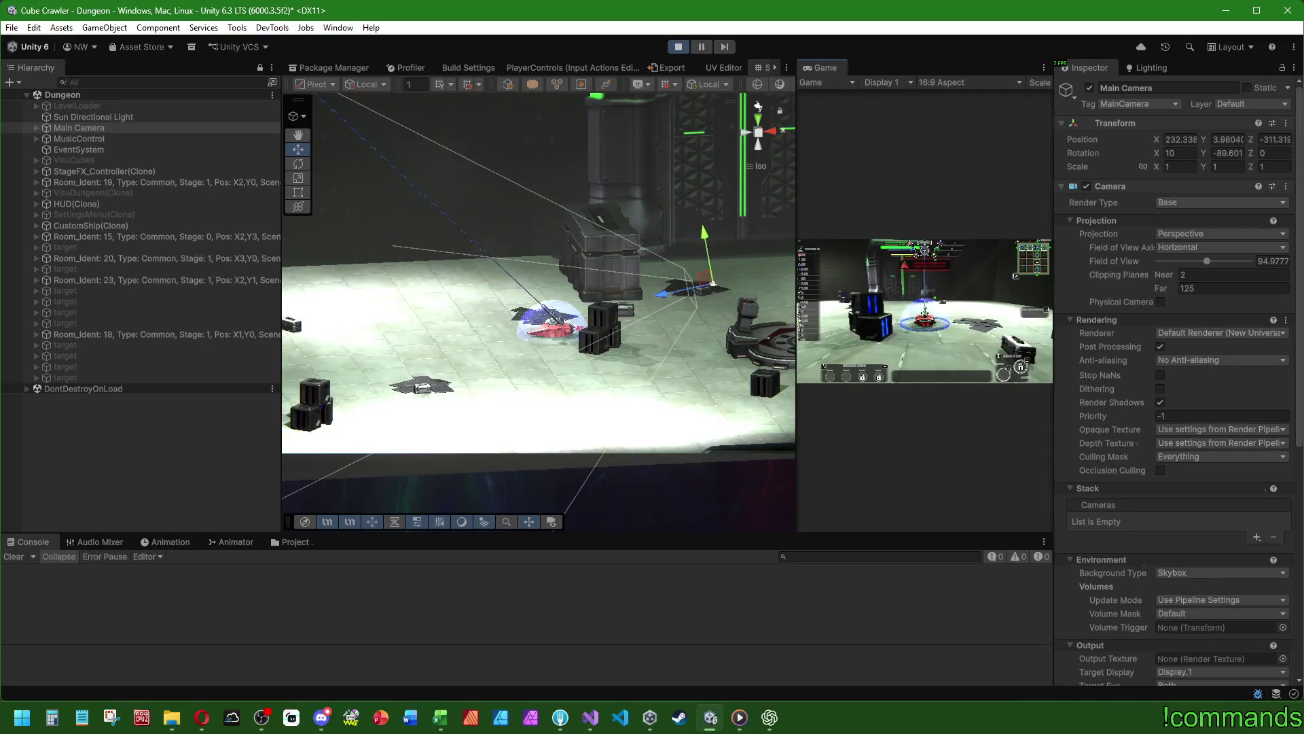
pyautogui.press('super')
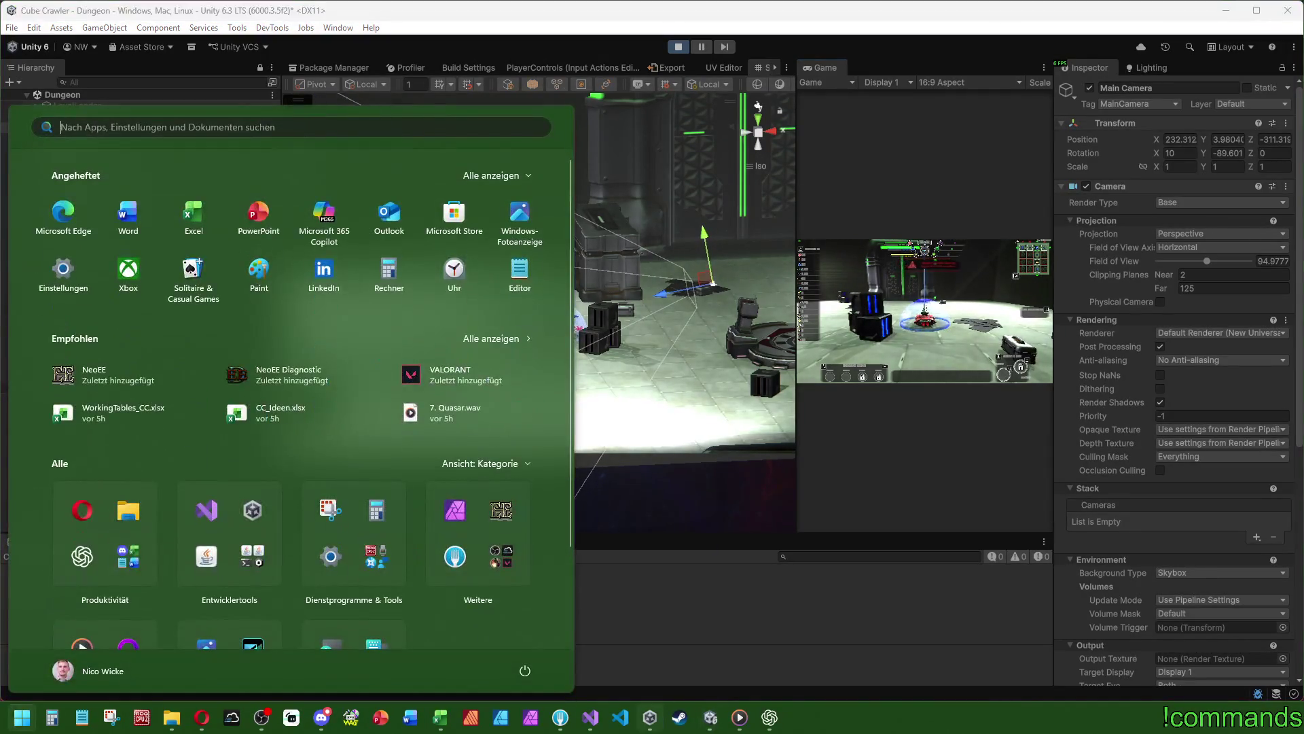
# - In Visual Studio, open PlayerController.cs at the _gunPipe usage in SetGunAngle
pyautogui.click(591, 720)
pyautogui.moveTo(198, 189); pyautogui.dragTo(213, 389)
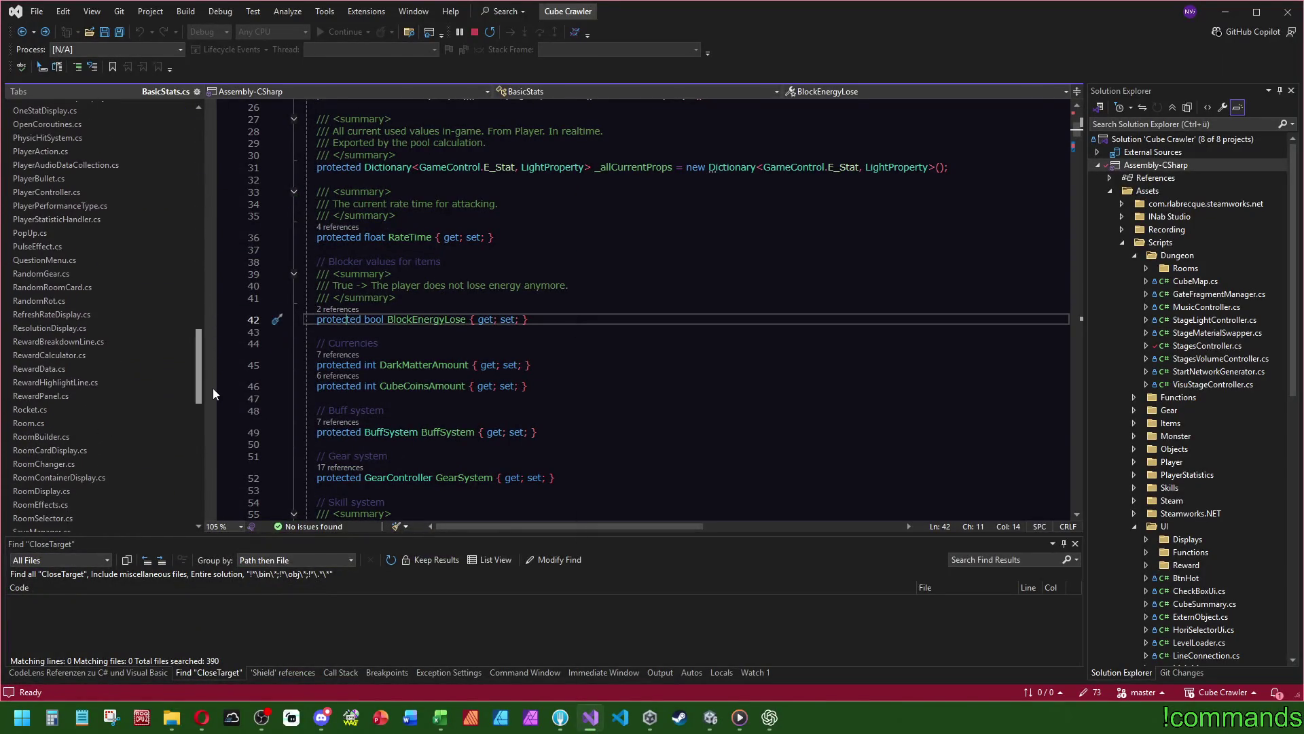
pyautogui.click(74, 194)
pyautogui.moveTo(1077, 119); pyautogui.dragTo(1086, 357)
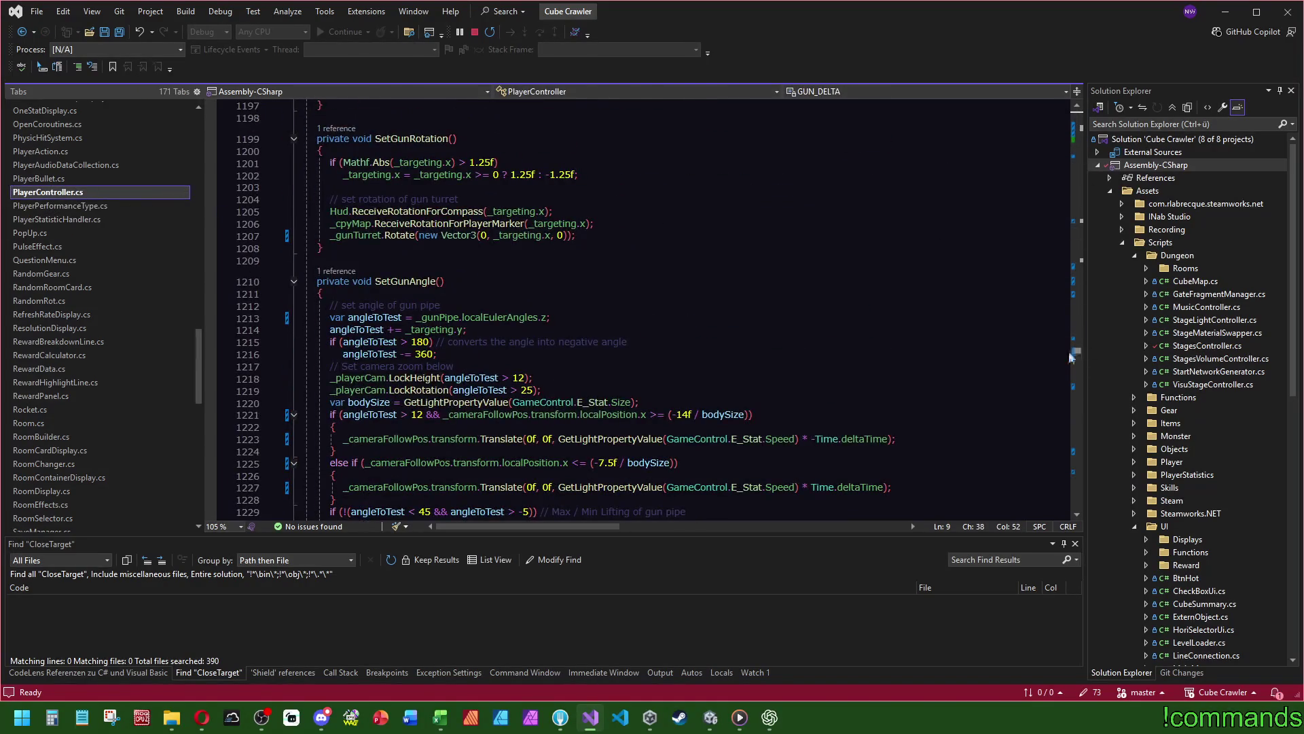
pyautogui.scroll(-3, 533, 271)
pyautogui.click(439, 208)
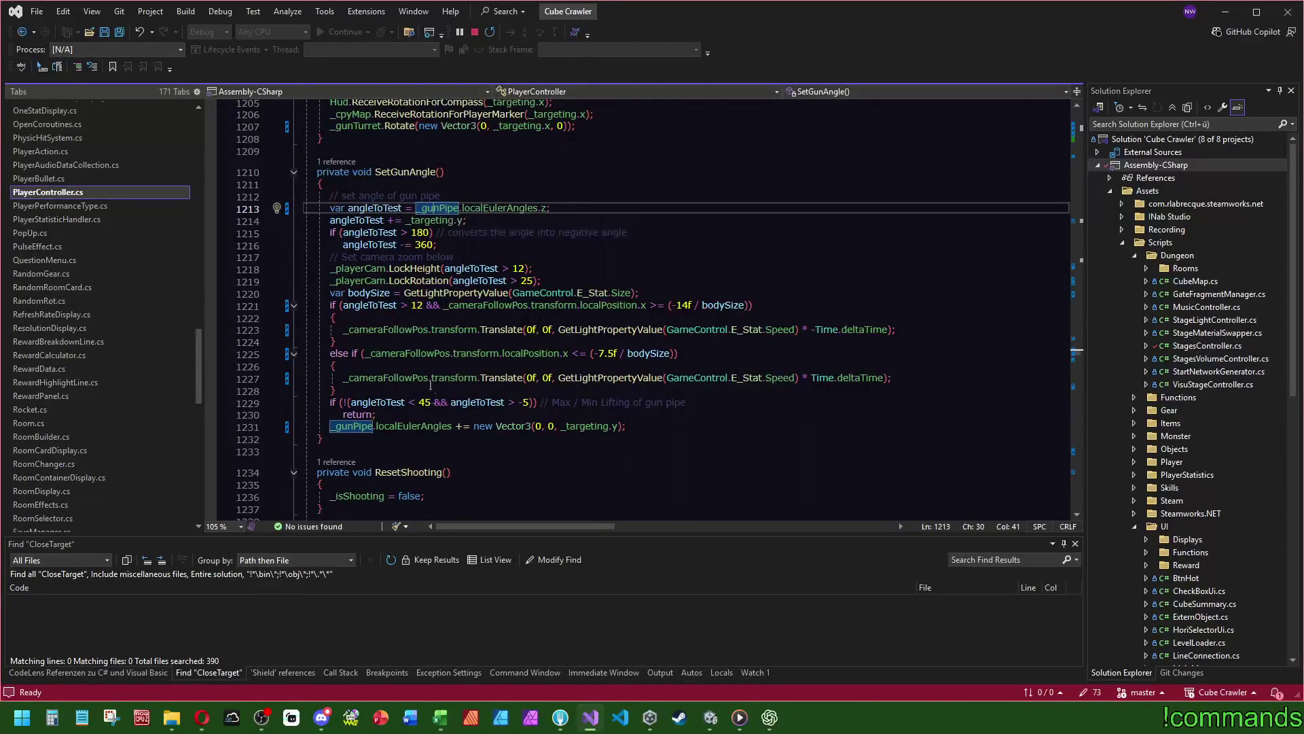
# - Break at line 1218, check angleToTest's value, resume the game and return to Unity
pyautogui.moveTo(461, 320)
pyautogui.moveTo(611, 309)
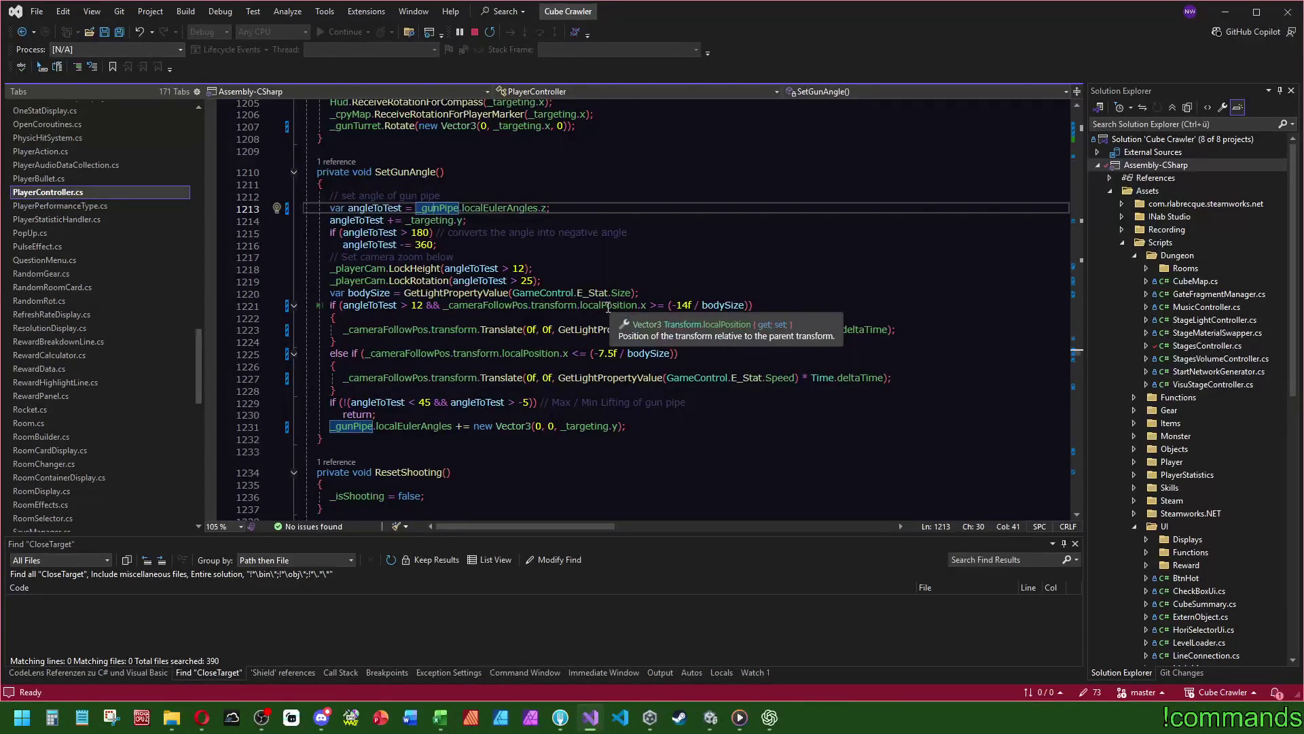
pyautogui.moveTo(373, 311)
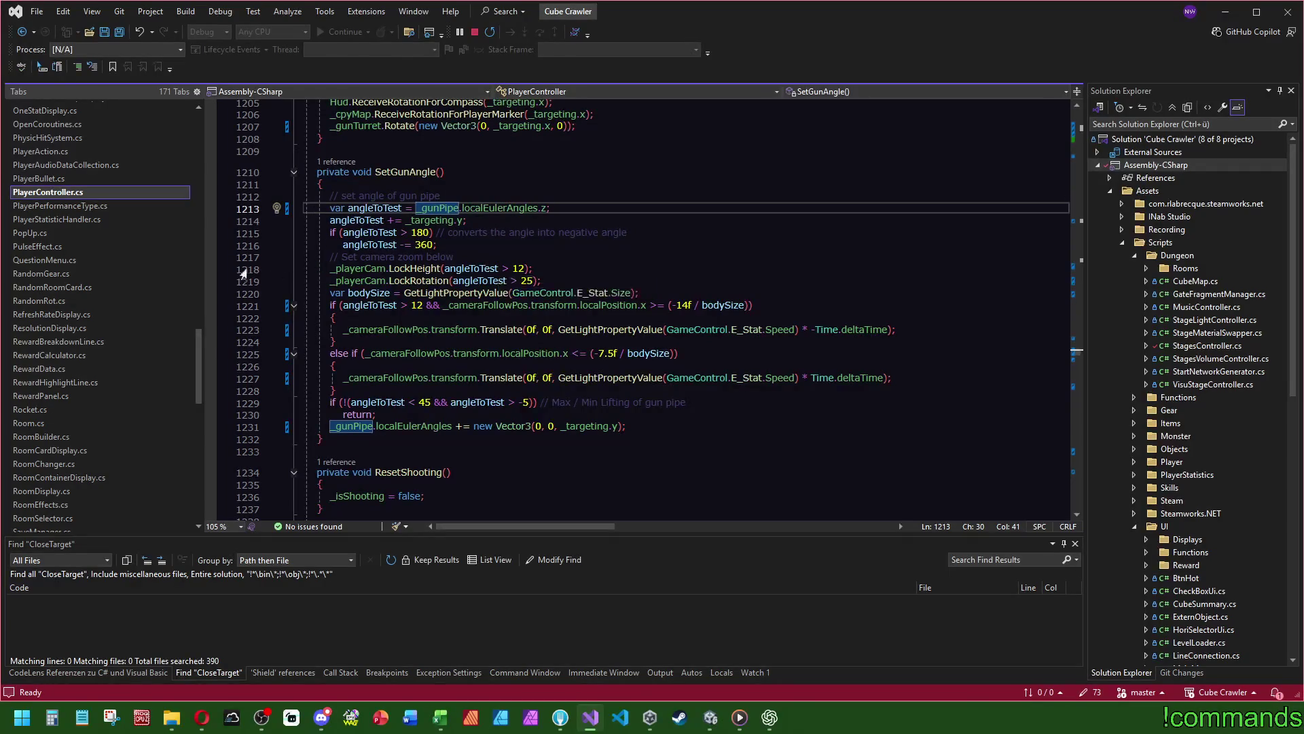
pyautogui.click(207, 269)
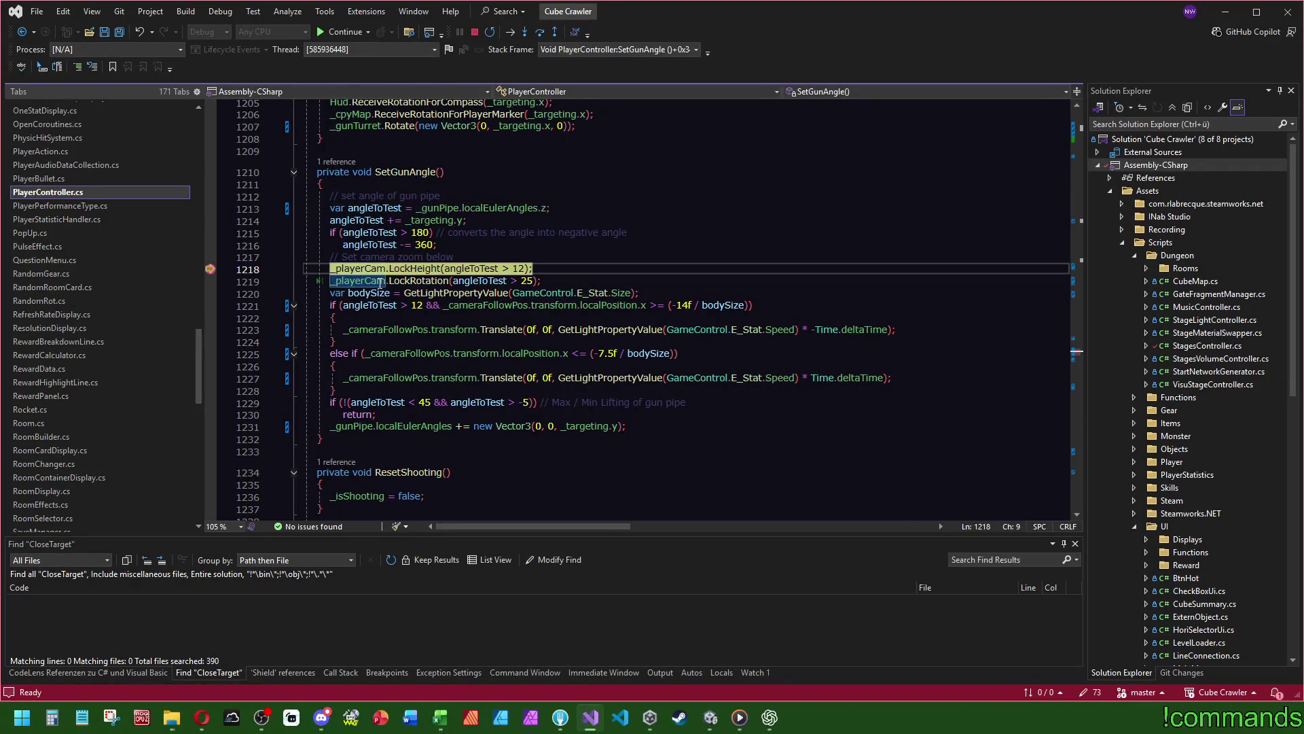
pyautogui.moveTo(472, 269)
pyautogui.click(345, 32)
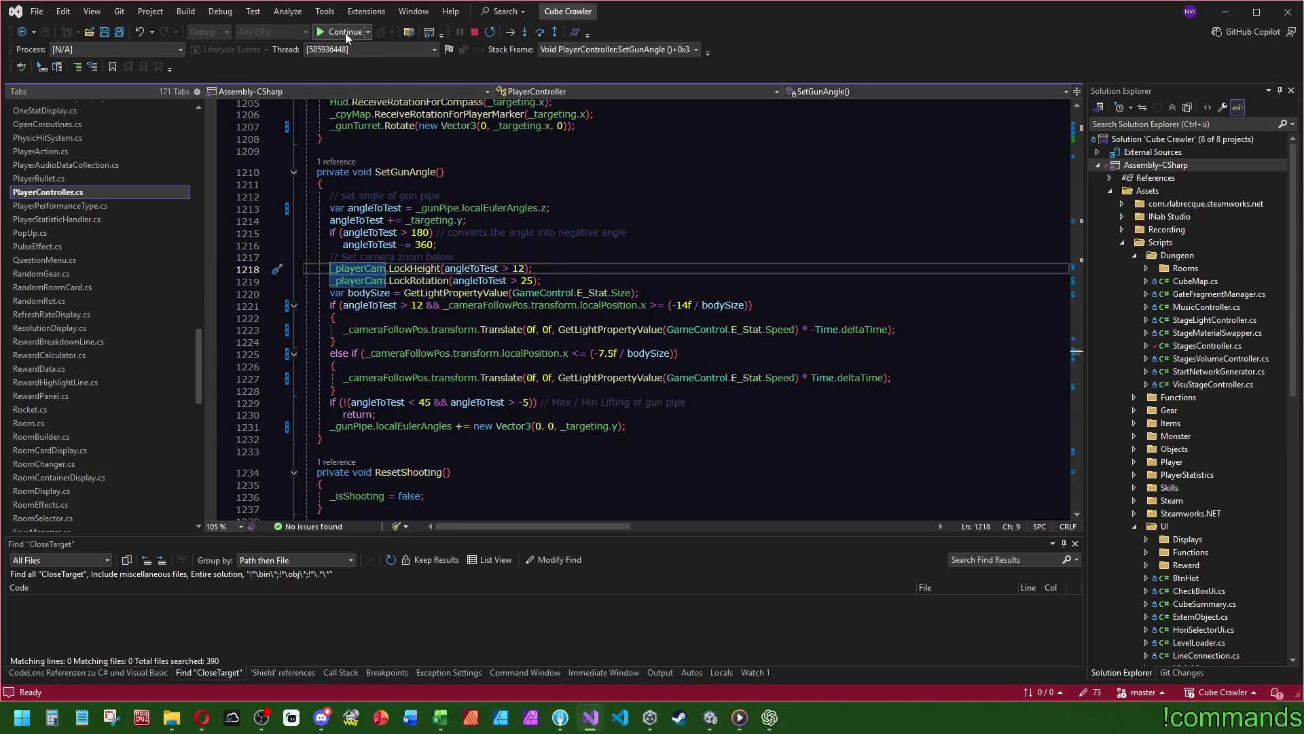
pyautogui.click(709, 719)
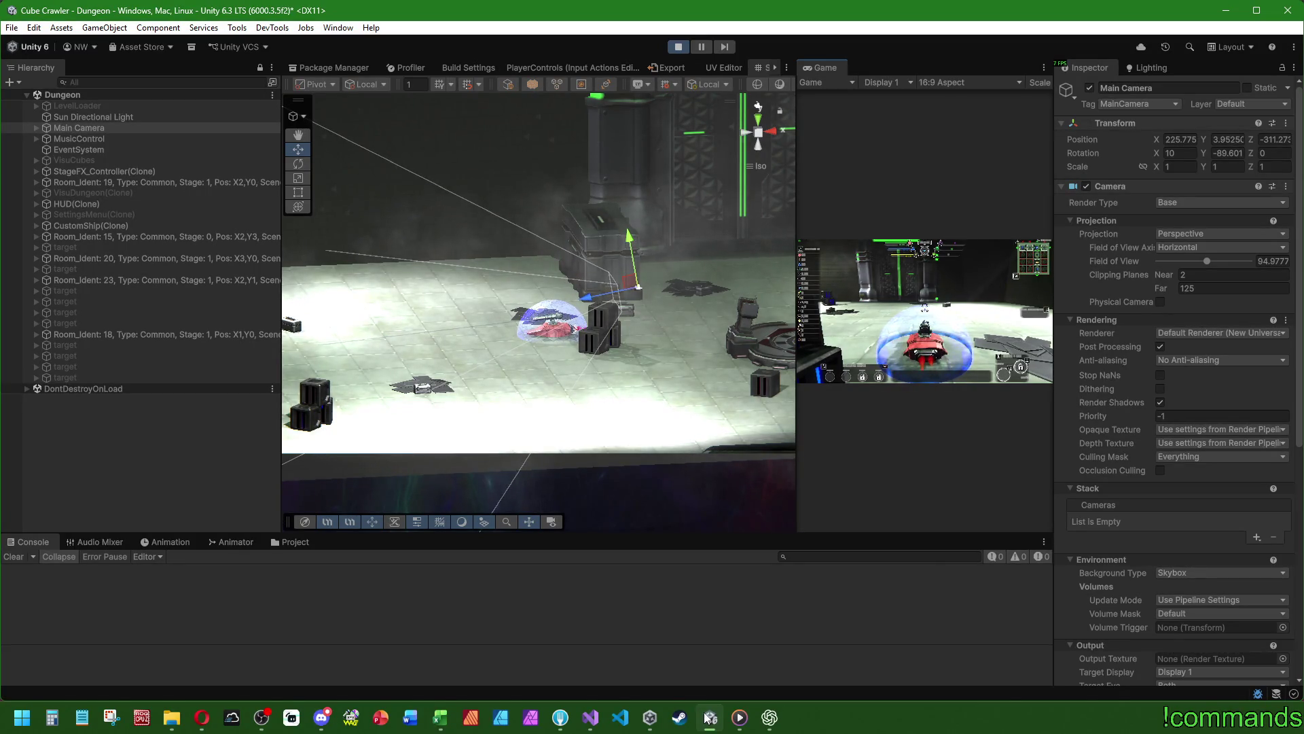
pyautogui.press('super')
pyautogui.press('super')
pyautogui.press('super')
pyautogui.press('super')
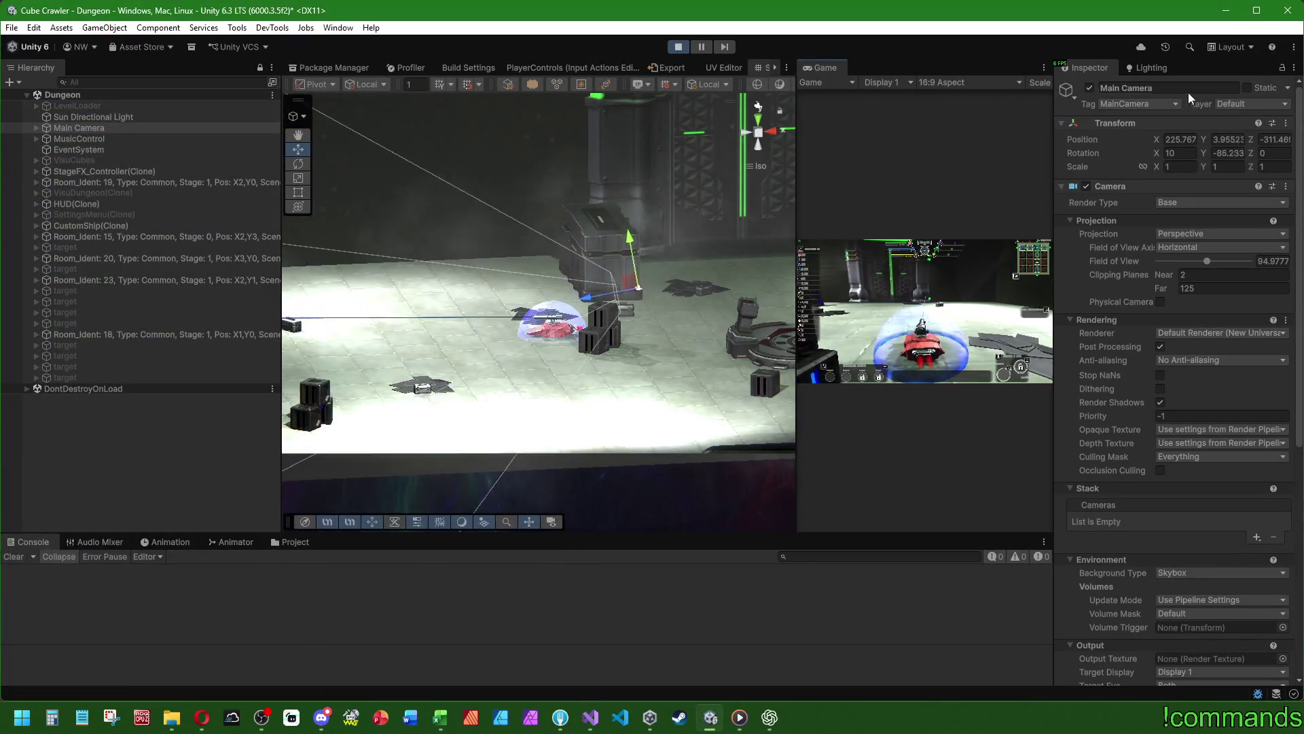
# - Switch the Inspector to Debug mode and check the Main Camera's CameraFollowTarget position
pyautogui.click(1294, 67)
pyautogui.click(1262, 180)
pyautogui.scroll(-10, 1123, 268)
pyautogui.scroll(-10, 1122, 274)
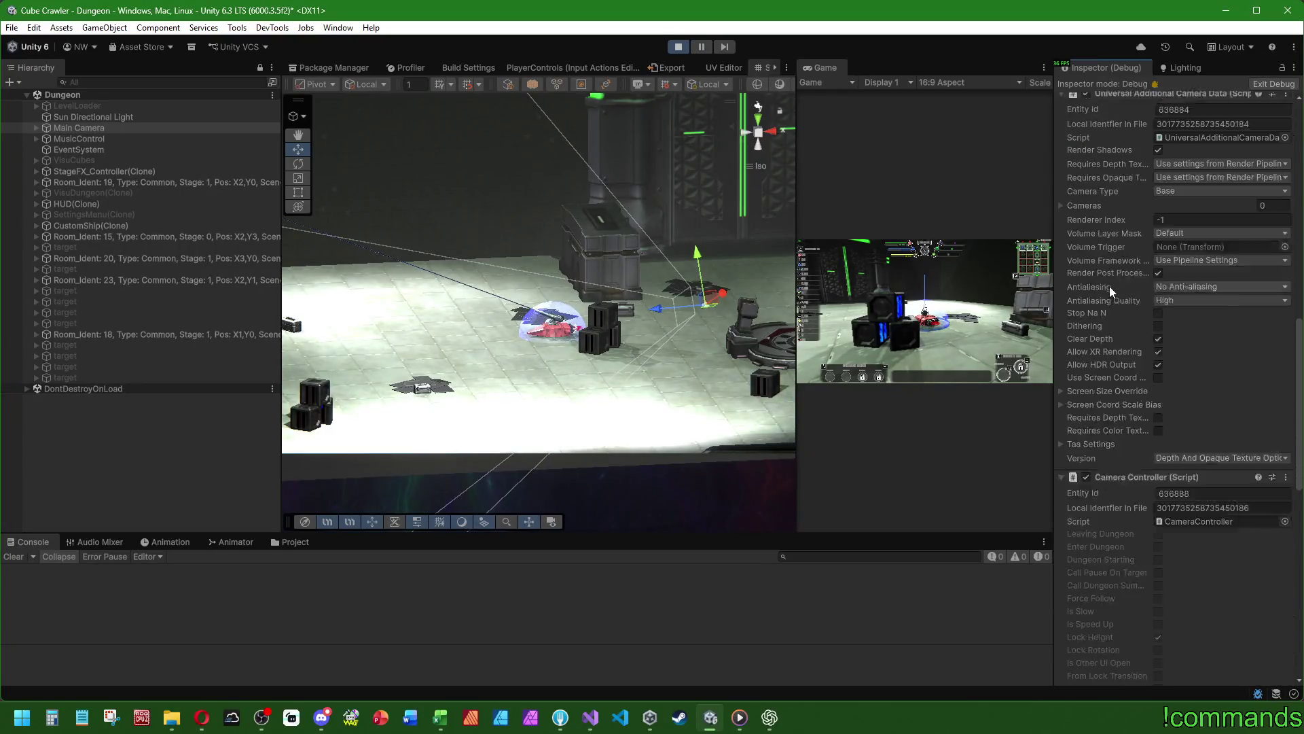
pyautogui.scroll(-4, 1099, 295)
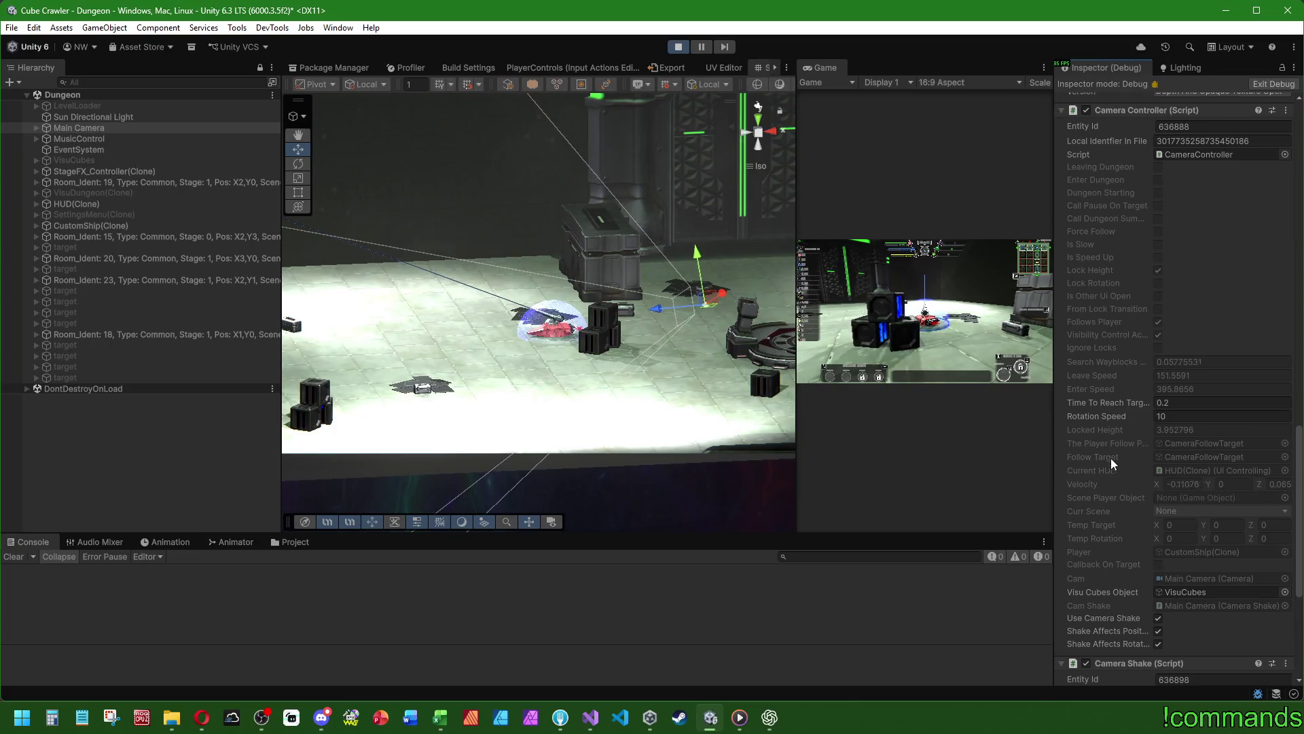
pyautogui.click(1185, 447)
pyautogui.click(1187, 454)
pyautogui.click(142, 290)
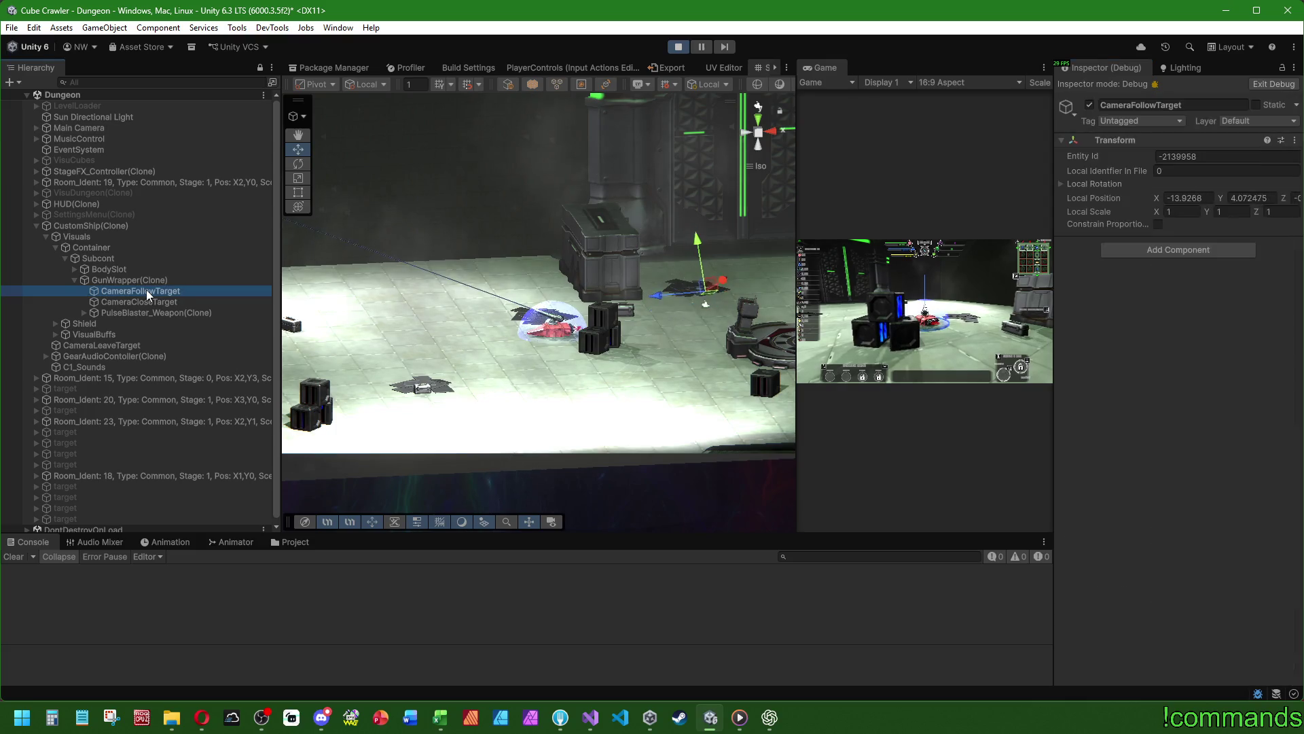
pyautogui.click(923, 312)
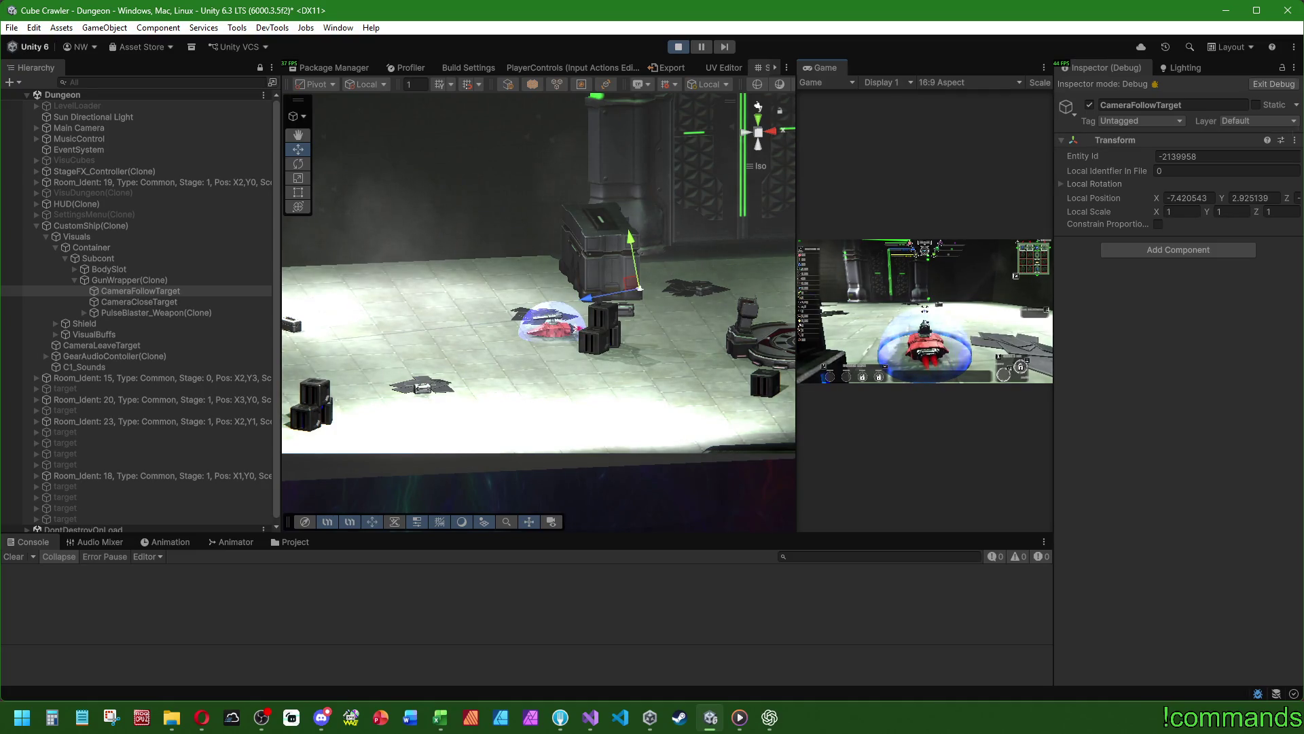
# - Recheck CameraFollowTarget's position from the Main Camera while the game keeps running
pyautogui.press('super')
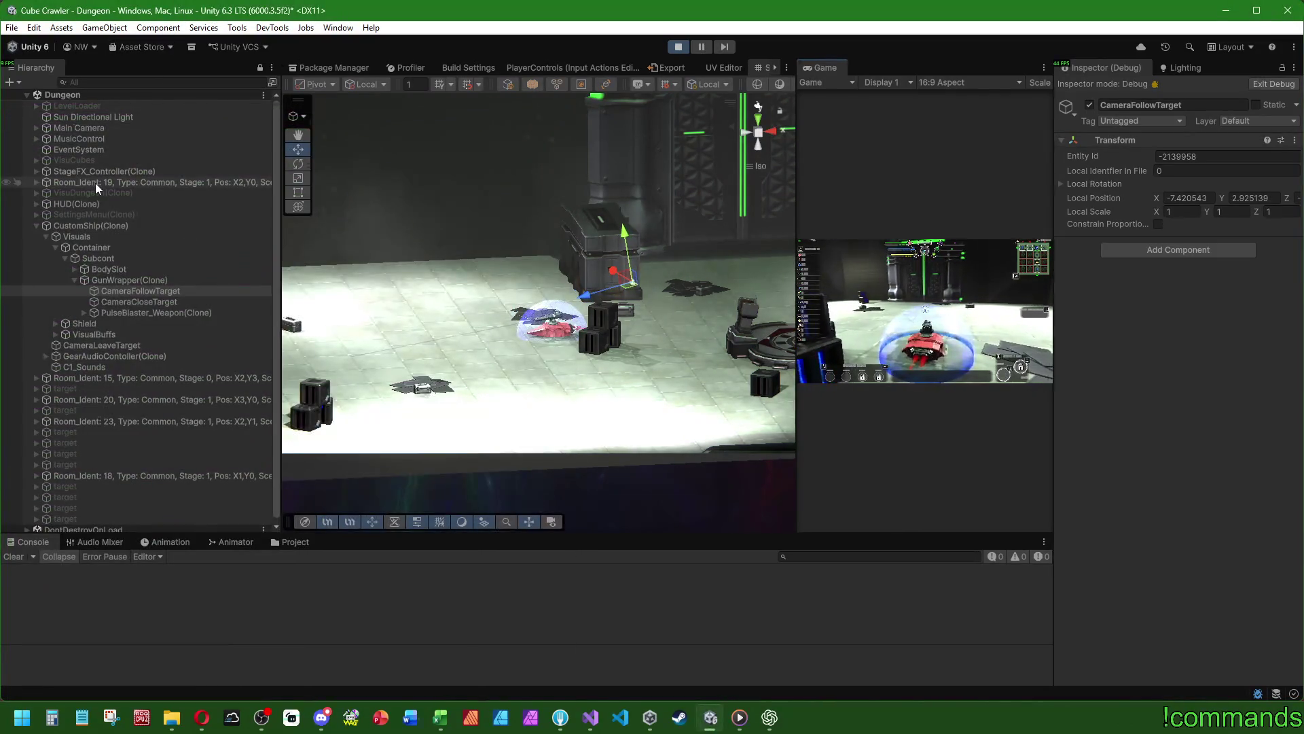
pyautogui.click(119, 131)
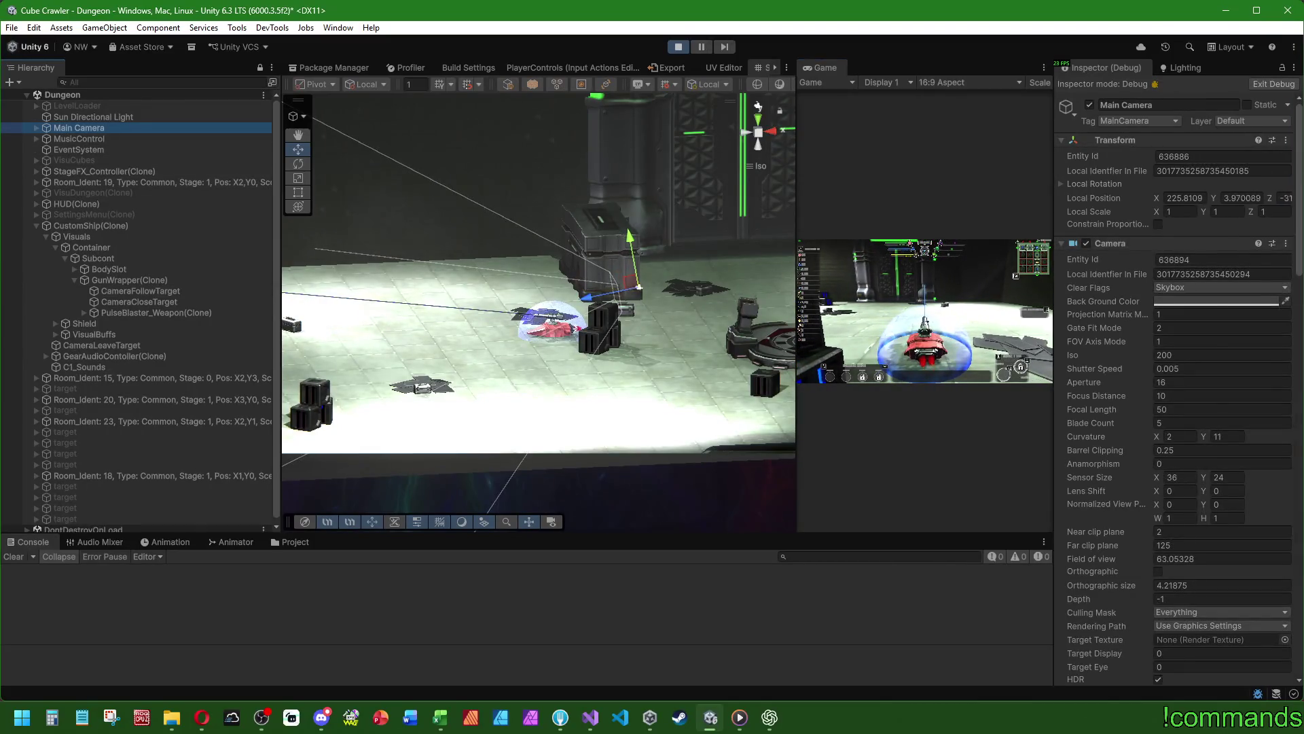
pyautogui.scroll(-10, 1171, 358)
pyautogui.scroll(-5, 1135, 389)
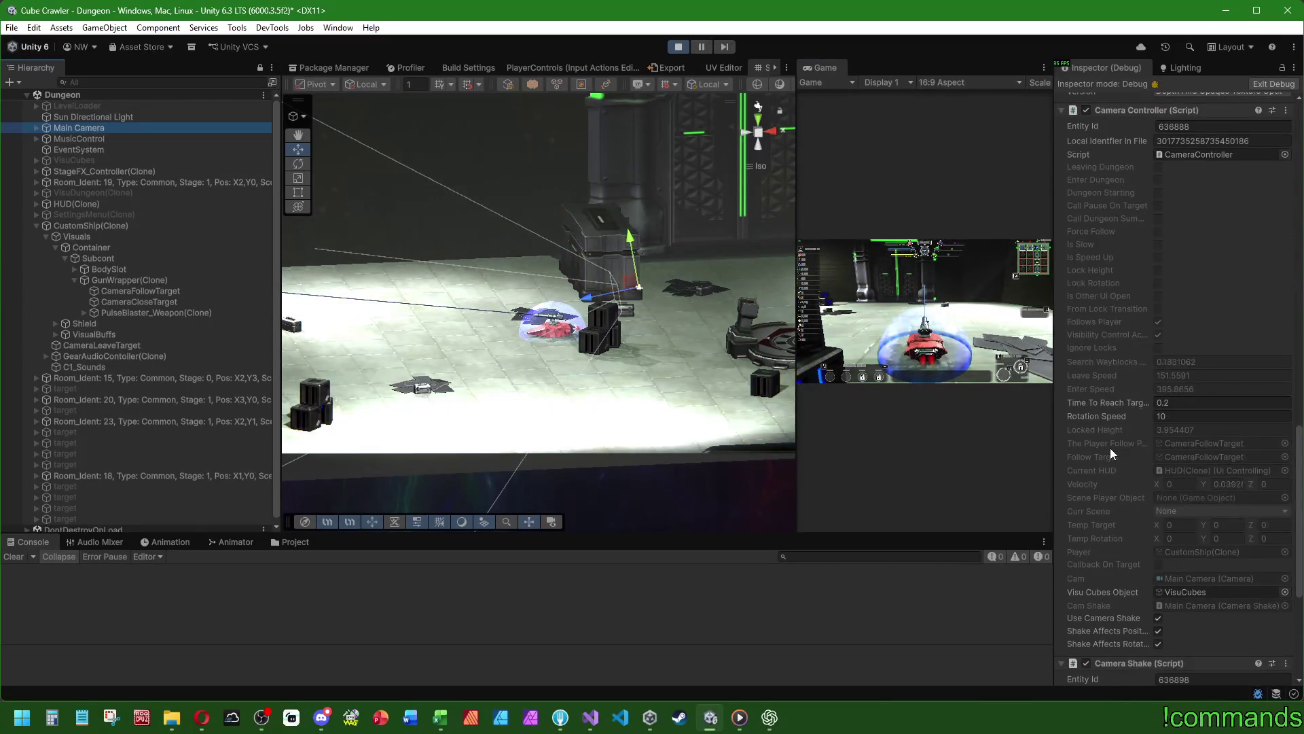
pyautogui.click(1196, 442)
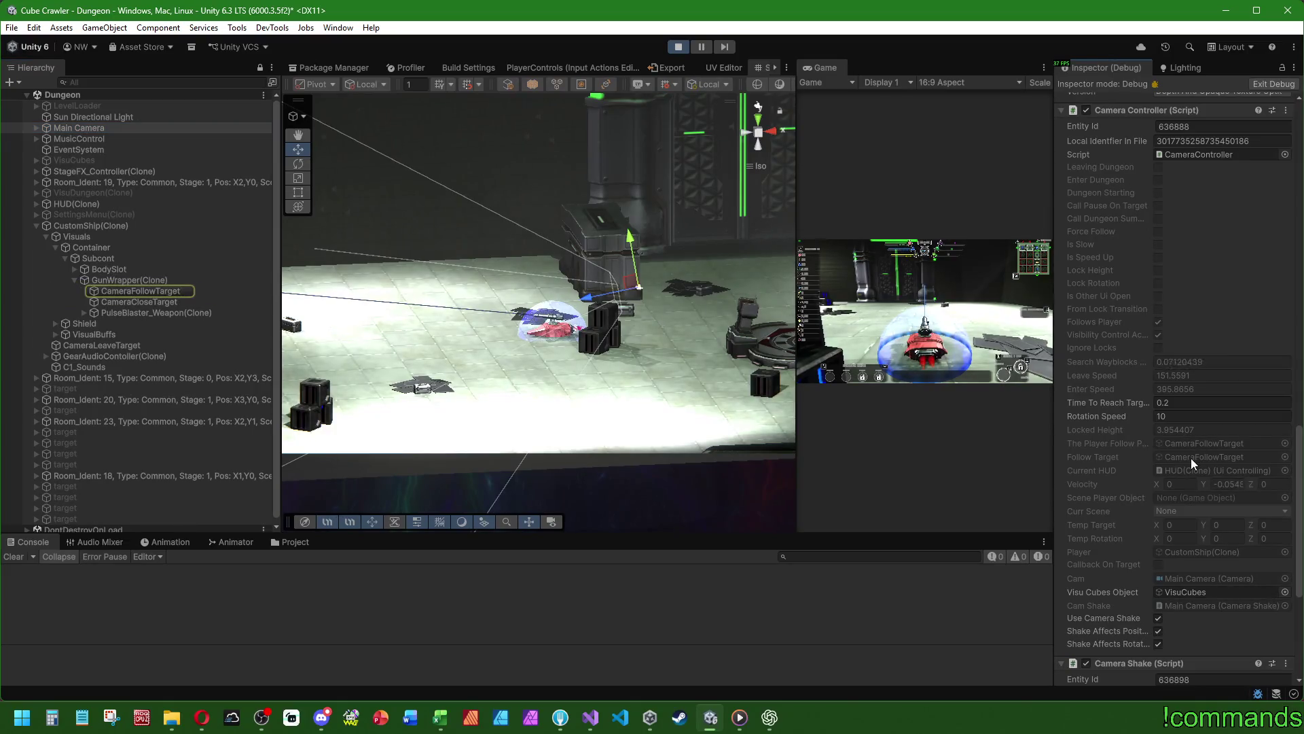
pyautogui.click(145, 292)
pyautogui.click(925, 310)
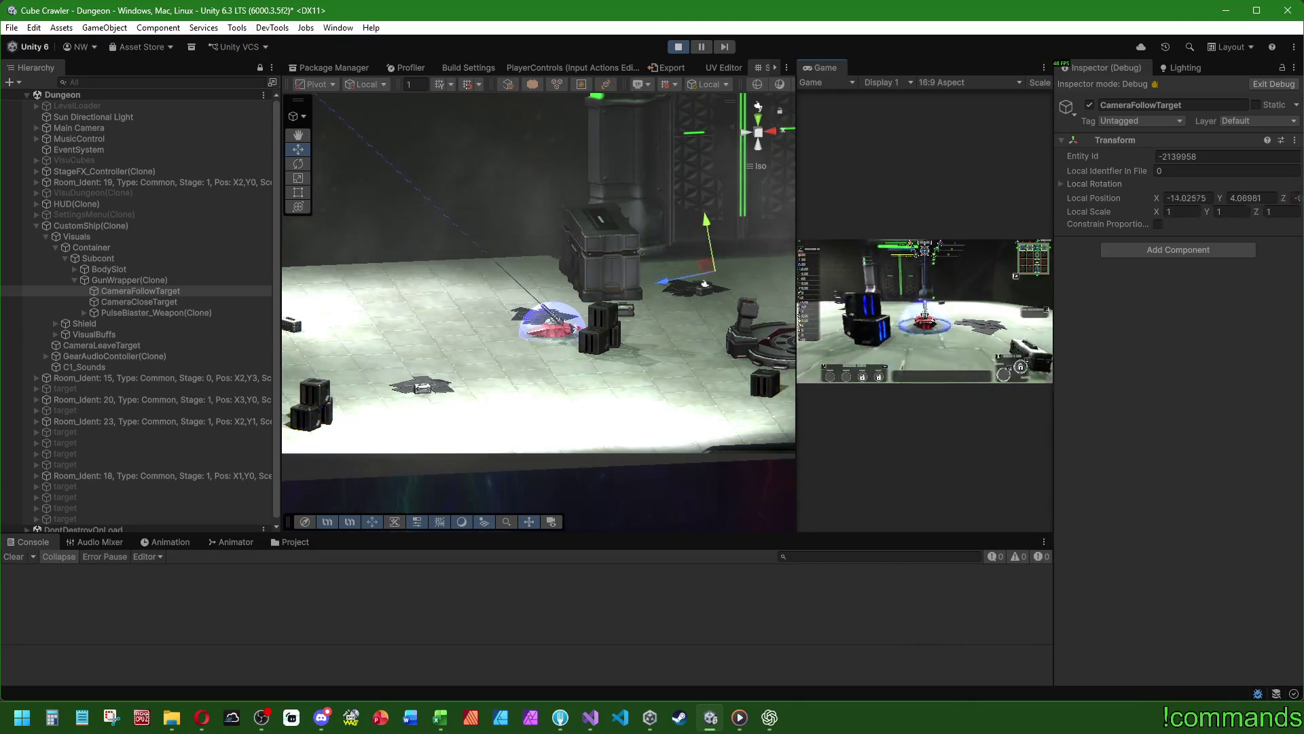
# - Select the Main Camera once more and watch CameraFollowTarget's position as the ship moves
pyautogui.press('super')
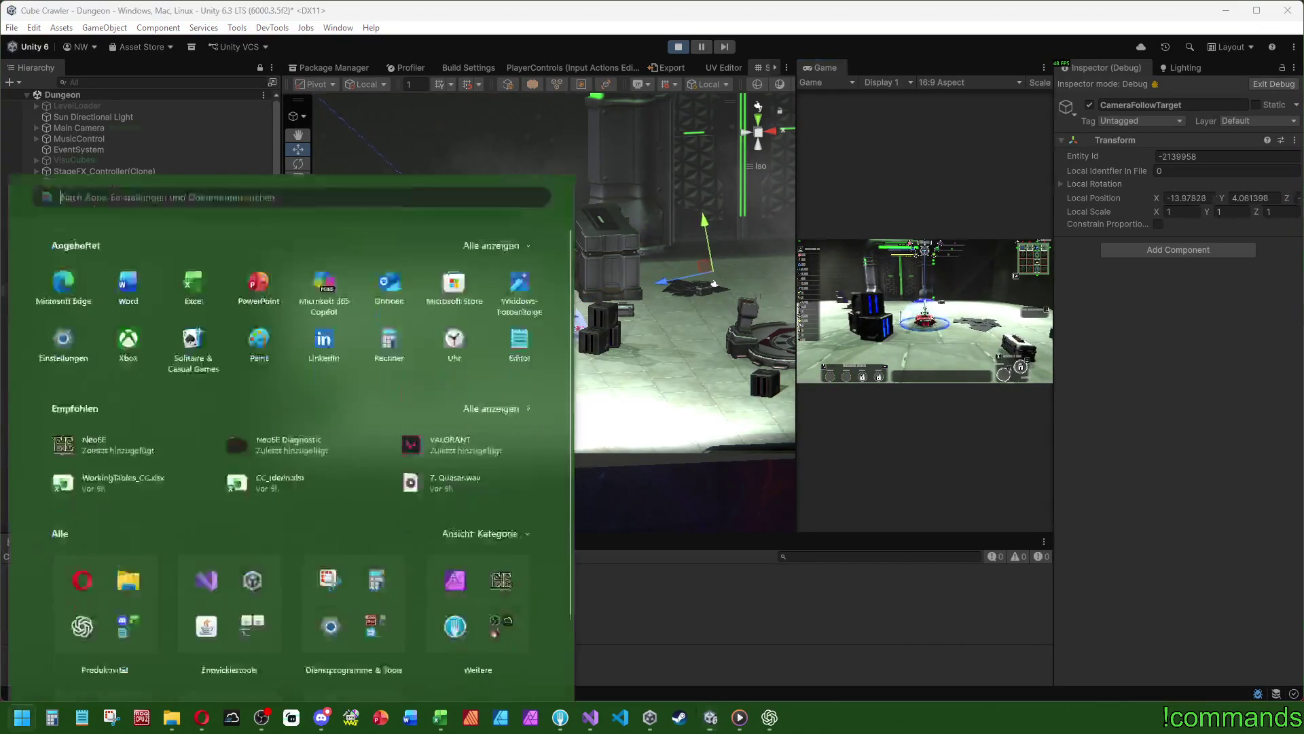
pyautogui.press('super')
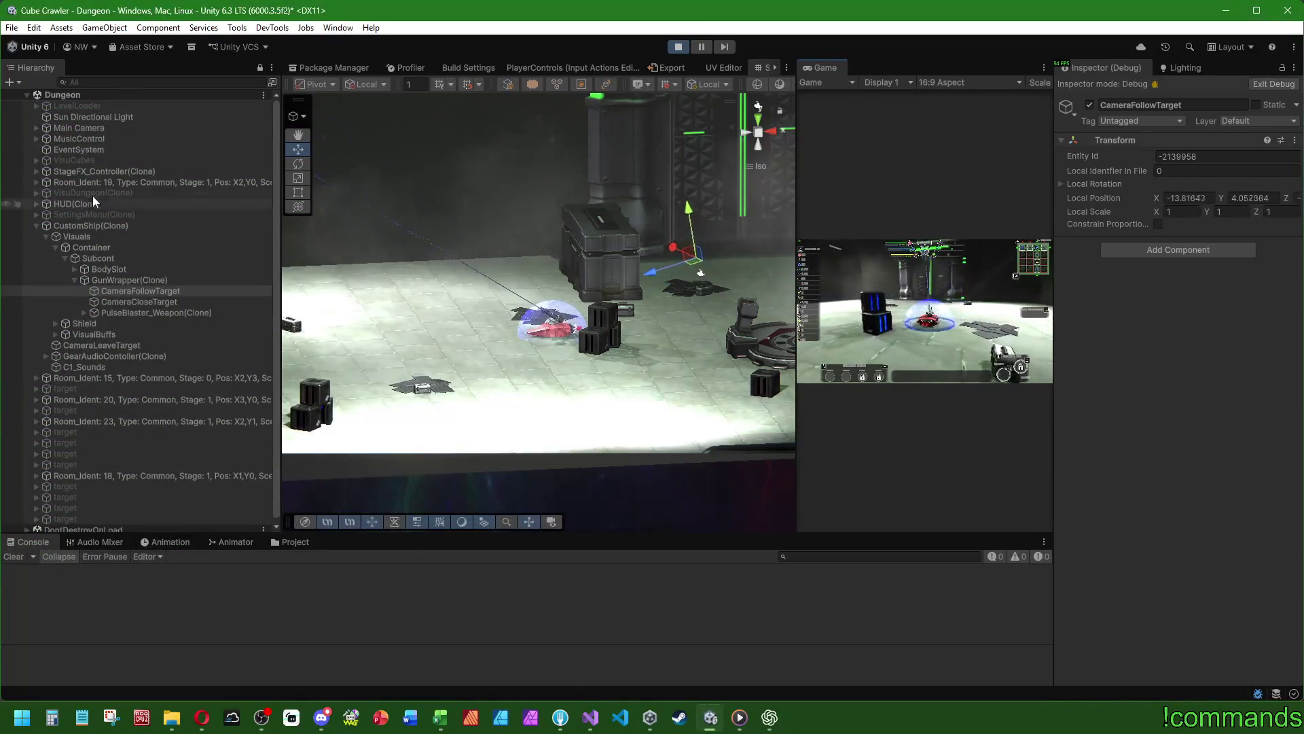
pyautogui.click(110, 129)
pyautogui.scroll(-15, 1234, 479)
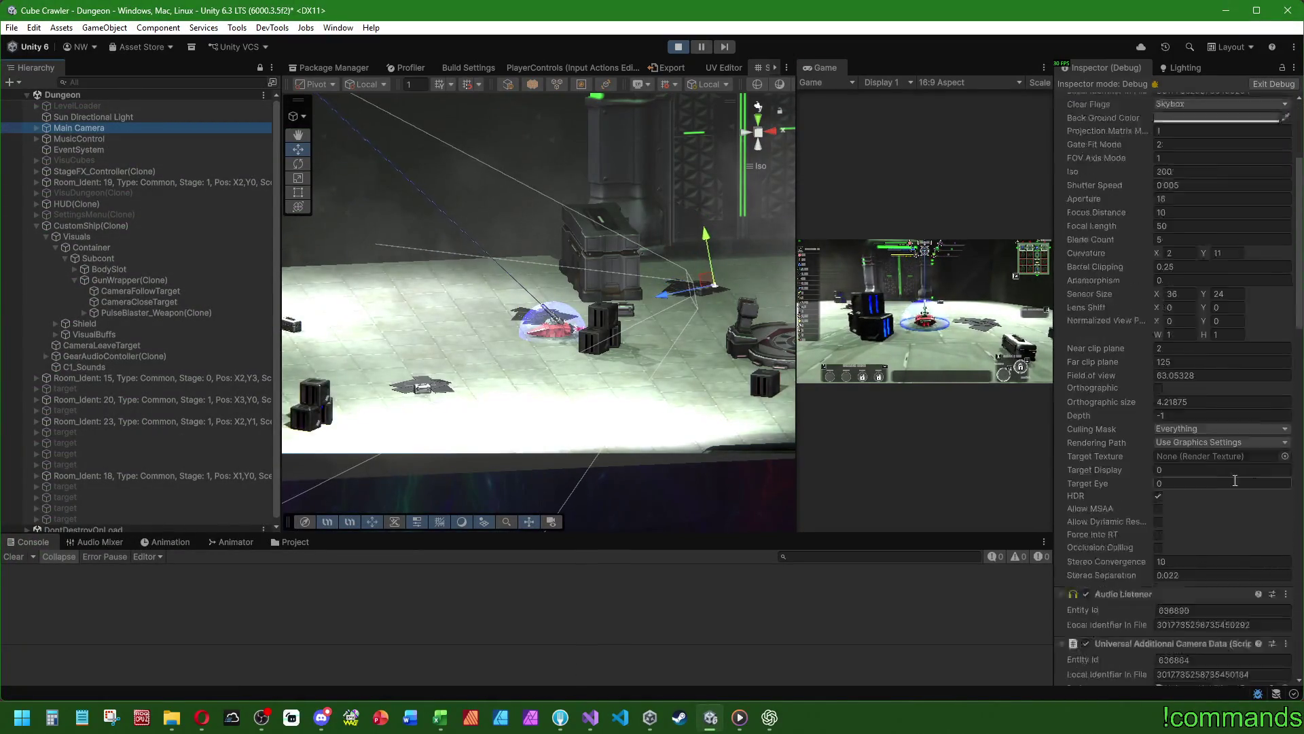
pyautogui.click(1186, 480)
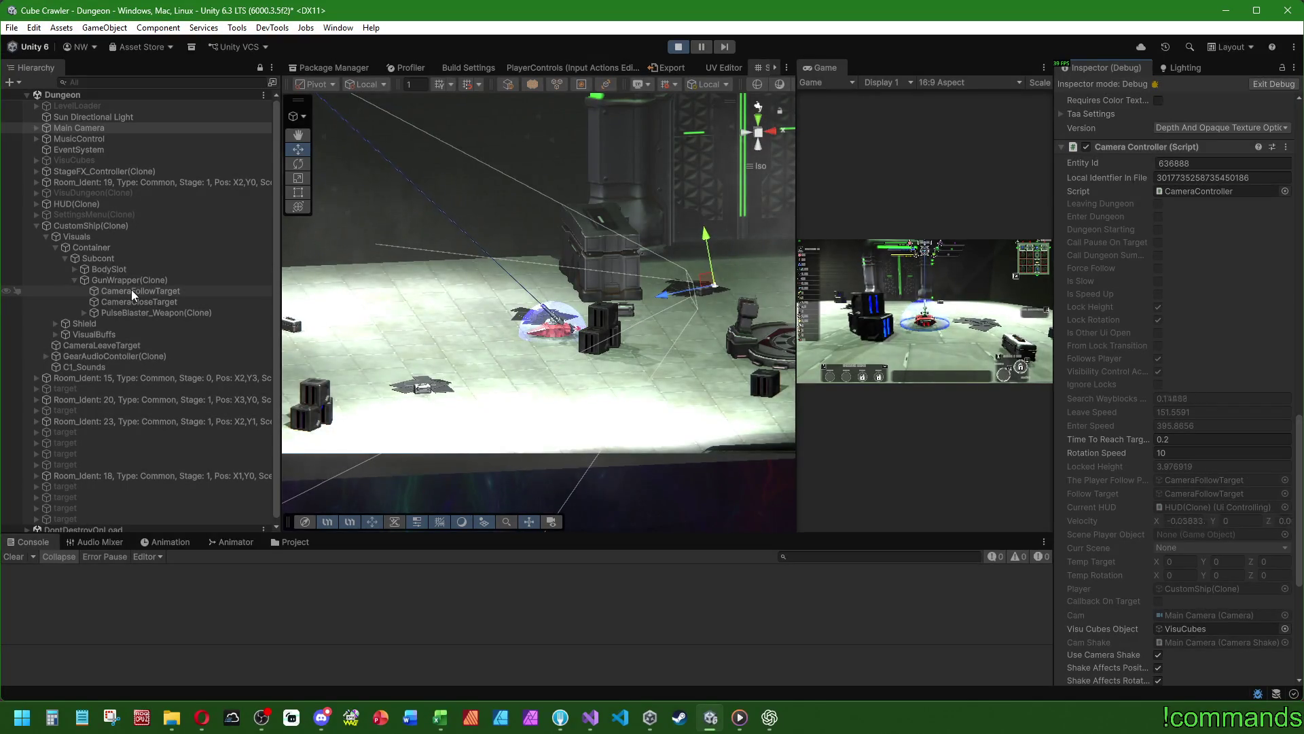
pyautogui.click(141, 292)
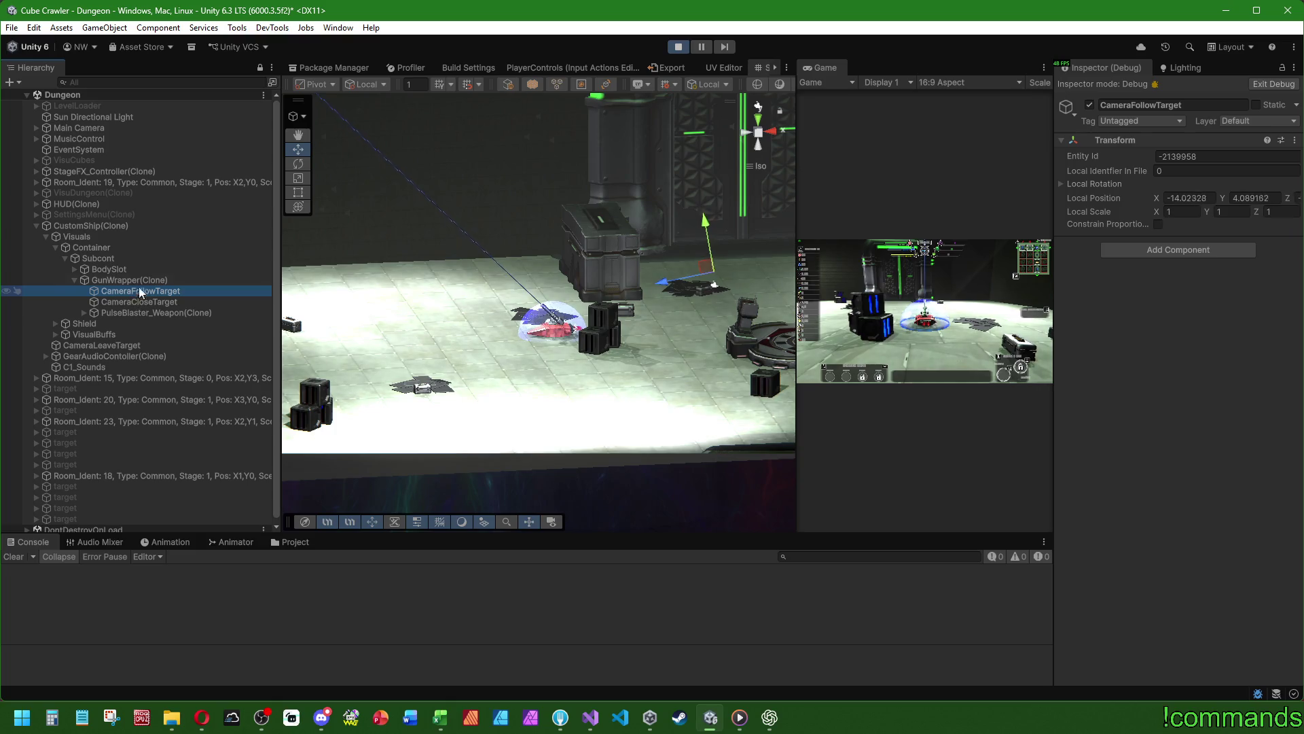
# - Expand PulseBlaster_Weapon(Clone) and inspect GunPipe's local rotation in the Debug Inspector
pyautogui.click(83, 313)
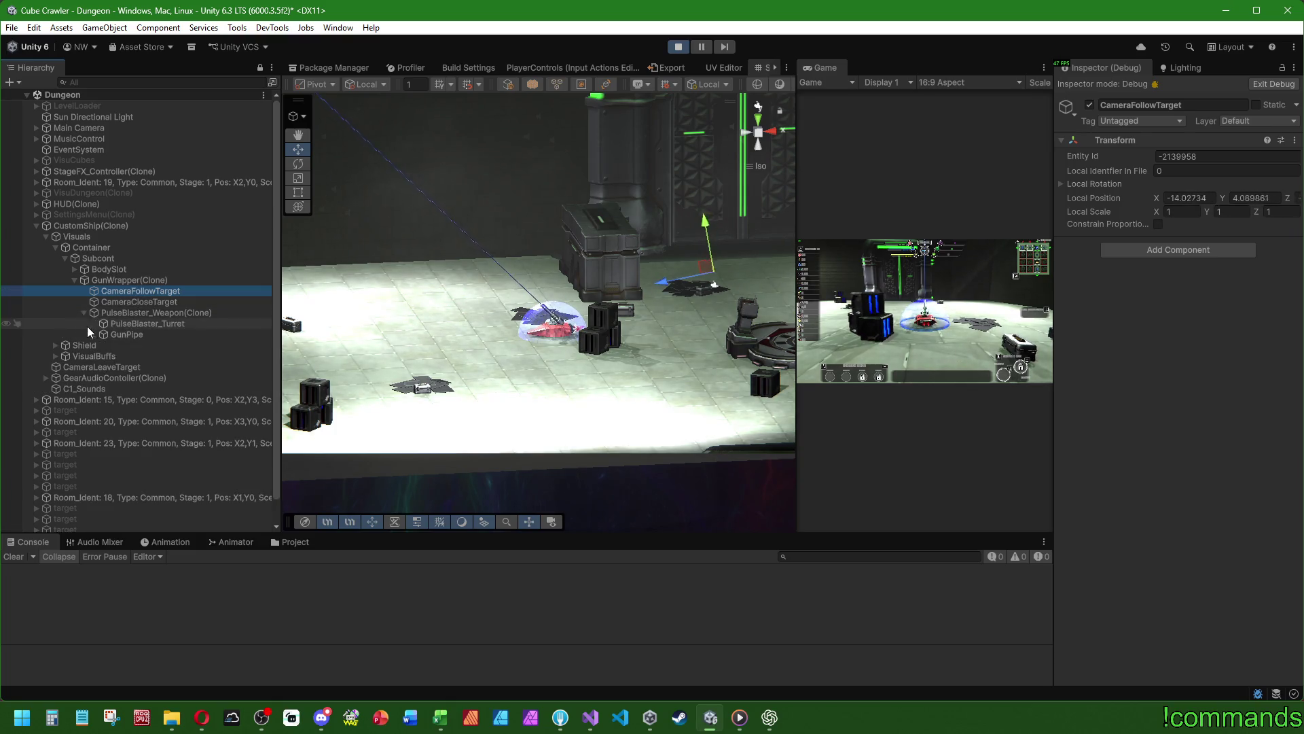
pyautogui.click(93, 334)
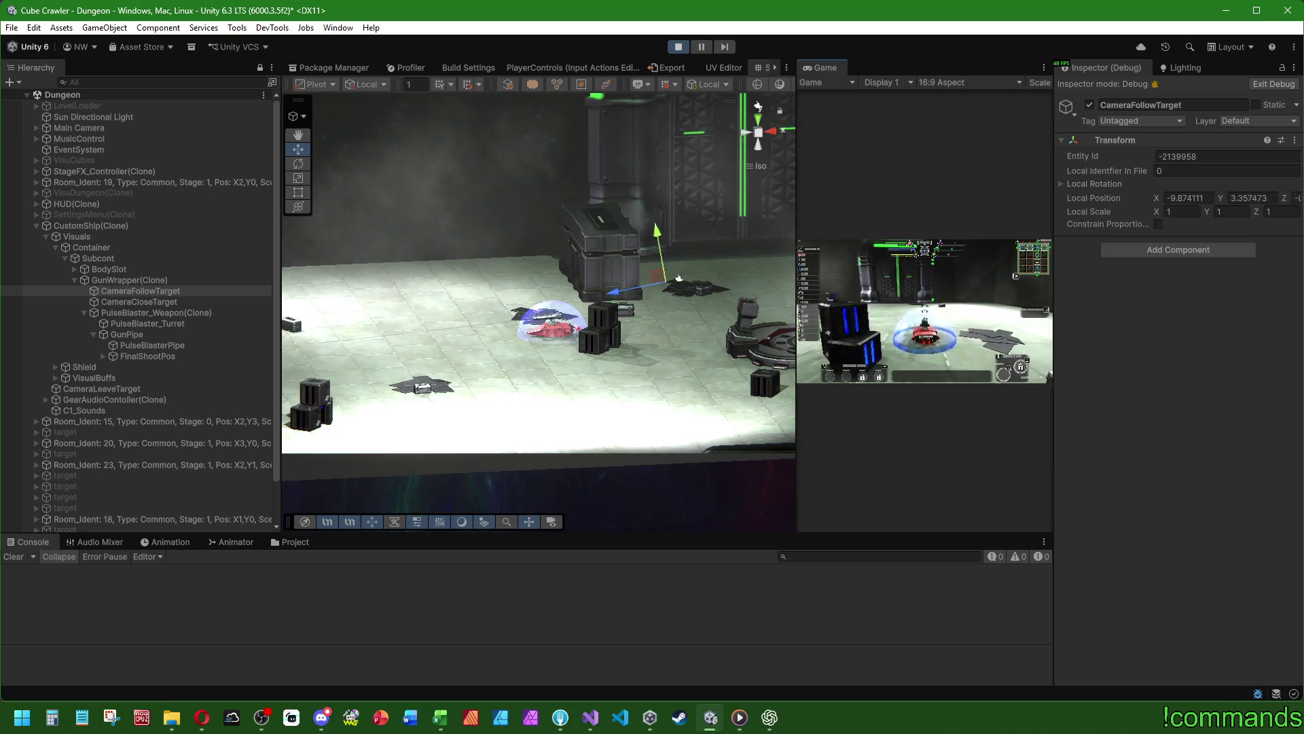
pyautogui.press('super')
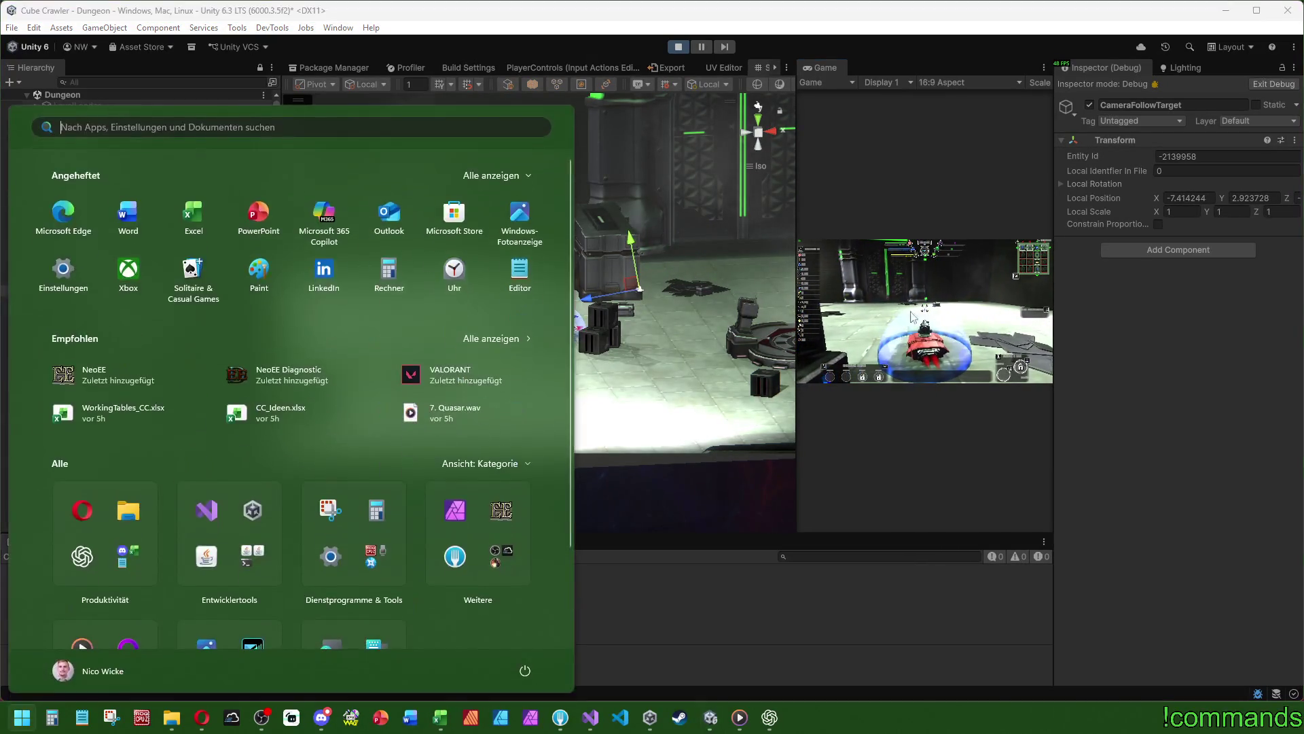
pyautogui.click(144, 333)
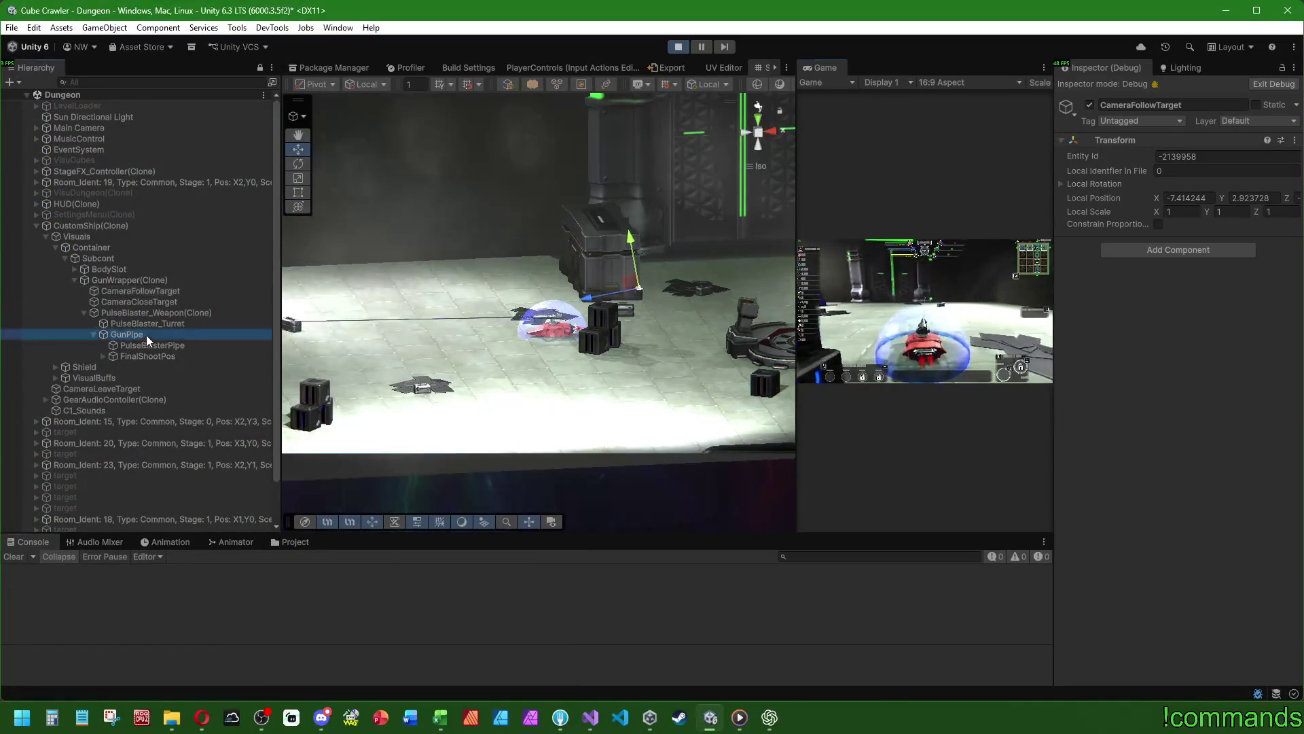
pyautogui.click(724, 261)
pyautogui.press('super')
pyautogui.press('super')
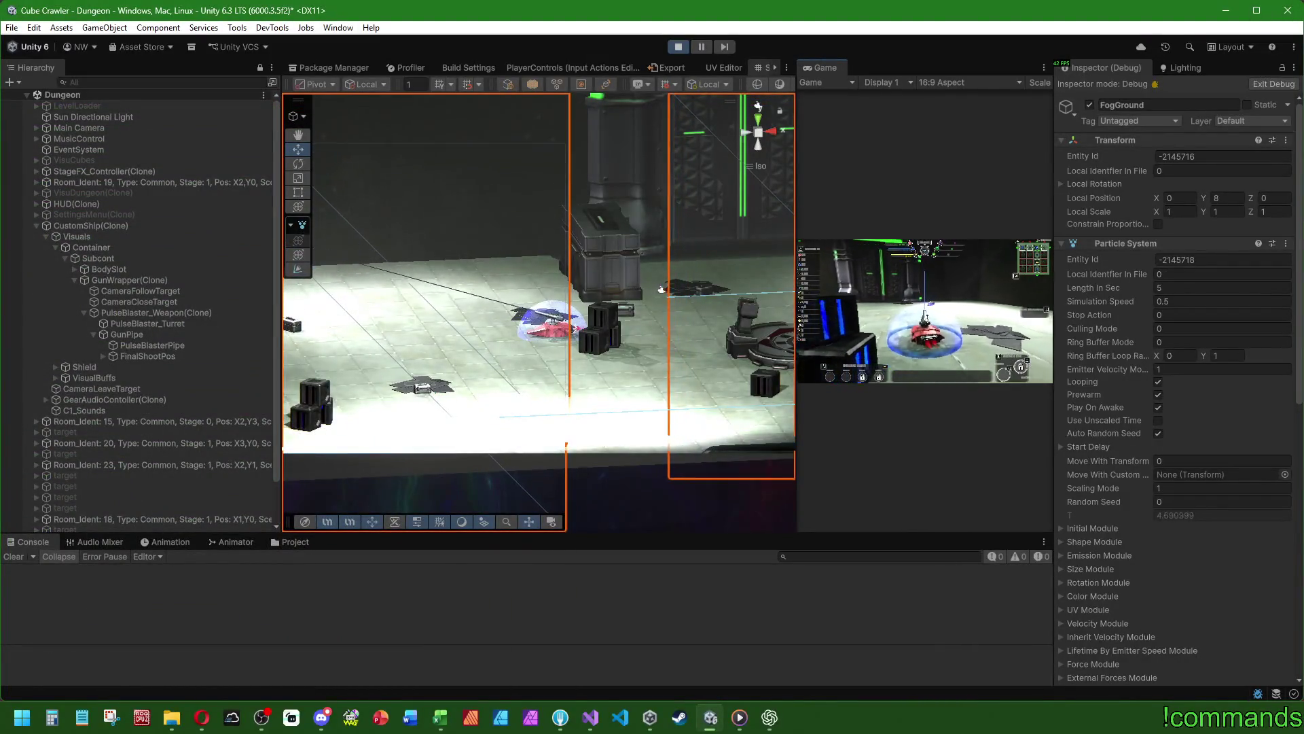
pyautogui.press('super')
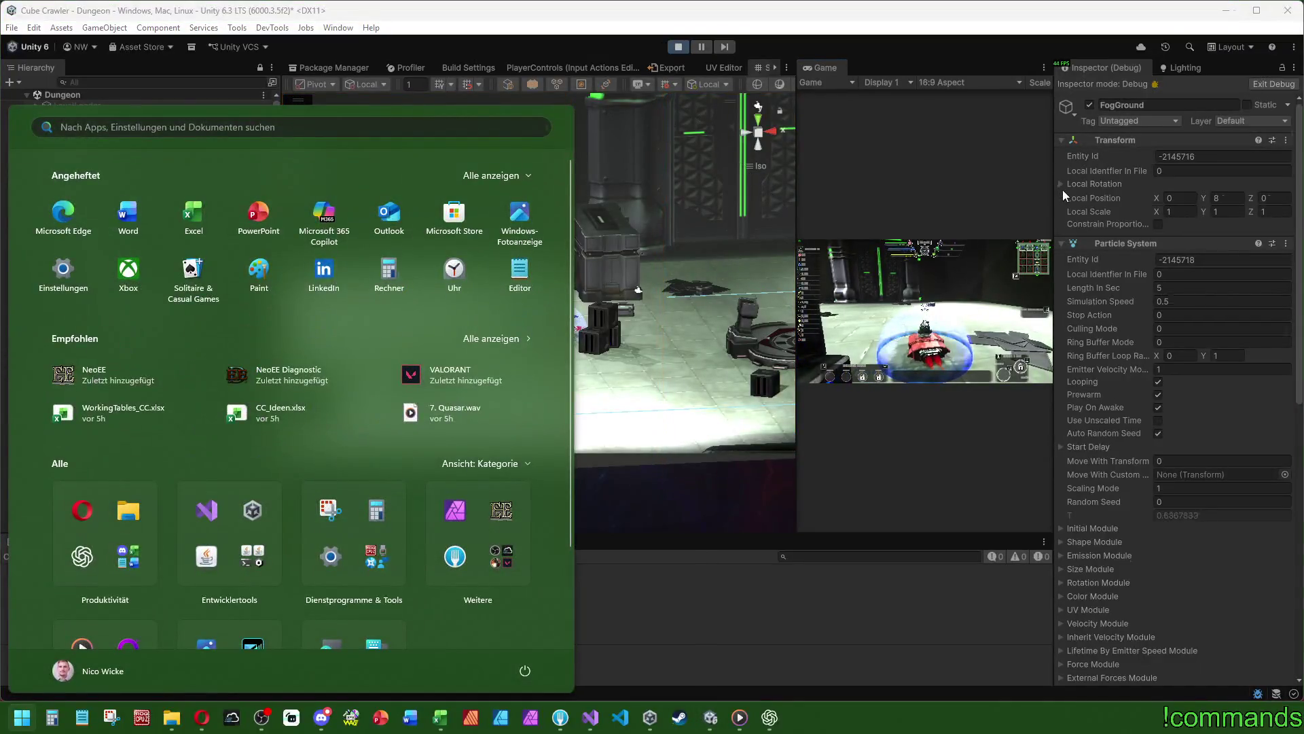
pyautogui.click(1062, 185)
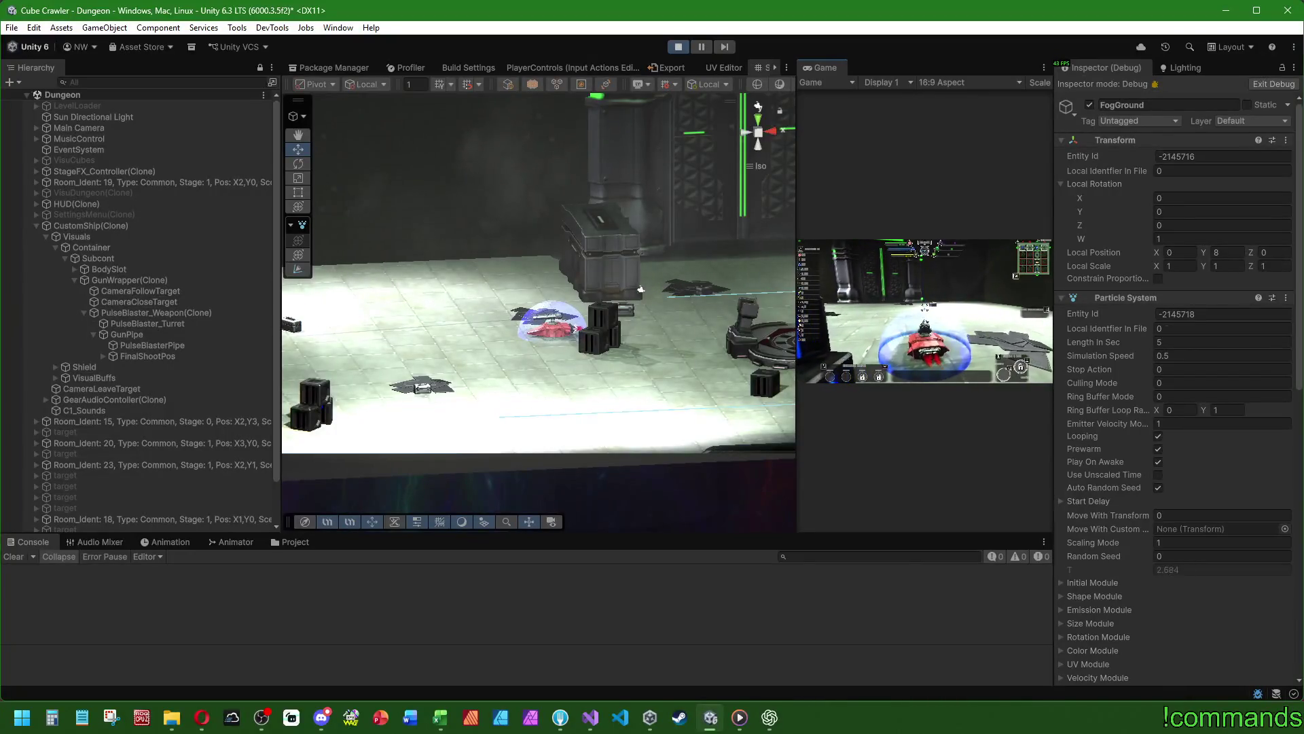
pyautogui.press('super')
pyautogui.press('super')
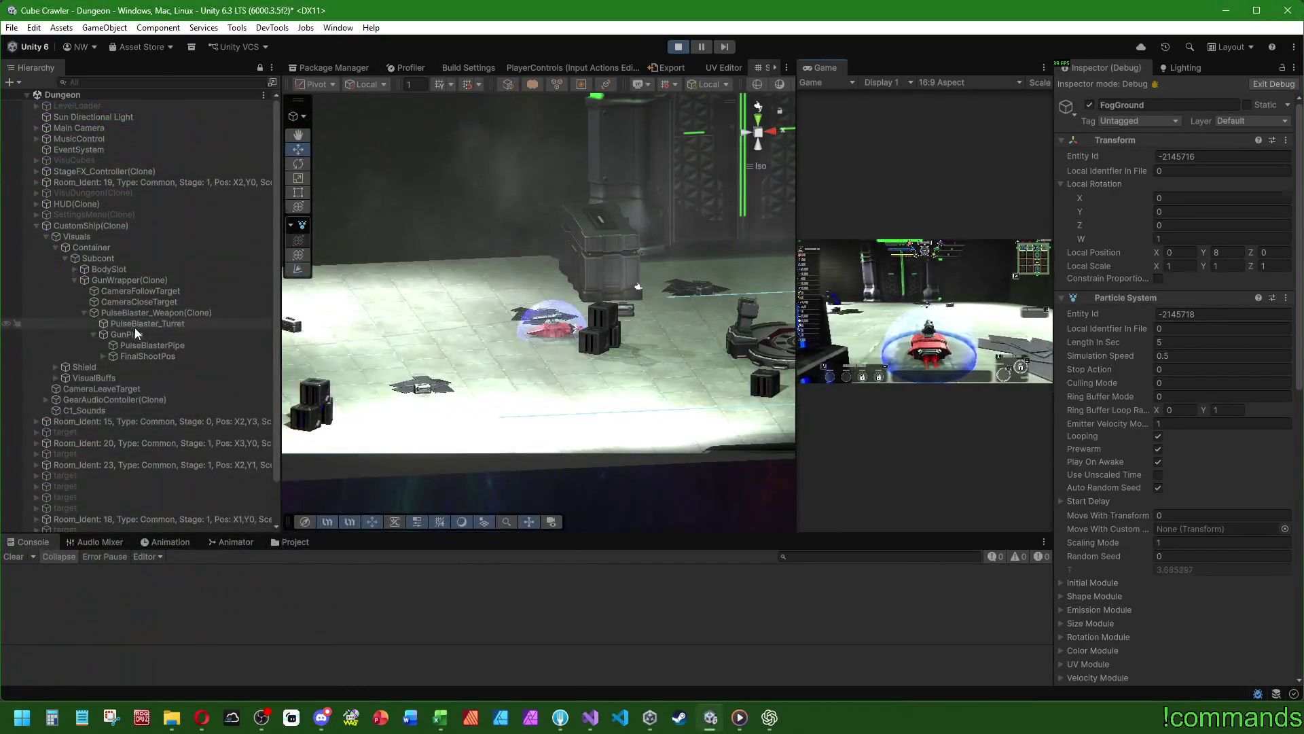
pyautogui.click(125, 334)
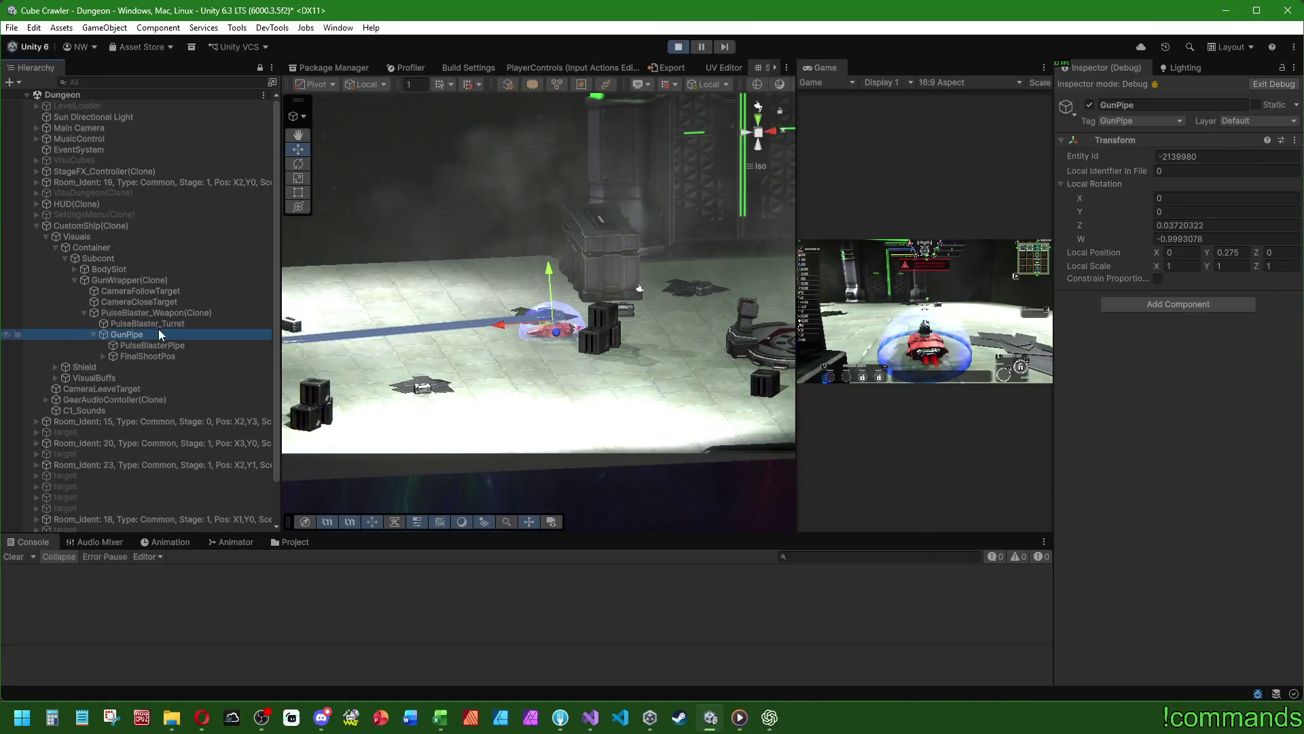
# - Stop the running game to exit play mode
pyautogui.click(923, 312)
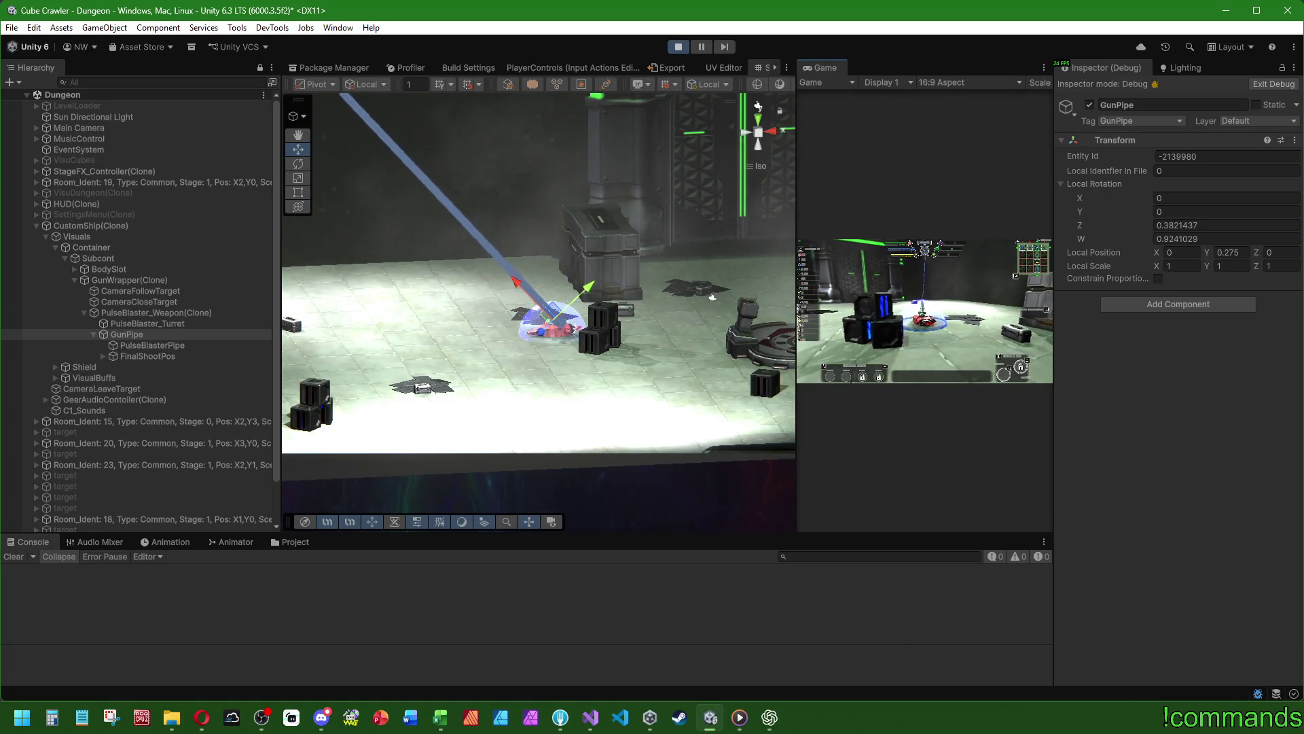
pyautogui.press('super')
pyautogui.press('super')
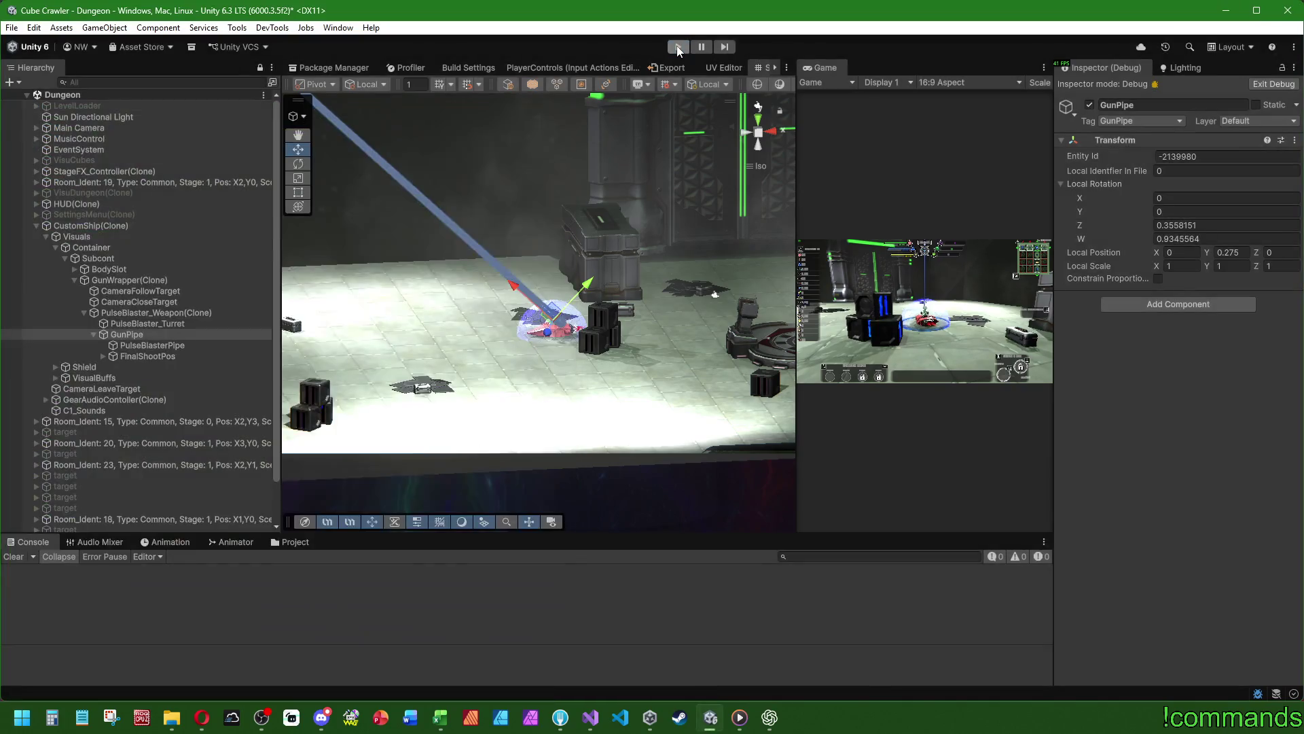
pyautogui.click(677, 47)
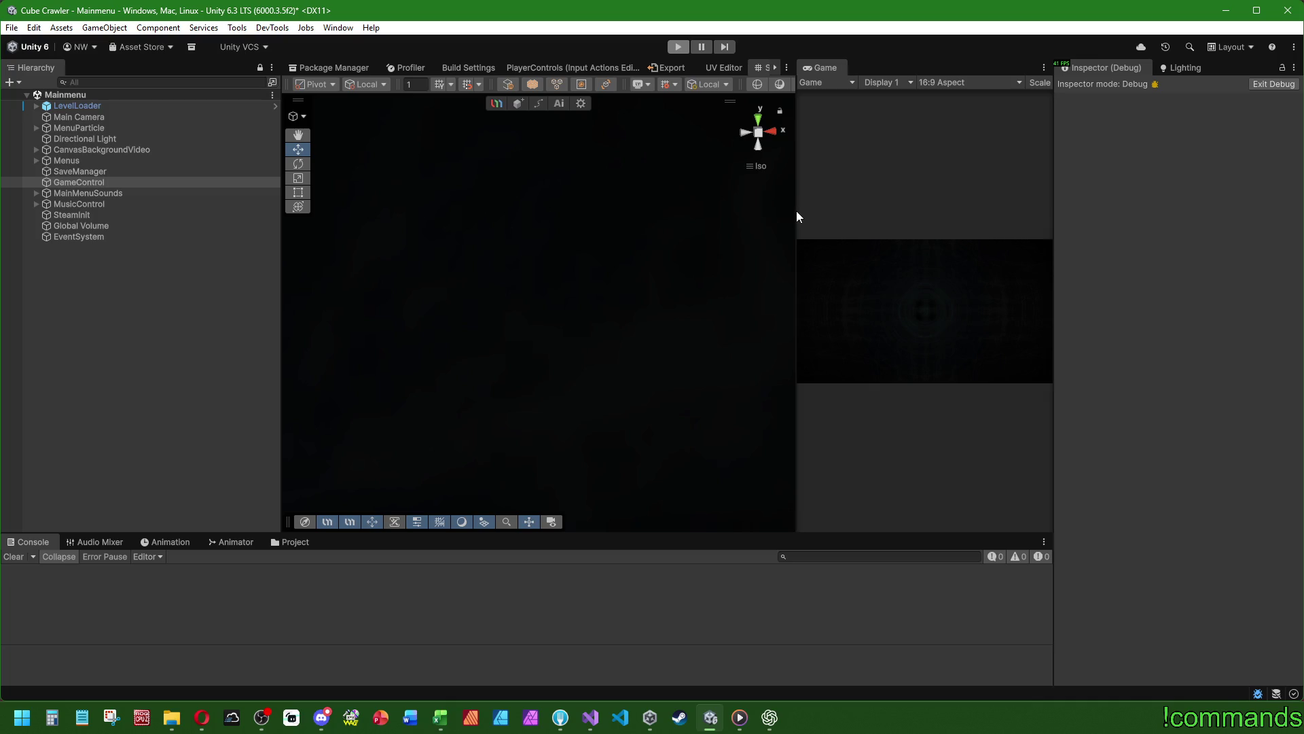
# - Dock the Game view as a tab beside the Scene view and open the Ships prefab folder
pyautogui.moveTo(795, 212); pyautogui.dragTo(898, 102)
pyautogui.moveTo(837, 72); pyautogui.dragTo(822, 63)
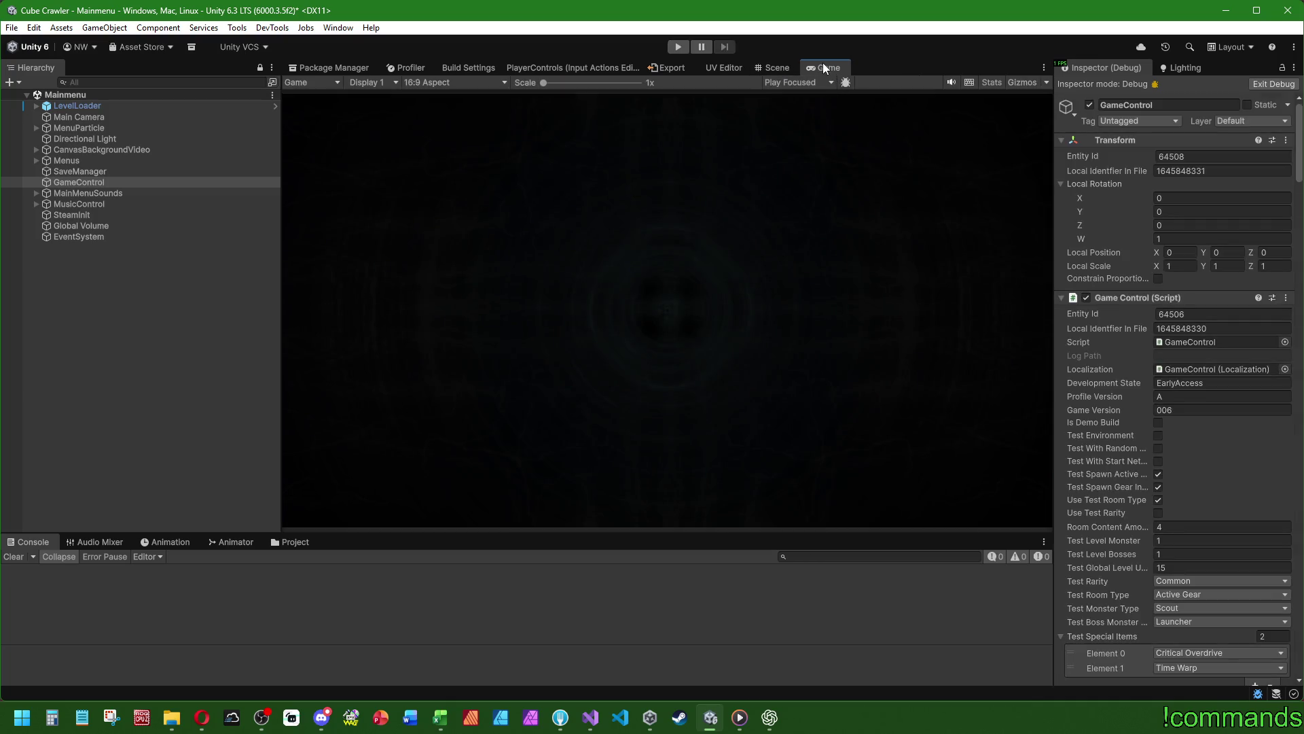
pyautogui.click(591, 717)
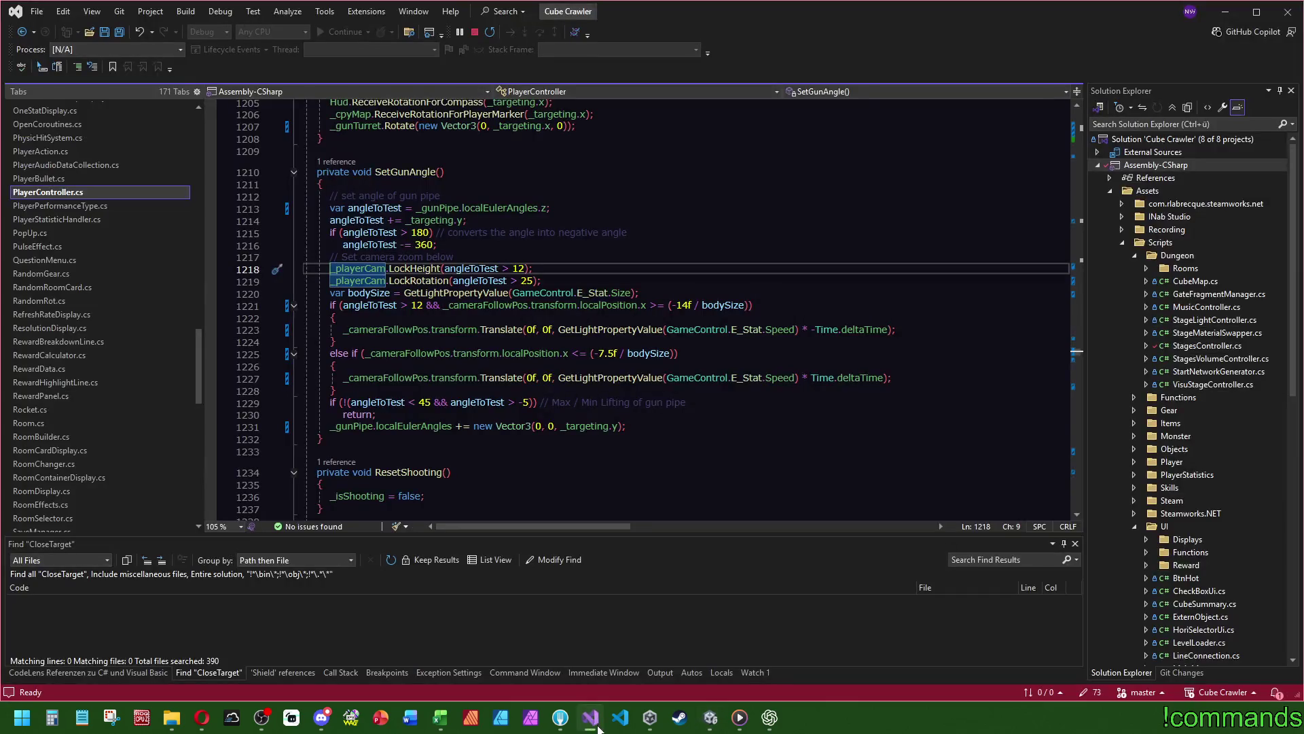
pyautogui.click(711, 719)
pyautogui.click(295, 542)
# - Open the FinalShip prefab and frame its Gunpipe object in the Scene view
pyautogui.doubleClick(883, 615)
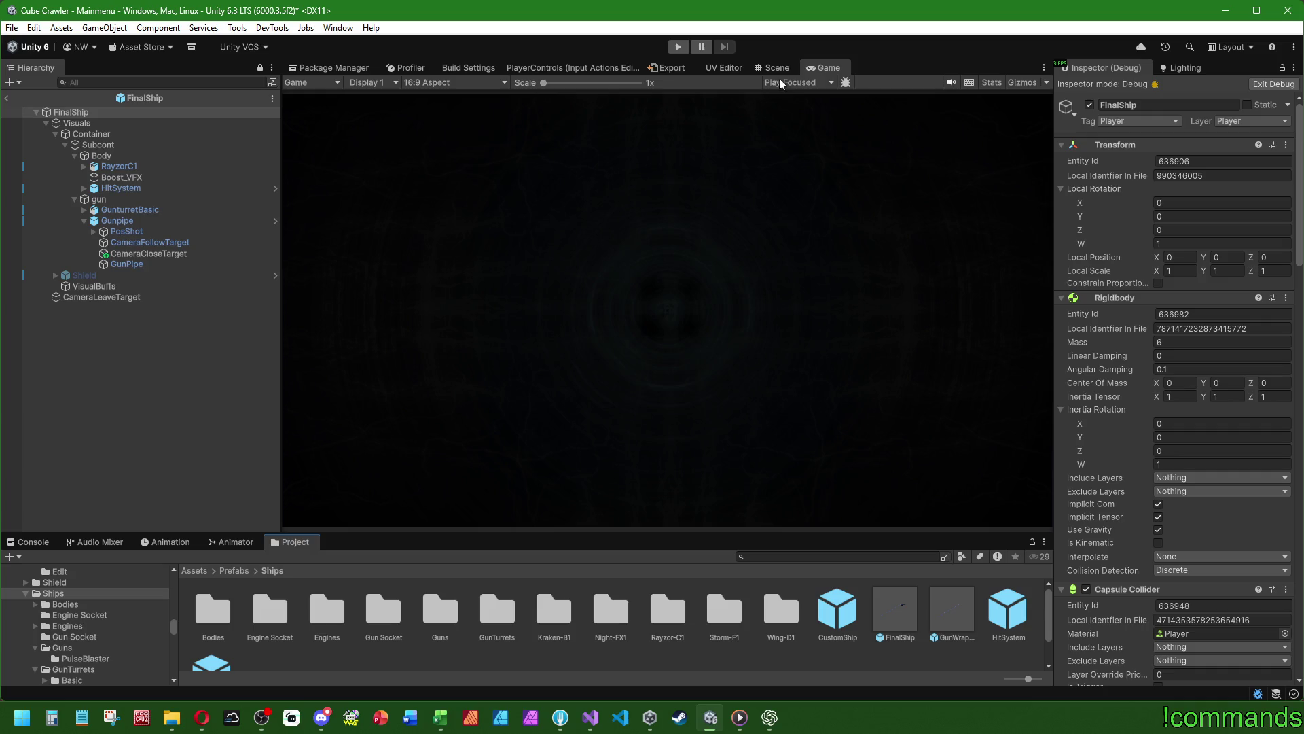
pyautogui.click(774, 70)
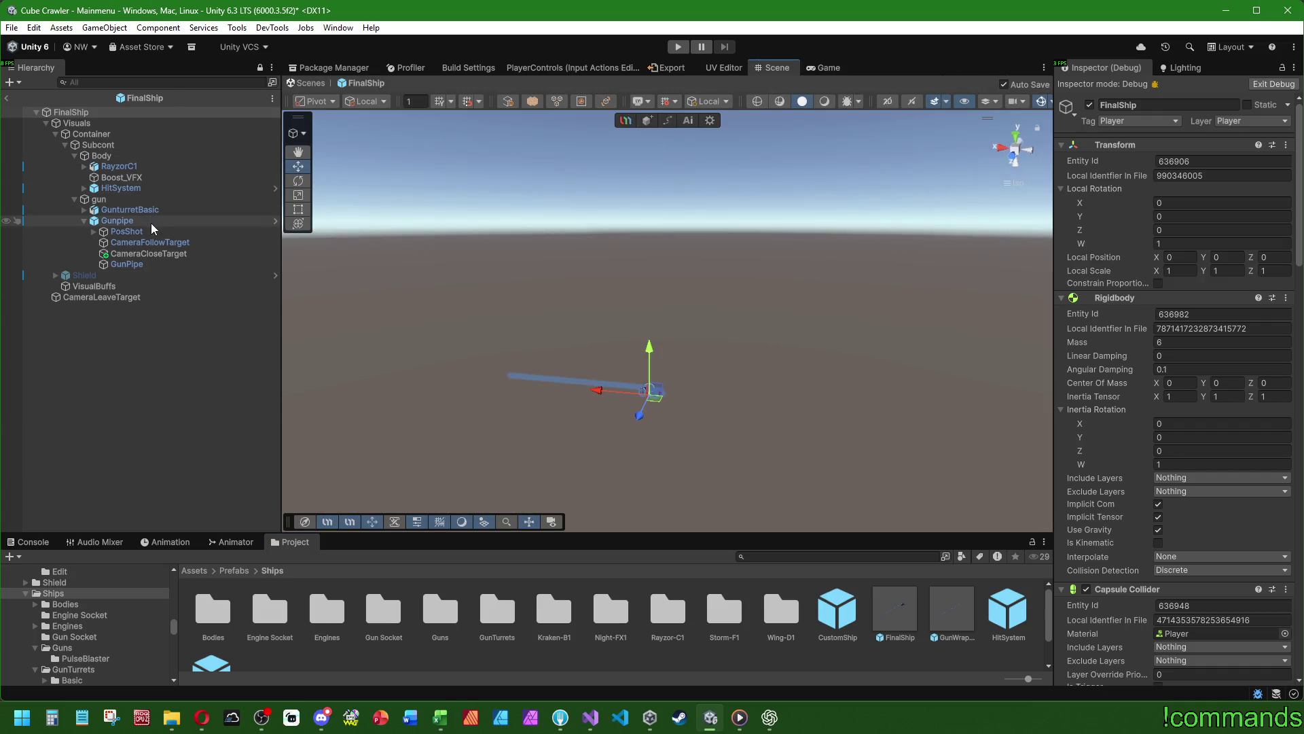
pyautogui.click(116, 221)
pyautogui.scroll(5, 530, 407)
pyautogui.press('f')
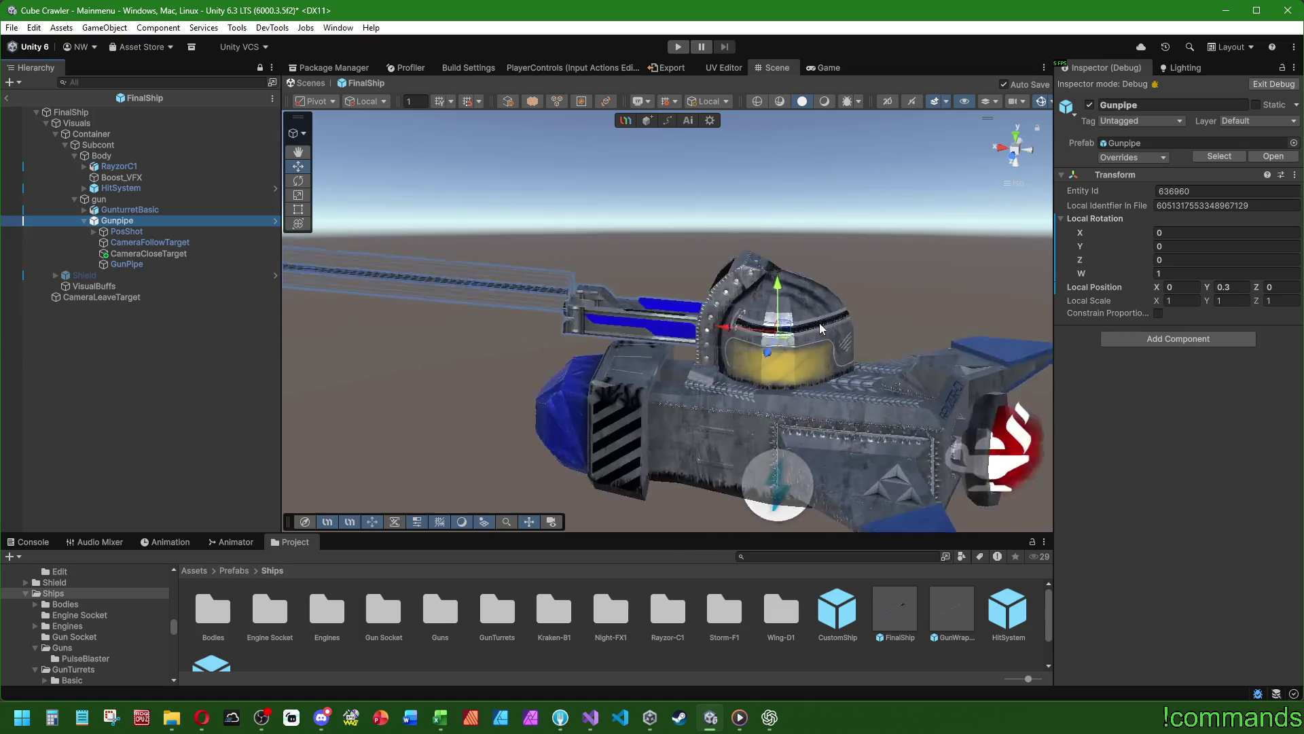
pyautogui.scroll(-3, 677, 331)
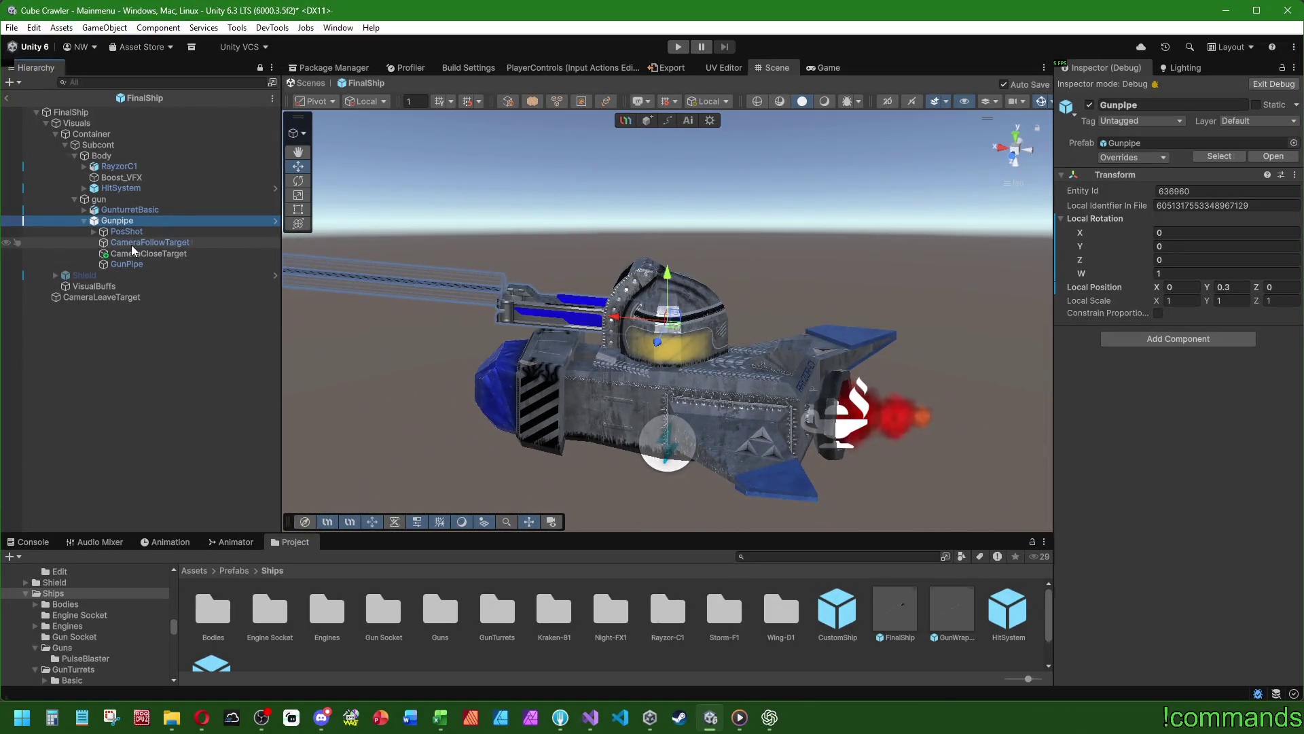
# - Switch the Inspector from Debug to Normal mode, exit the prefab, and select the Guns folder
pyautogui.click(1294, 67)
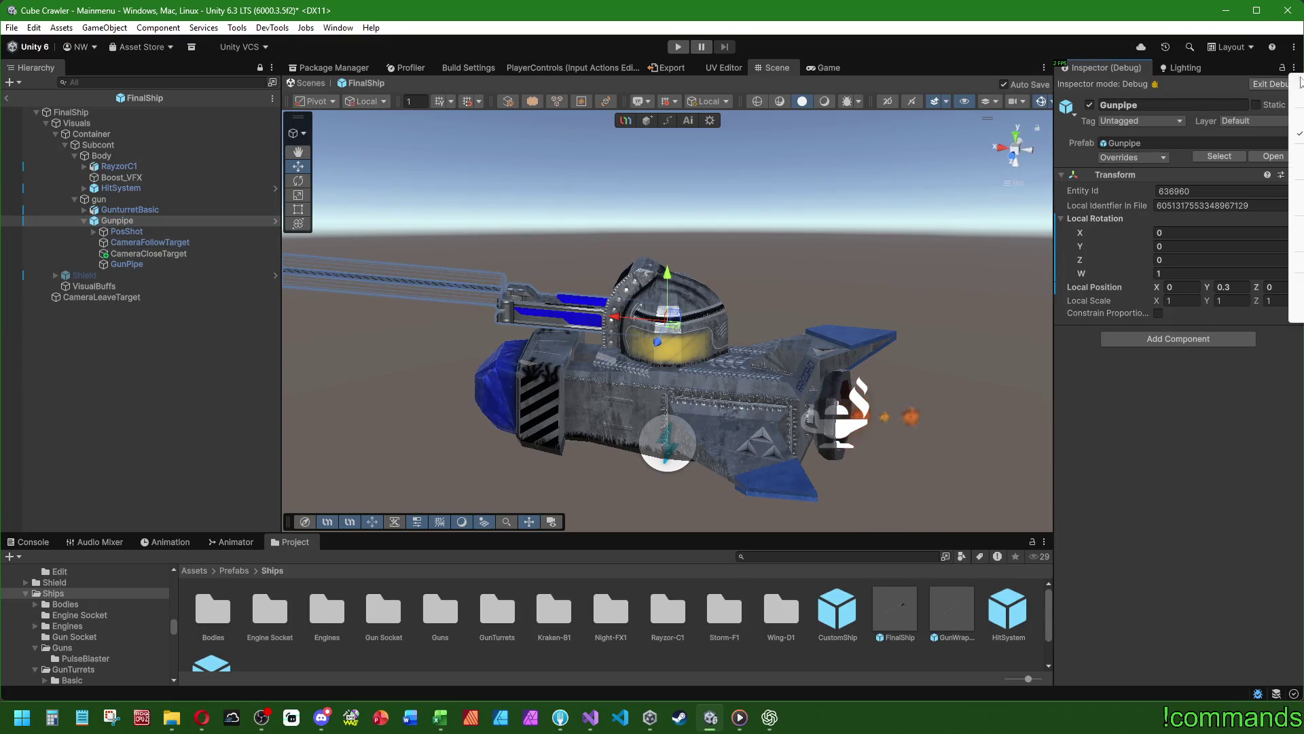
pyautogui.click(1256, 80)
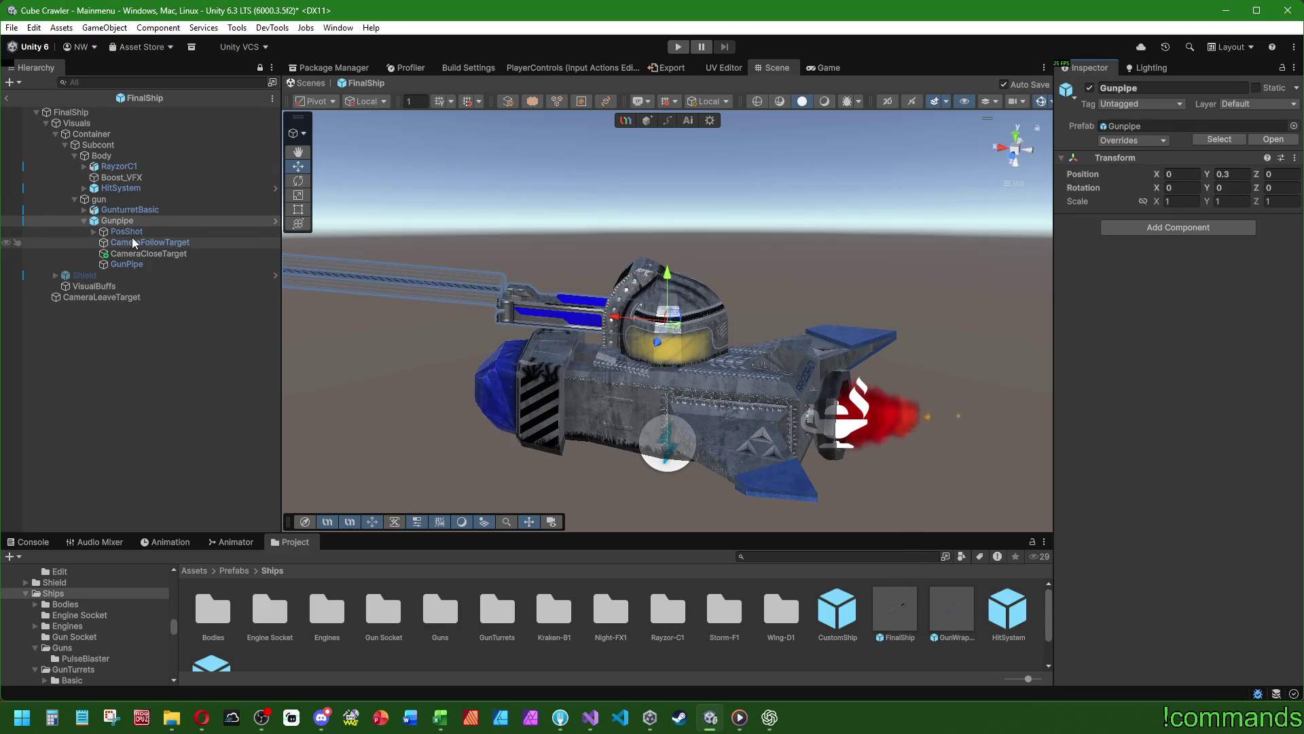
pyautogui.click(6, 98)
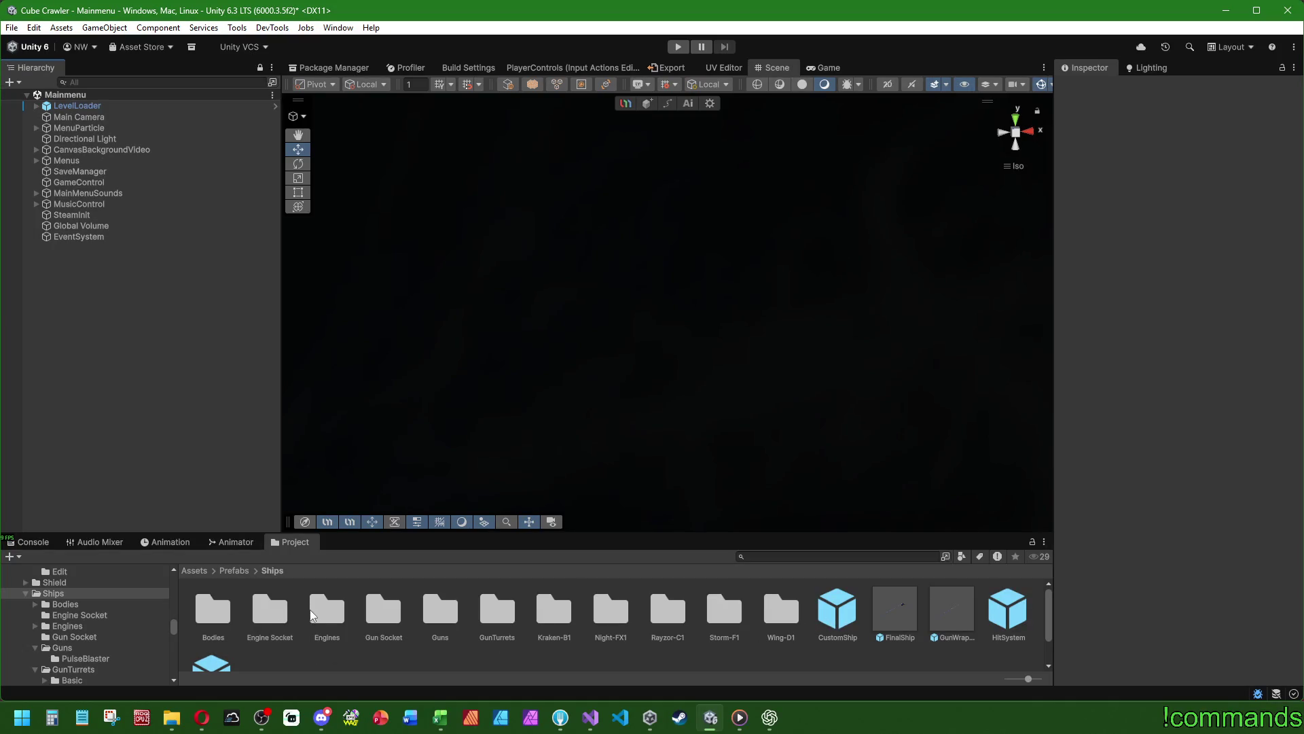
pyautogui.click(443, 615)
pyautogui.doubleClick(443, 615)
pyautogui.doubleClick(213, 608)
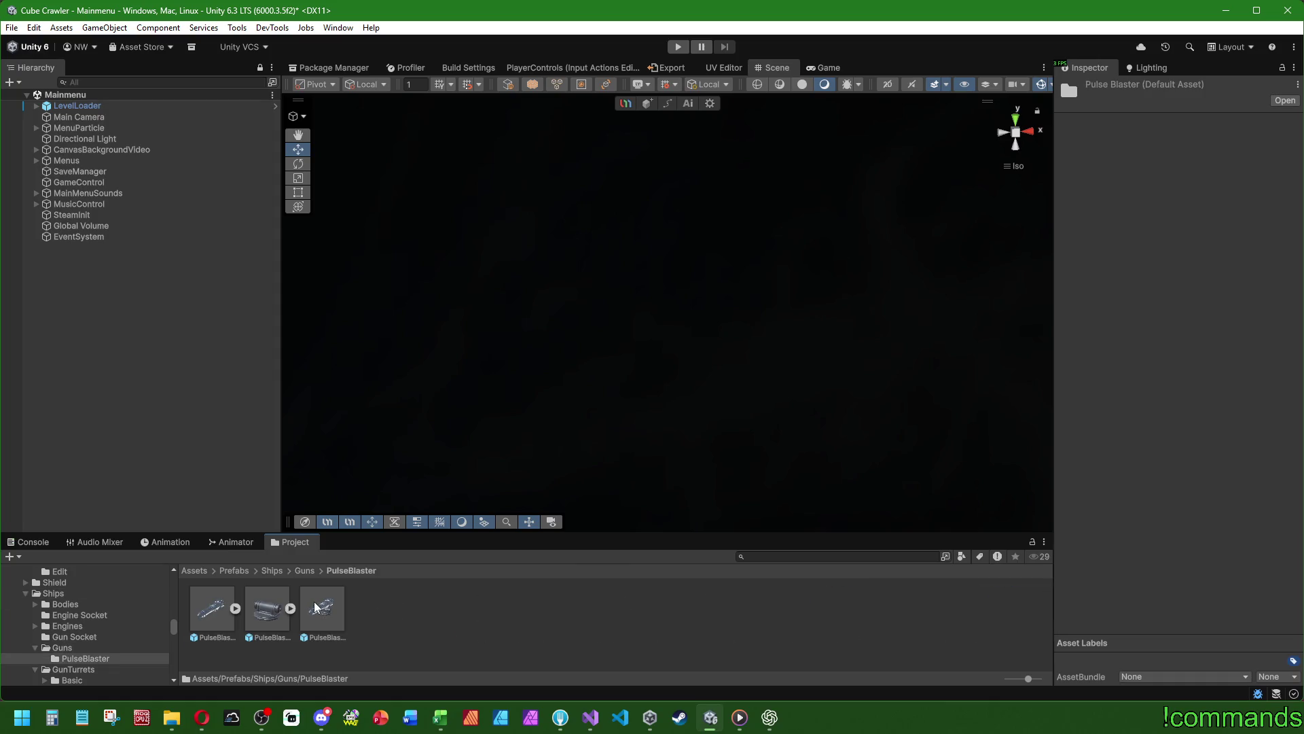
pyautogui.doubleClick(313, 601)
pyautogui.click(98, 132)
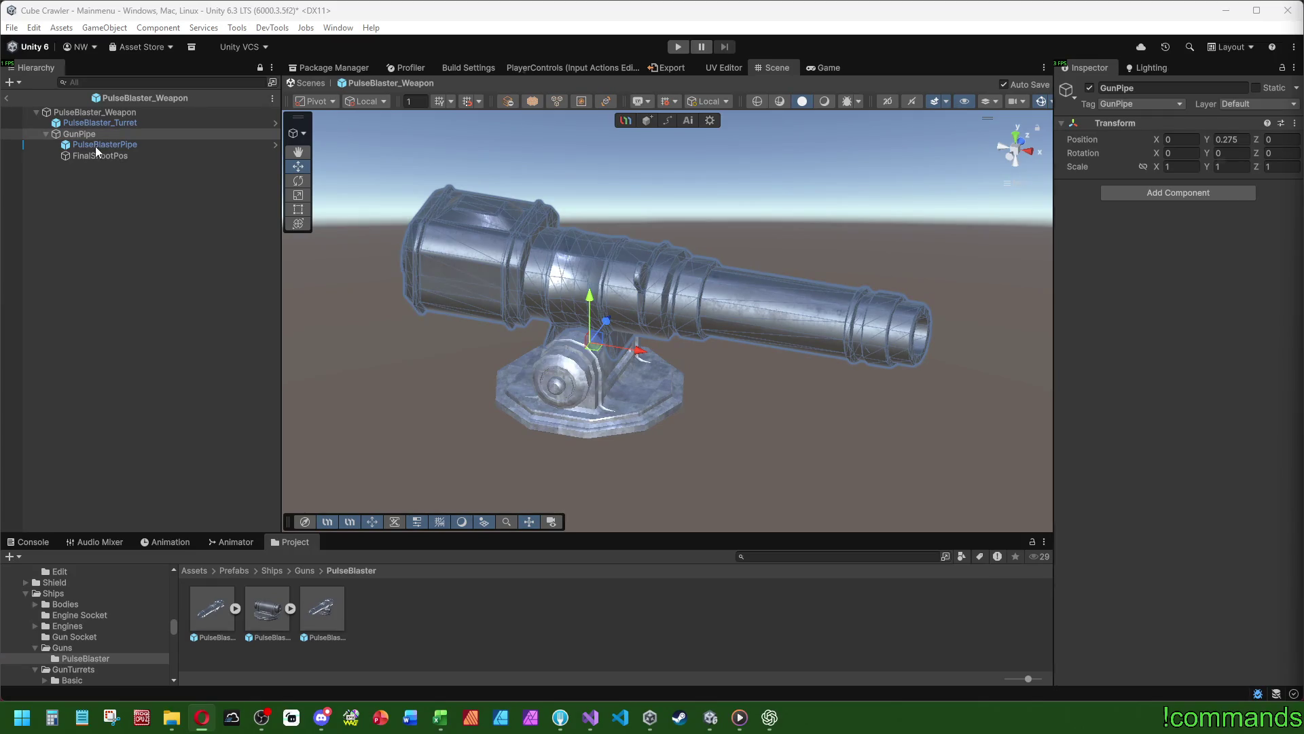
pyautogui.click(9, 98)
pyautogui.click(270, 570)
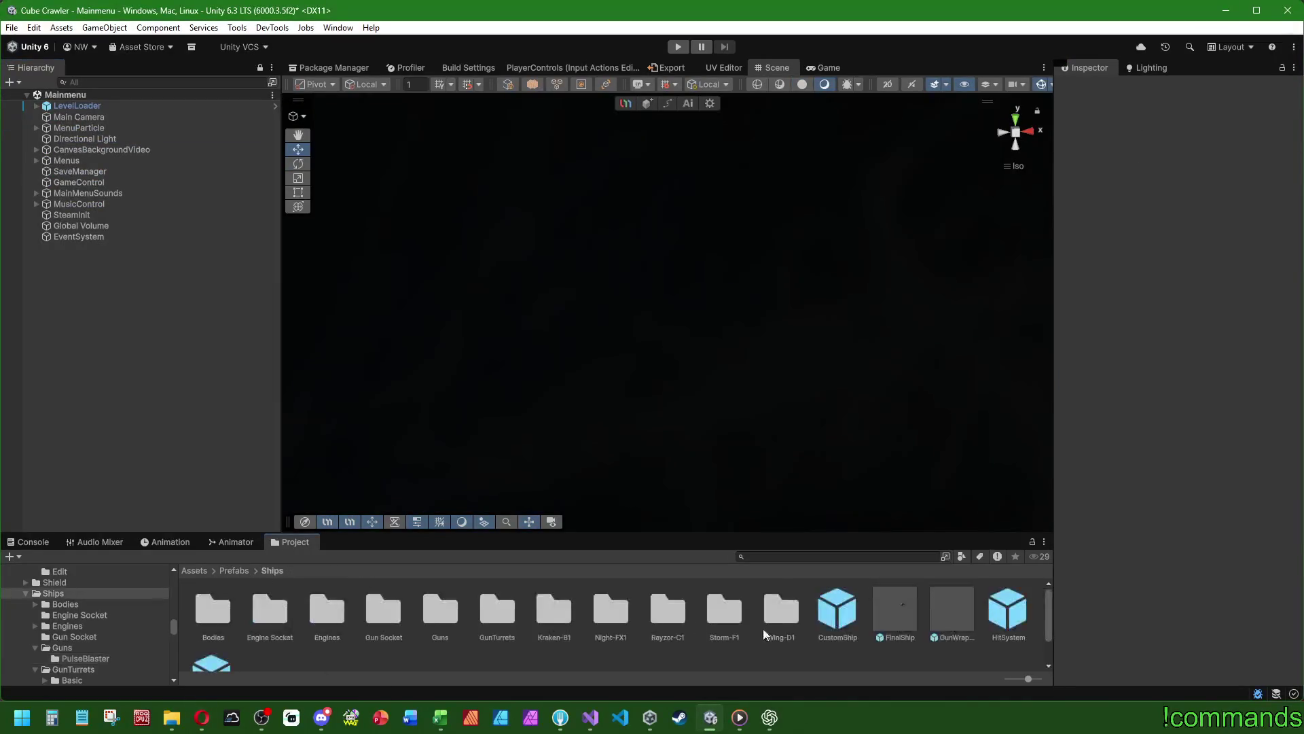
# - Open the GunWrapper prefab and inspect the CameraFollowTarget and CameraCloseTarget transforms
pyautogui.doubleClick(949, 622)
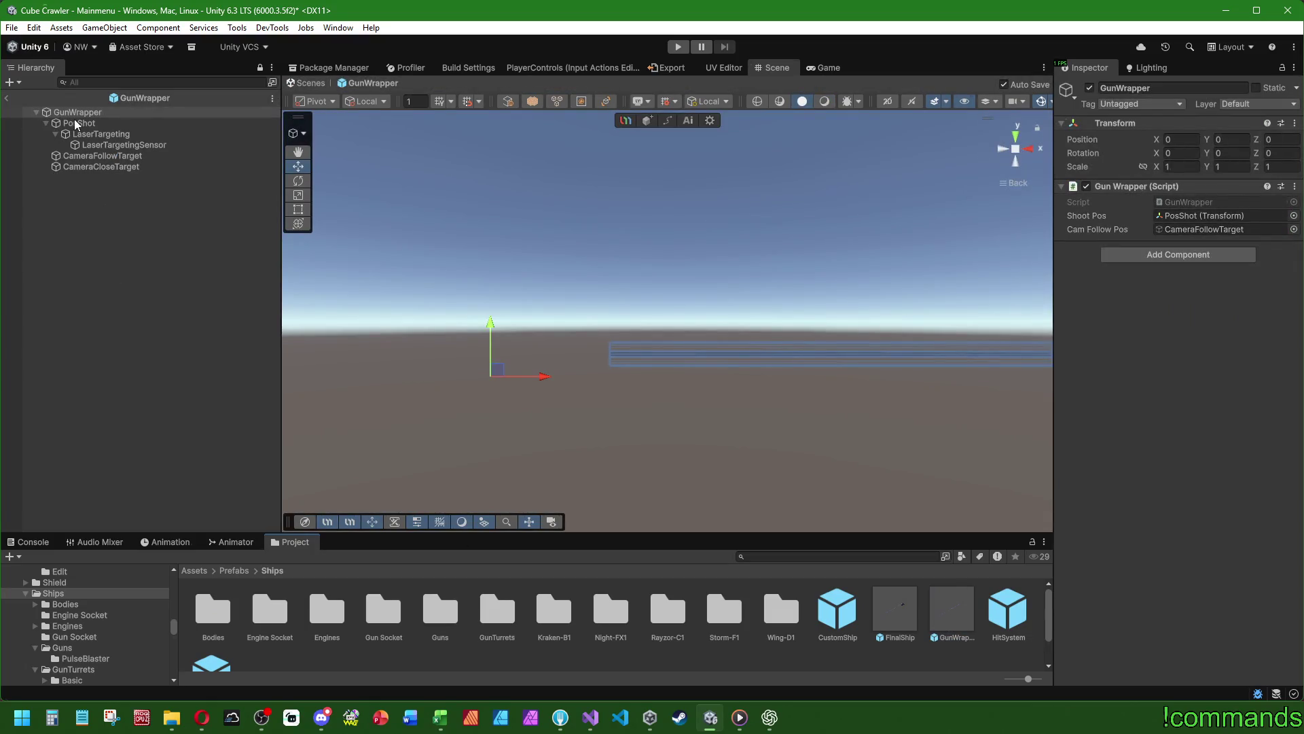
pyautogui.click(46, 124)
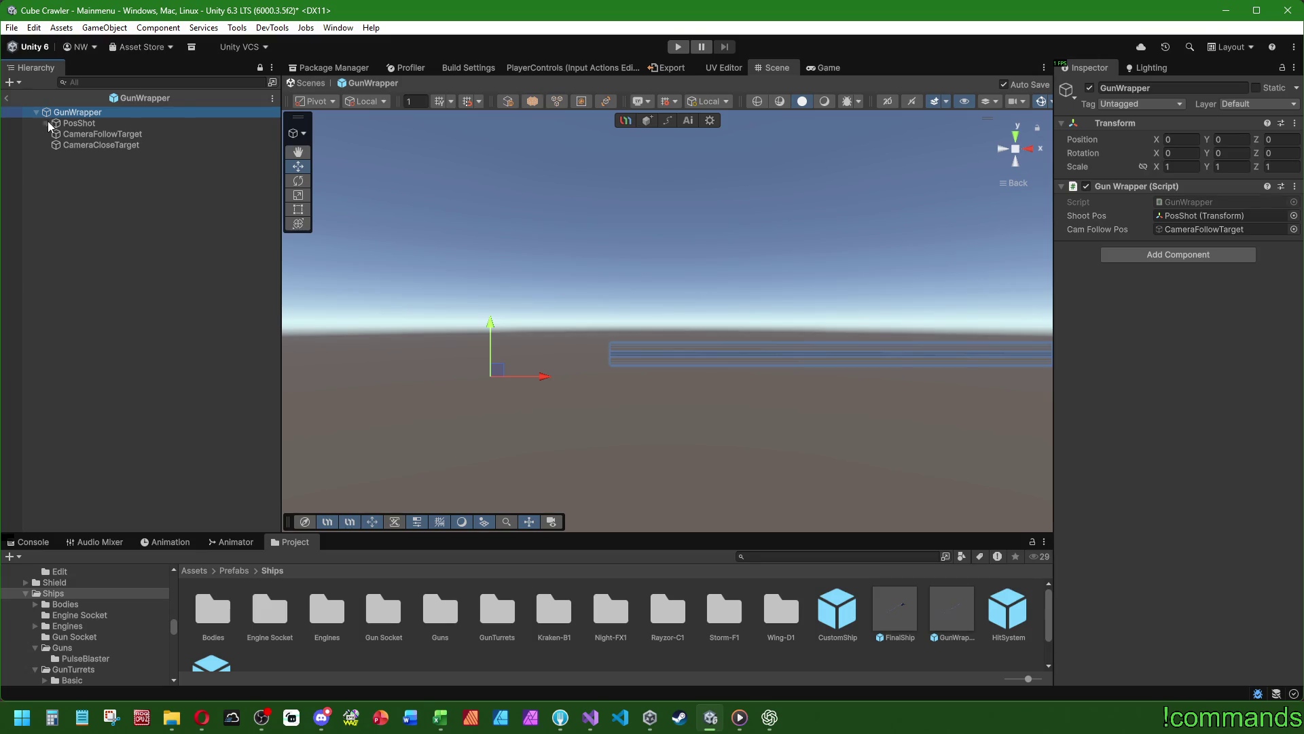
pyautogui.click(88, 133)
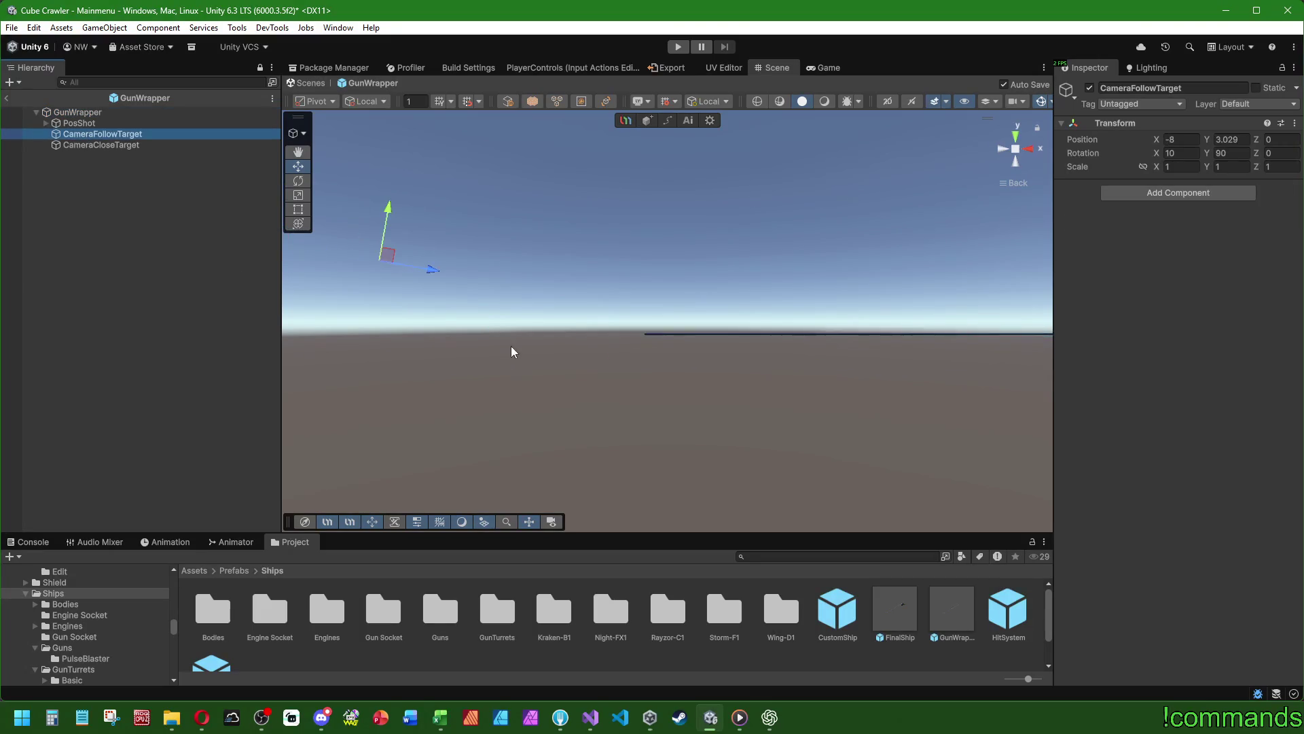
pyautogui.click(105, 145)
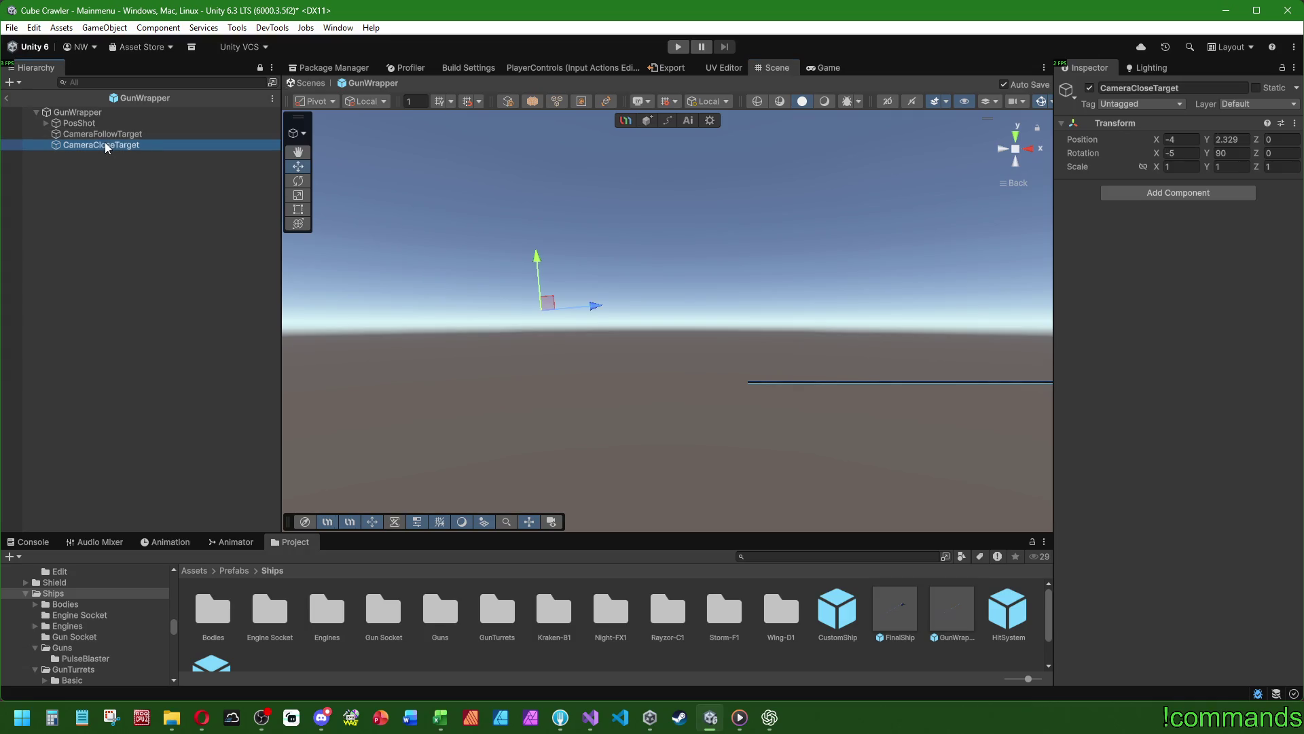
pyautogui.click(110, 136)
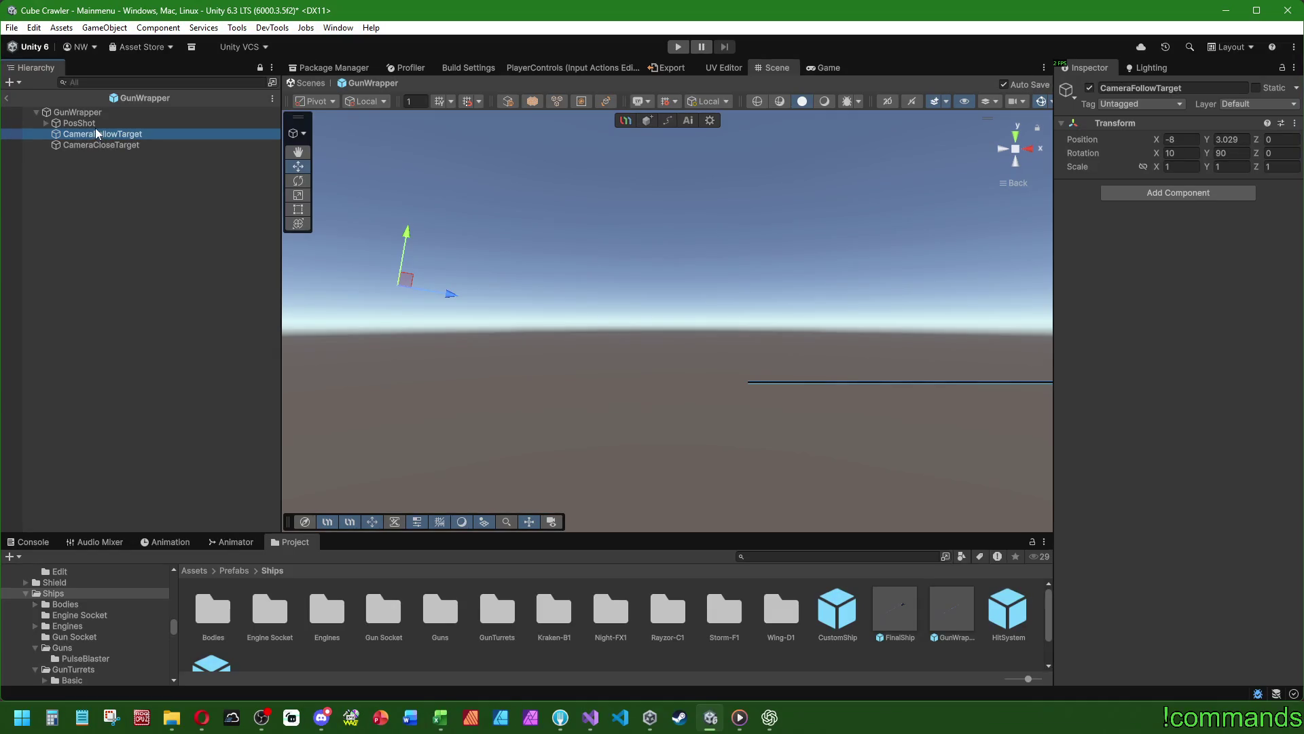
pyautogui.click(46, 124)
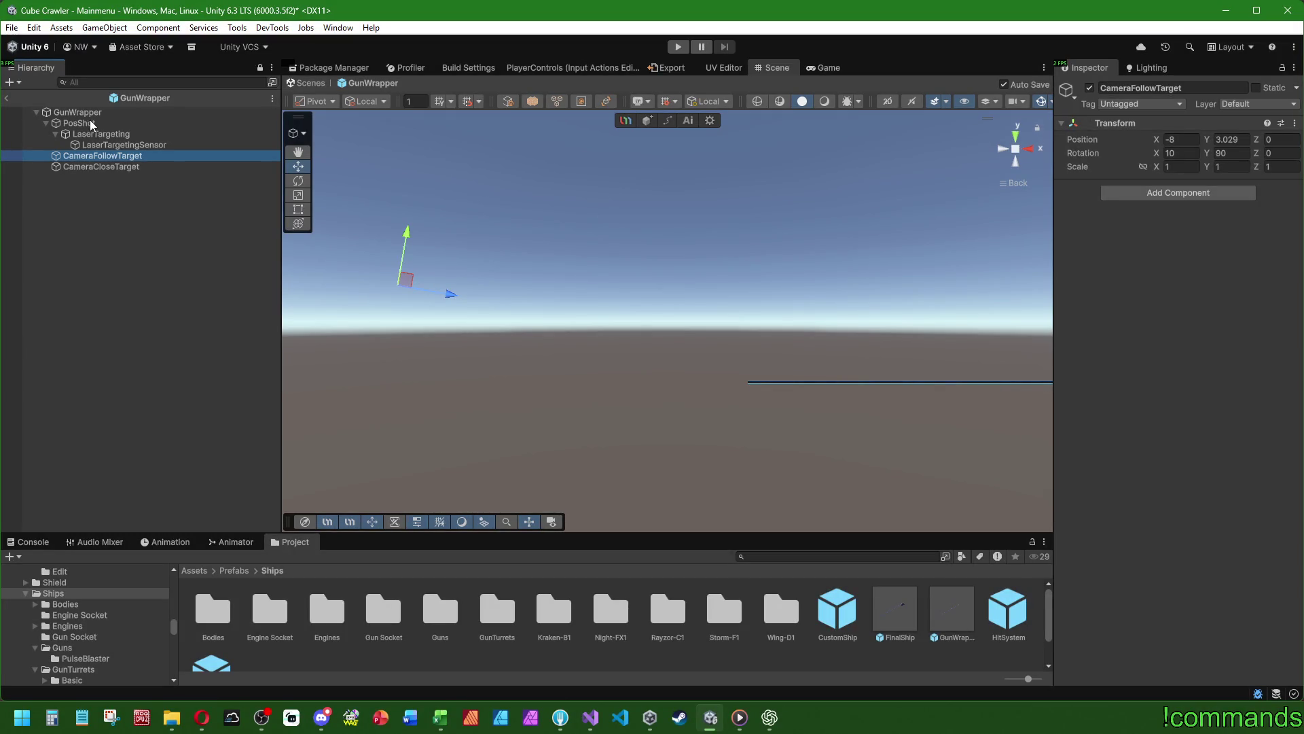
# - Inspect PosShot's Targeting script, GunWrapper's shoot and camera references, and the GunPipe, then exit the prefab
pyautogui.click(91, 124)
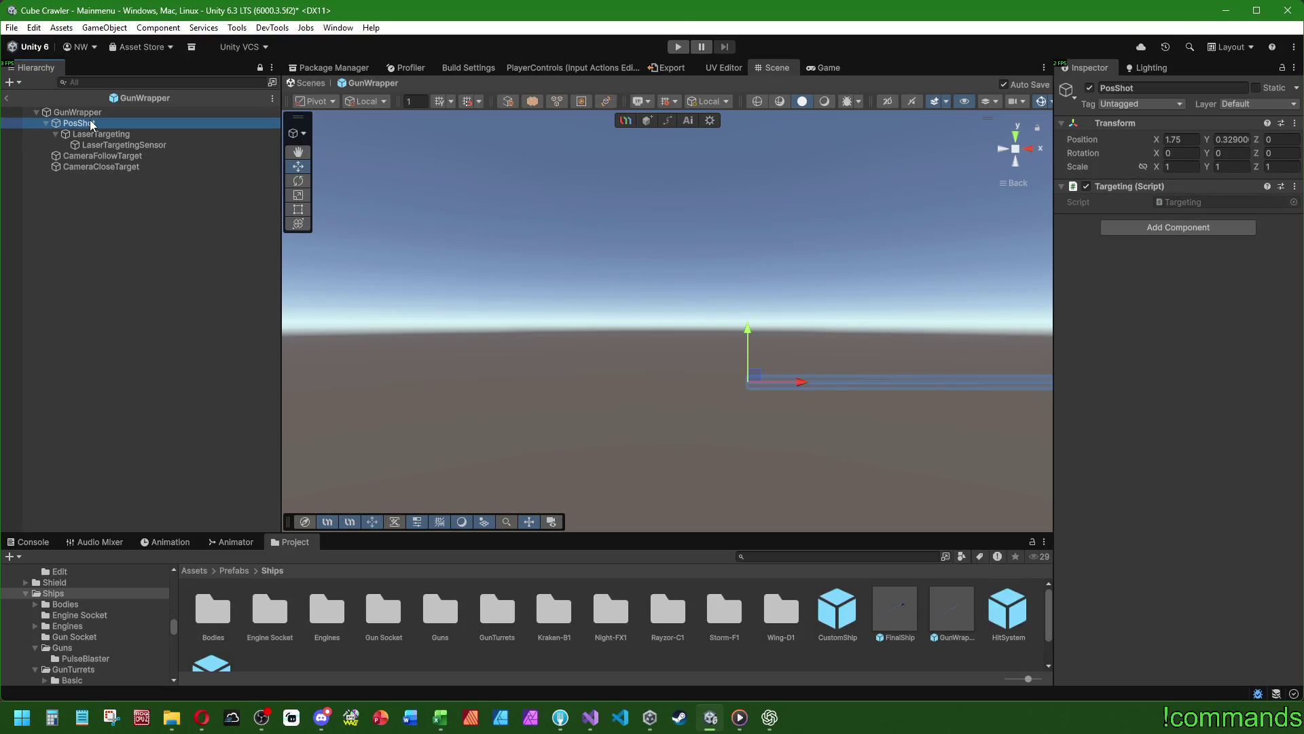
pyautogui.click(100, 158)
pyautogui.click(90, 113)
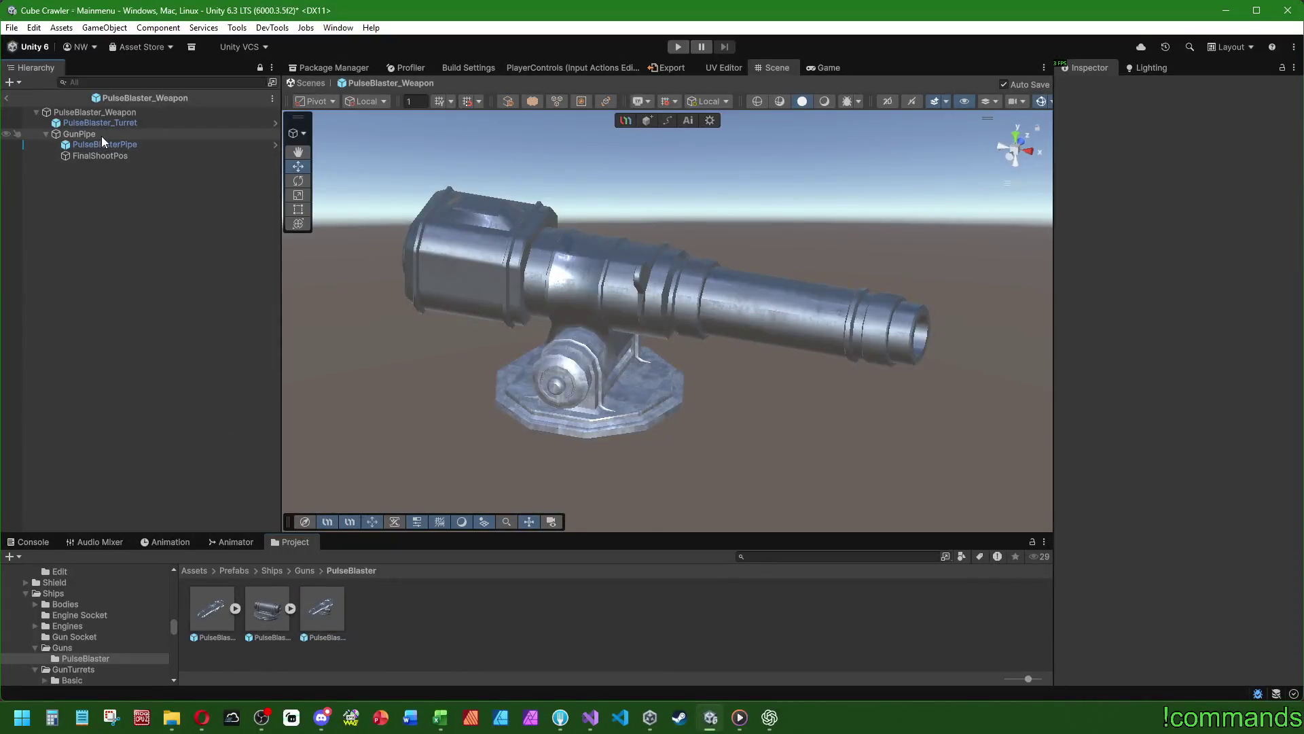
pyautogui.click(102, 135)
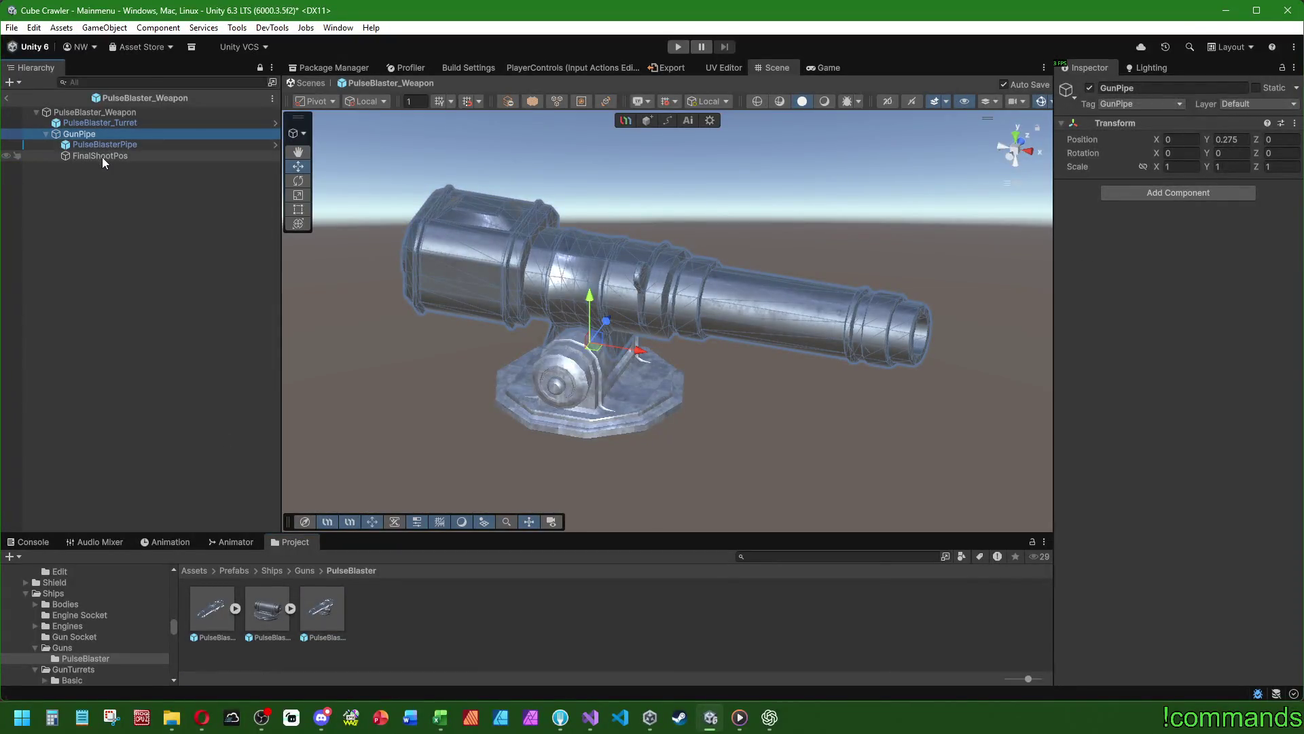
pyautogui.click(7, 98)
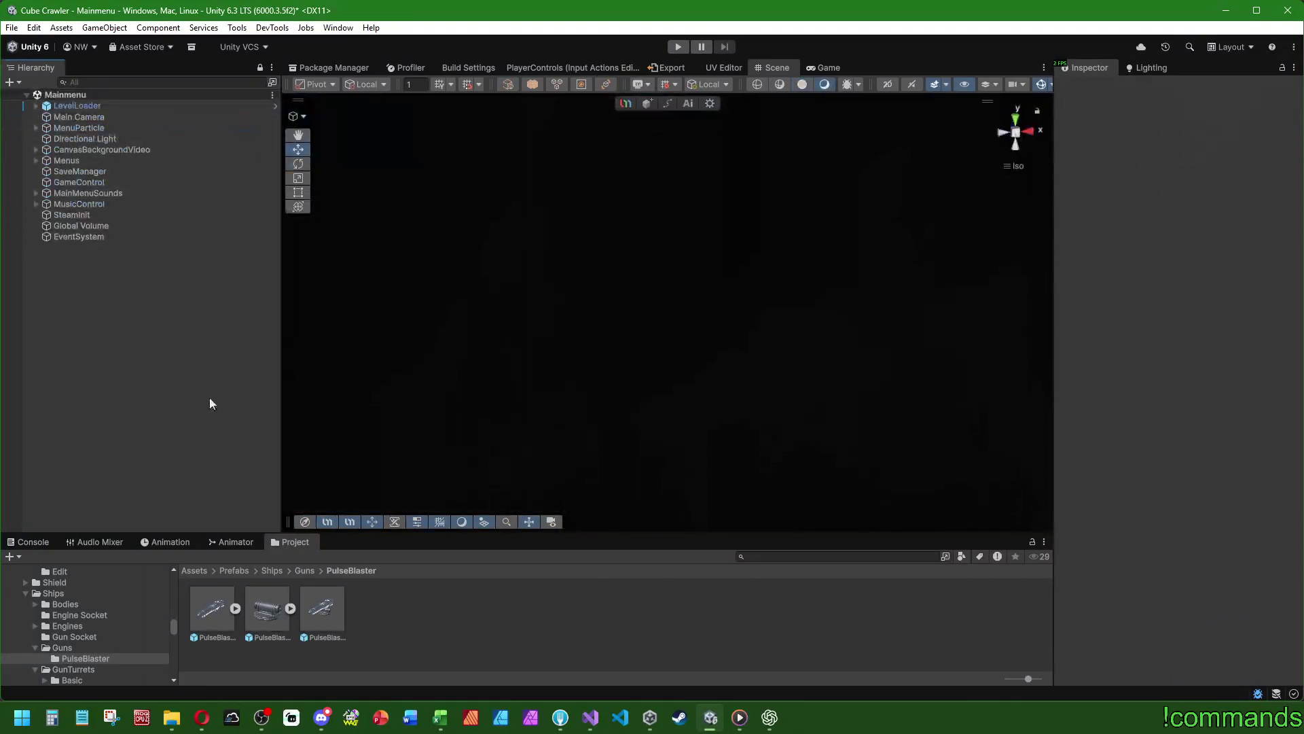
pyautogui.click(587, 725)
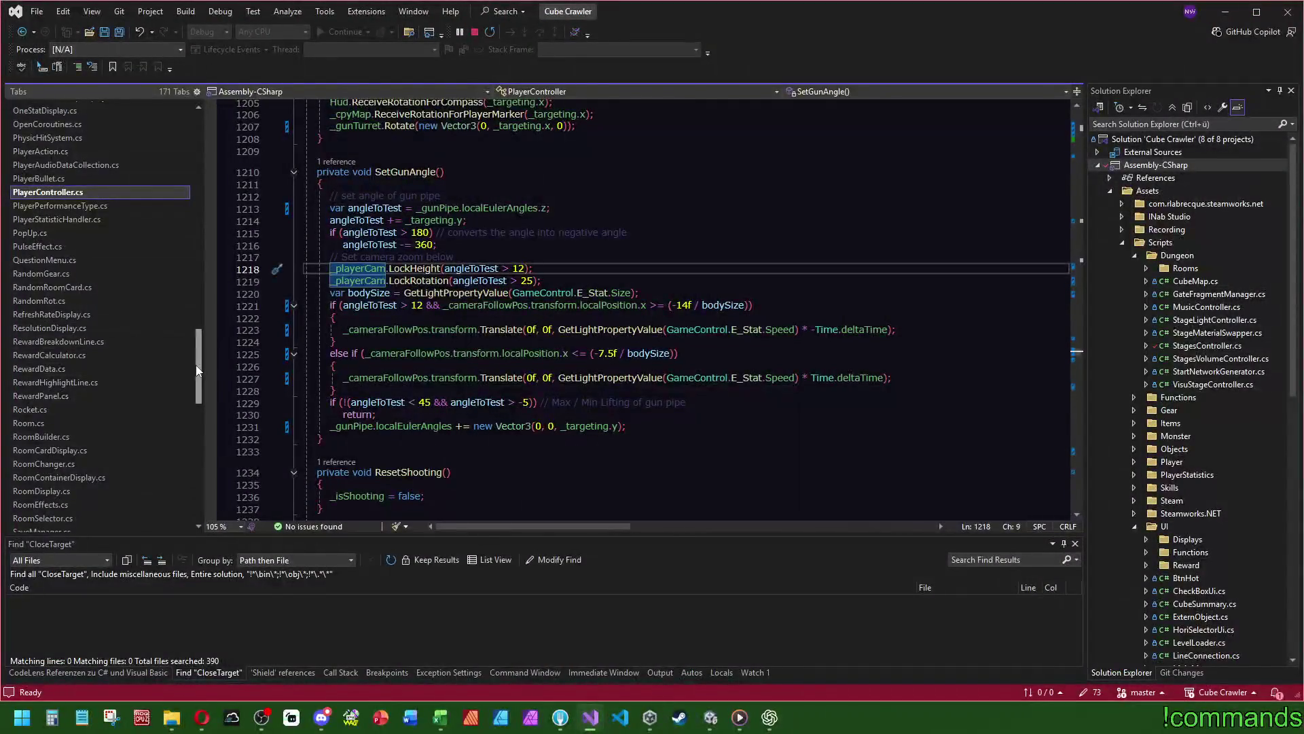
# - Follow Go To Definition from the CreateShip call to SetupGunWrapper in GunWrapper.cs
pyautogui.scroll(5, 193, 344)
pyautogui.scroll(5, 192, 344)
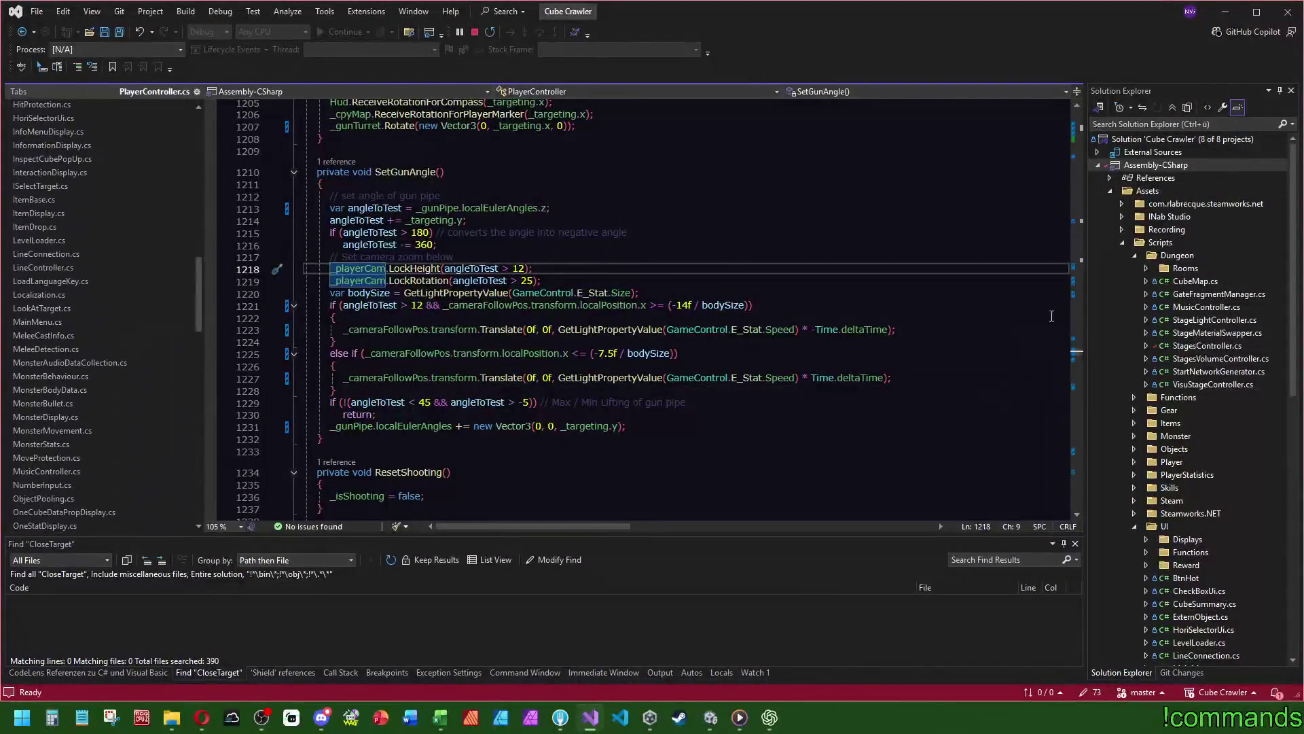
pyautogui.click(1077, 156)
pyautogui.scroll(15, 401, 245)
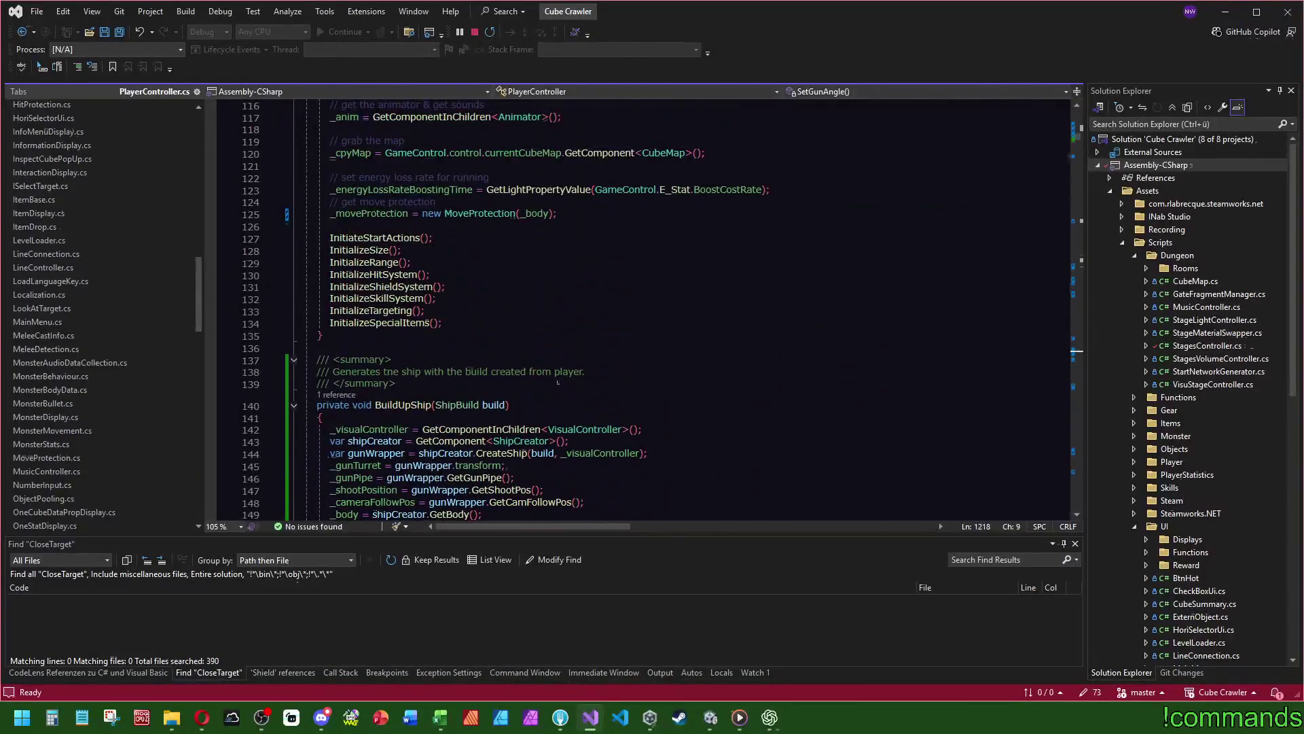
pyautogui.click(506, 309)
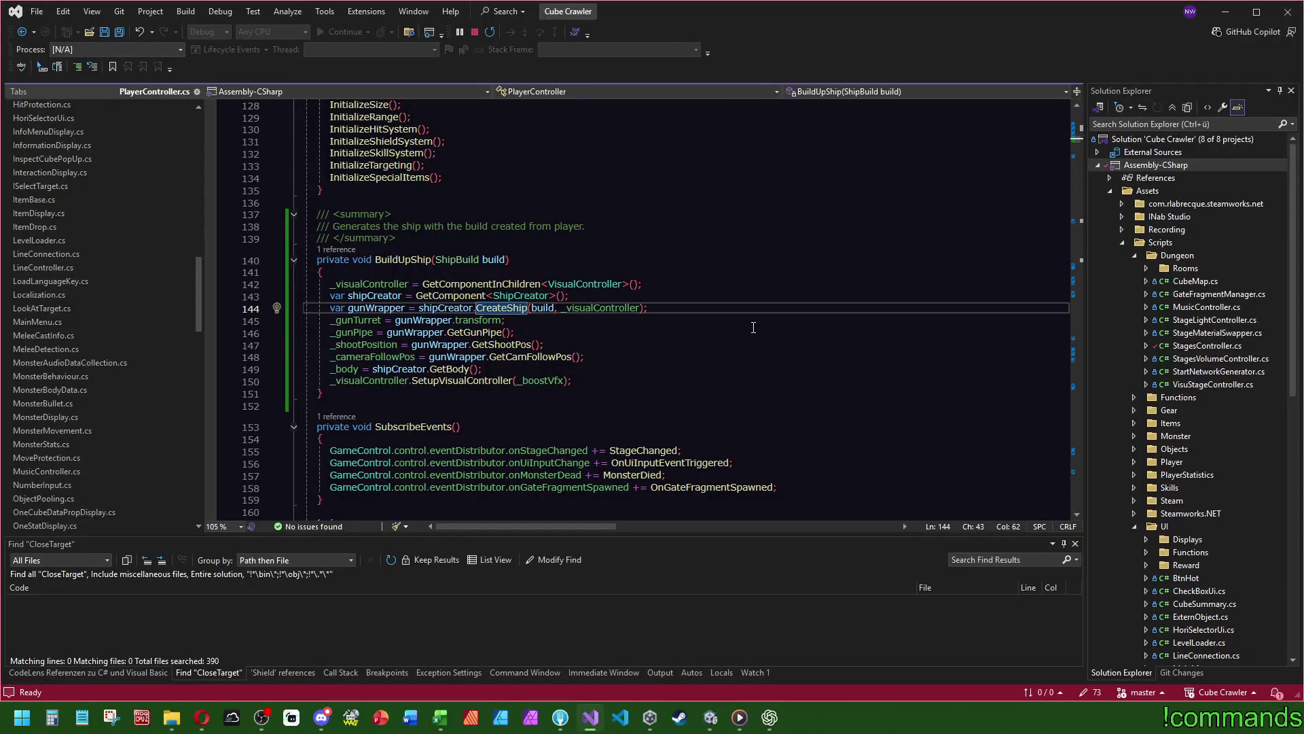
pyautogui.press('F12')
pyautogui.scroll(-7, 486, 281)
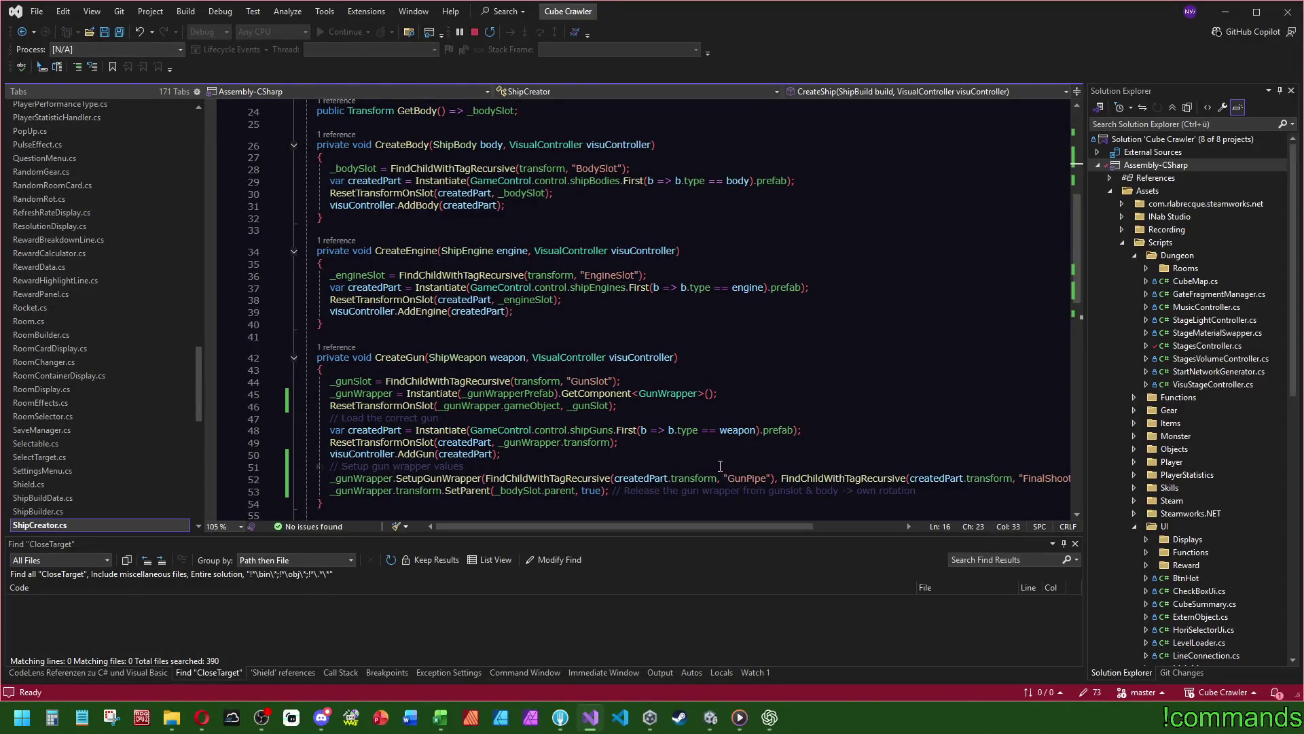
pyautogui.click(421, 478)
pyautogui.press('F12')
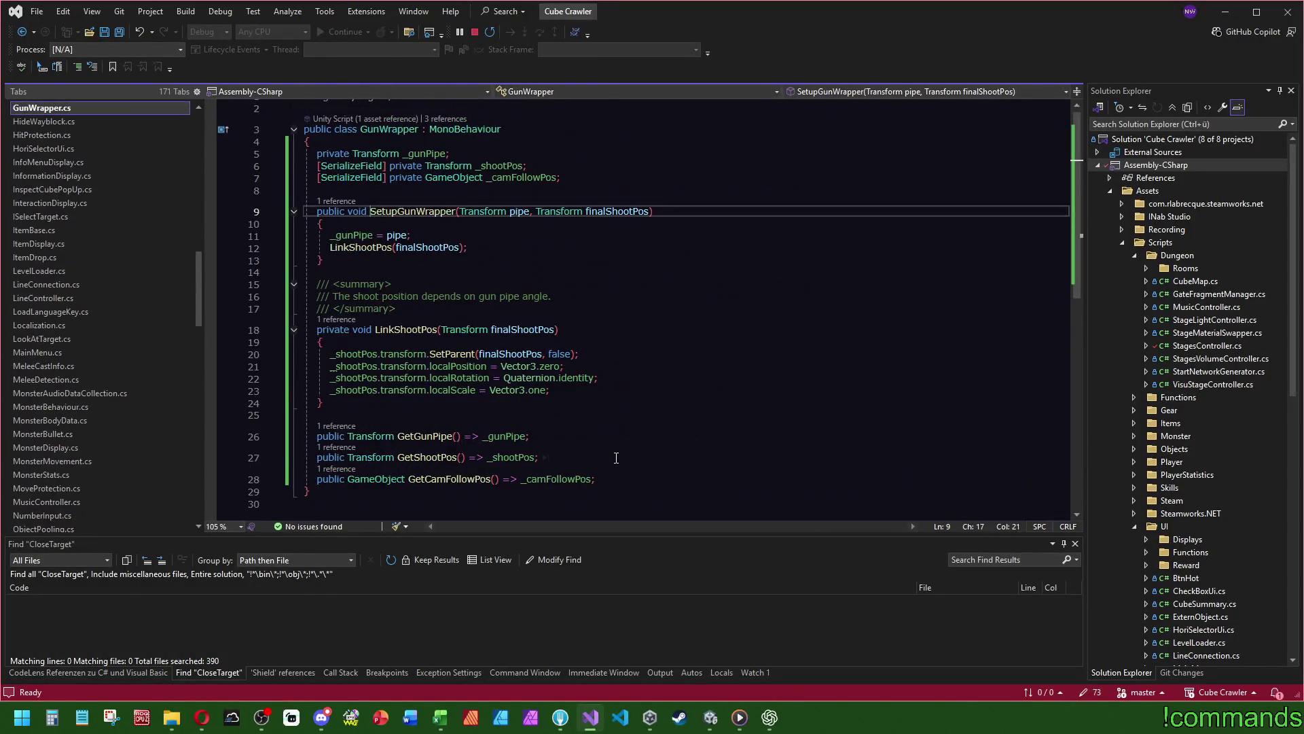
# - Add an empty private void LinkCamFollowPosToPipe() method after LinkShootPos
pyautogui.click(527, 178)
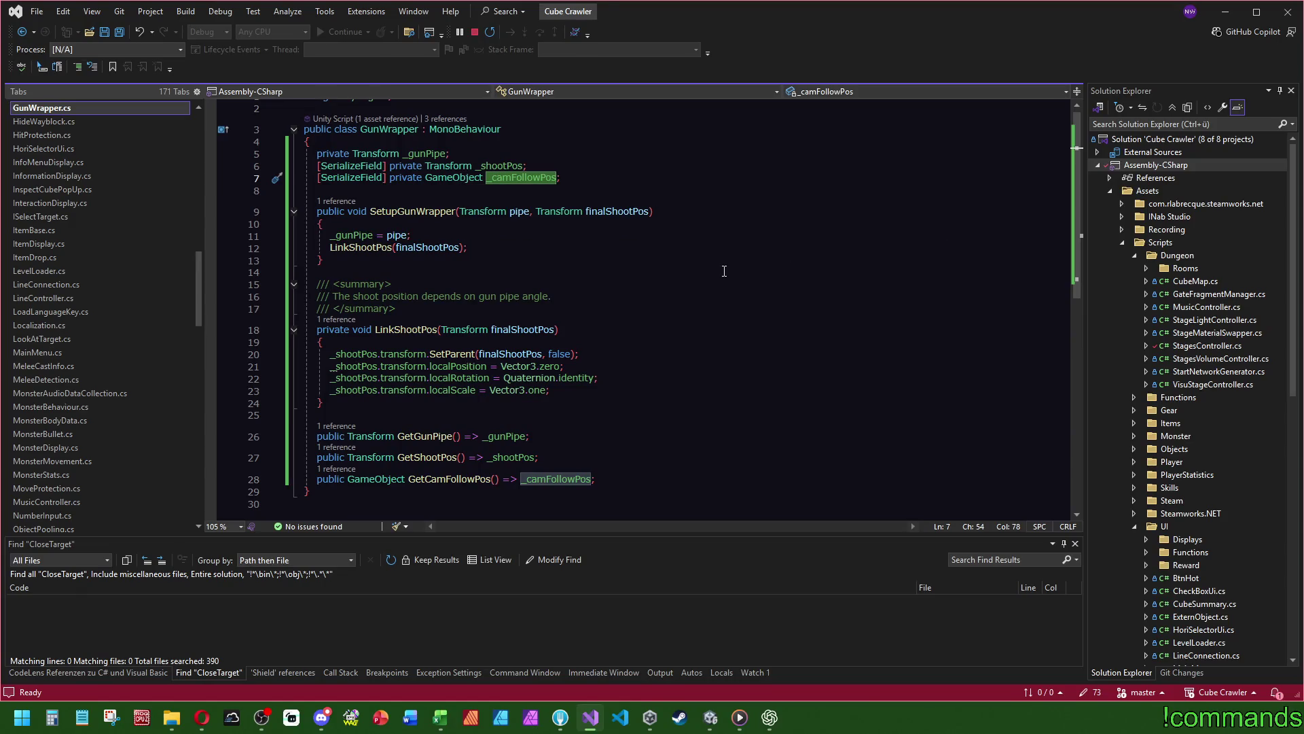
pyautogui.click(360, 247)
pyautogui.click(344, 237)
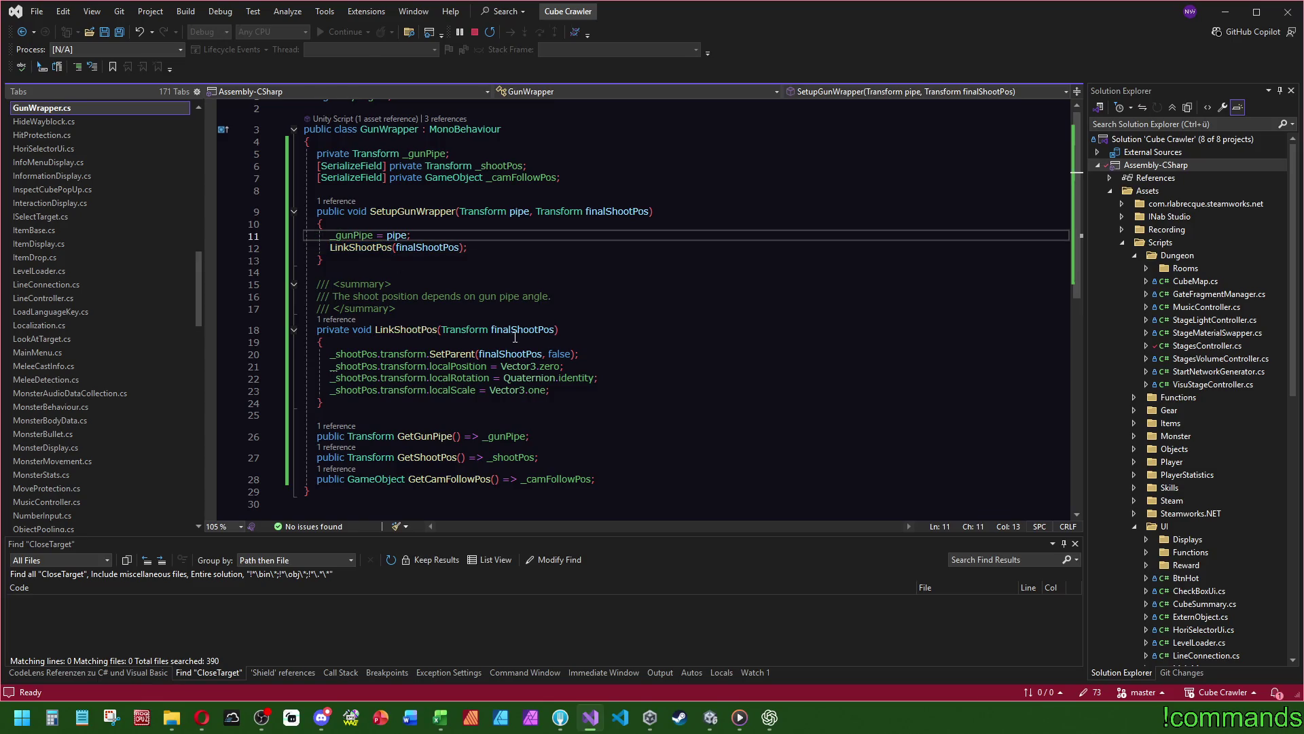
pyautogui.click(367, 403)
pyautogui.press('Return')
pyautogui.press('Return')
pyautogui.write('private void LinkCamFollowPosToPipe')
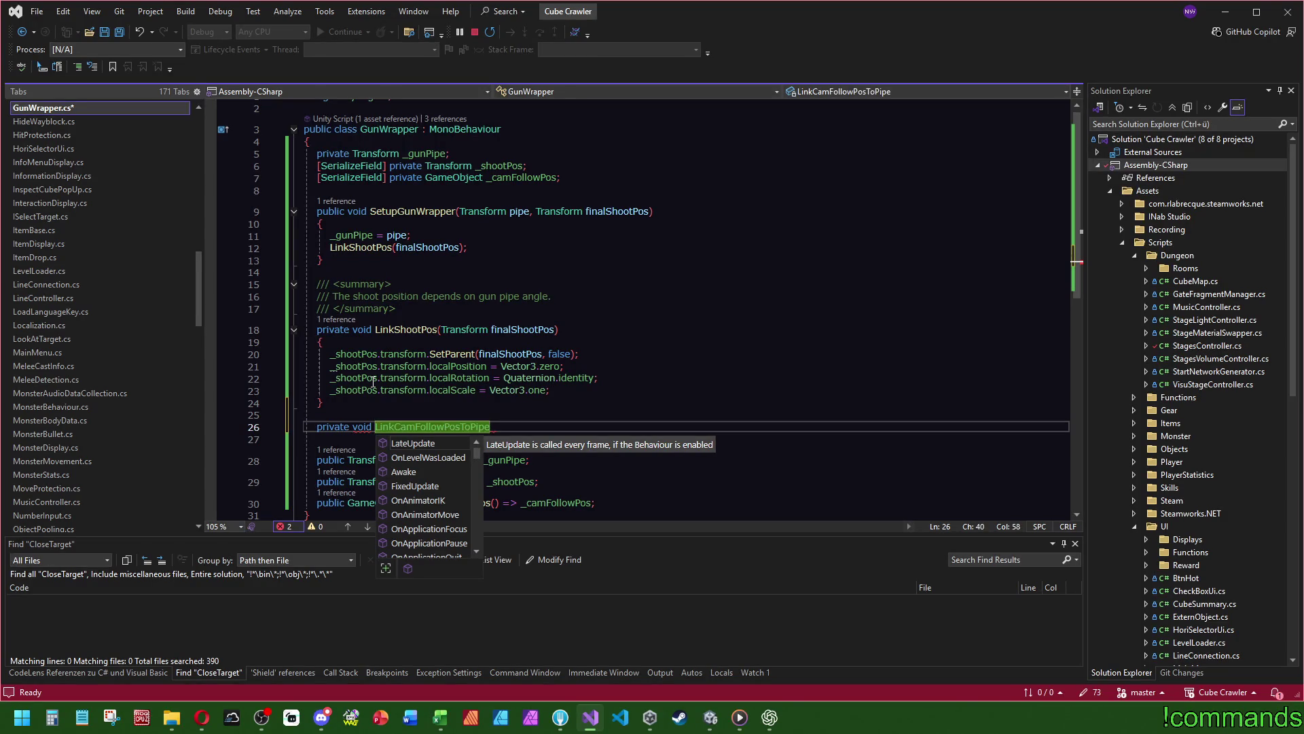
pyautogui.write('()')
pyautogui.press('Return')
pyautogui.write('{')
pyautogui.press('Return')
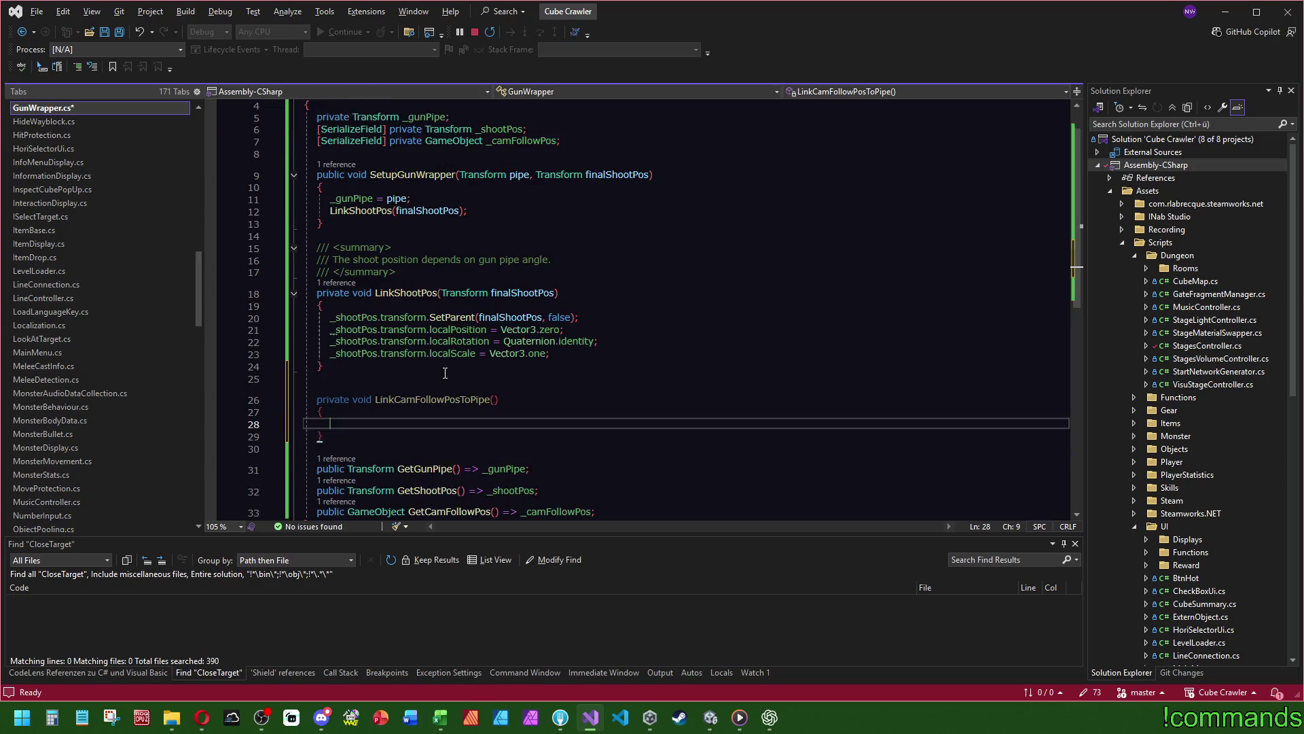
# - Review the LinkShootPos body and where _camFollowPos is used
pyautogui.click(559, 353)
pyautogui.click(554, 264)
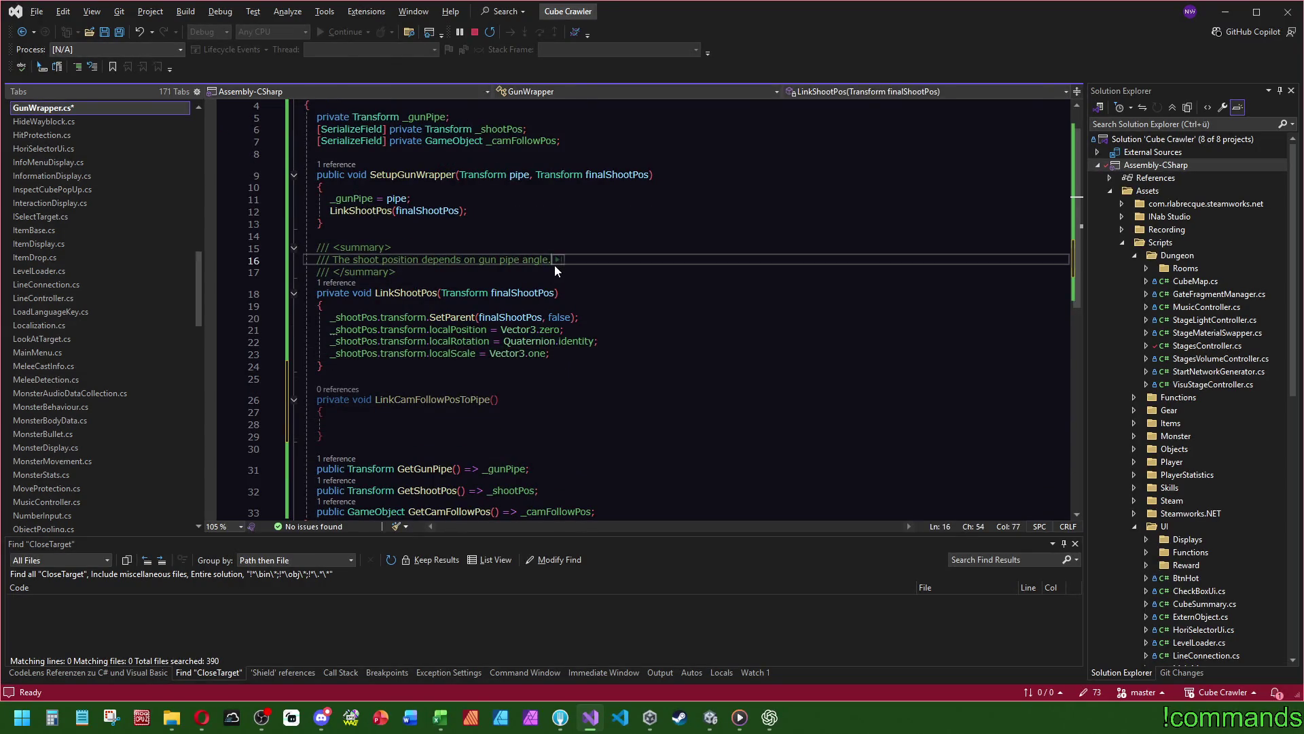
pyautogui.click(609, 209)
pyautogui.click(556, 140)
pyautogui.scroll(-3, 611, 305)
pyautogui.scroll(4, 675, 393)
pyautogui.scroll(-2, 672, 394)
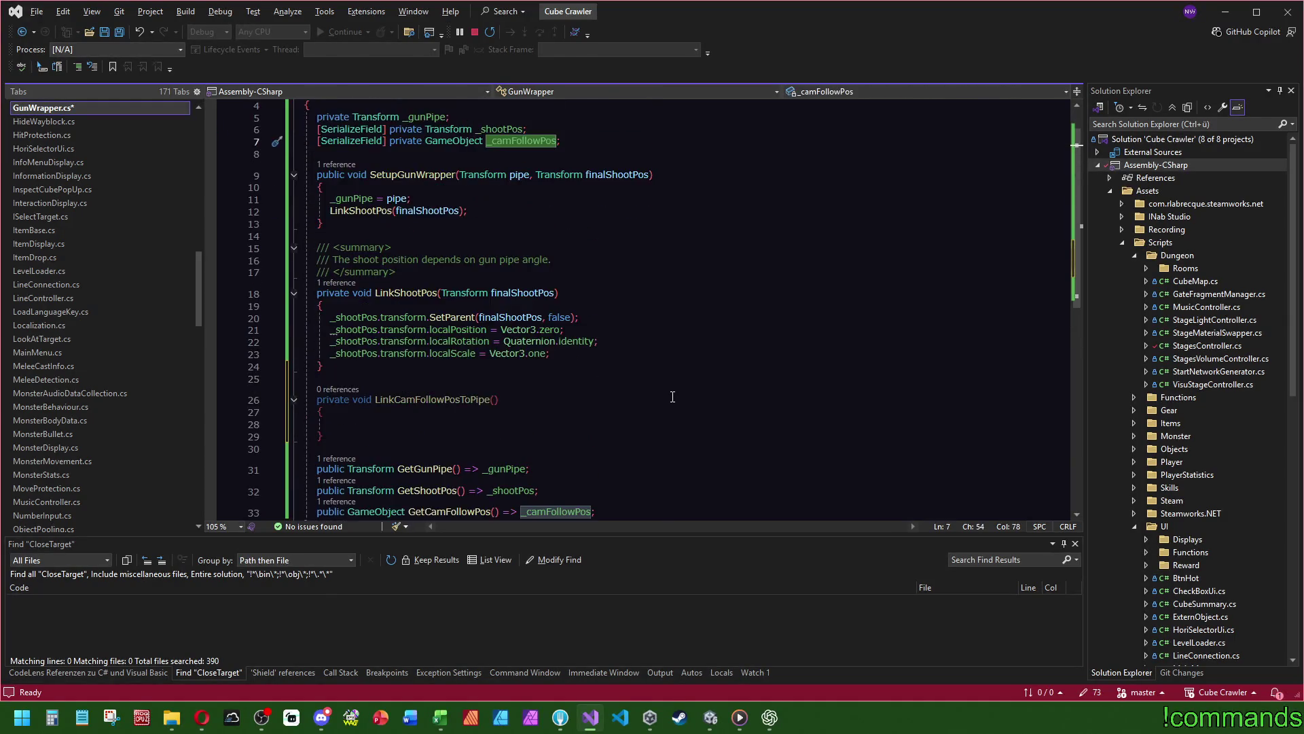
pyautogui.scroll(1, 663, 405)
# - Copy the four _shootPos transform statements into the LinkCamFollowPosToPipe body
pyautogui.click(385, 428)
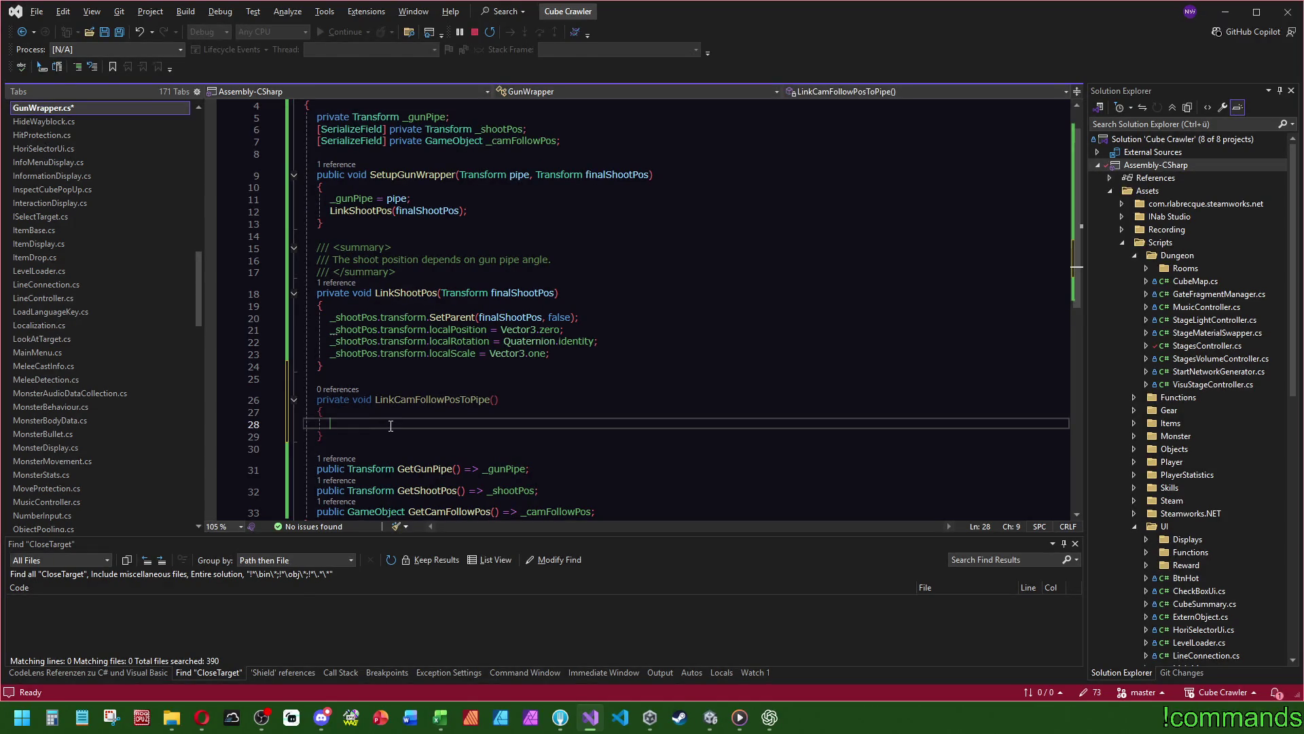
pyautogui.moveTo(549, 353); pyautogui.dragTo(330, 317)
pyautogui.hotkey('ctrl', 'c')
pyautogui.click(330, 423)
pyautogui.hotkey('ctrl', 'v')
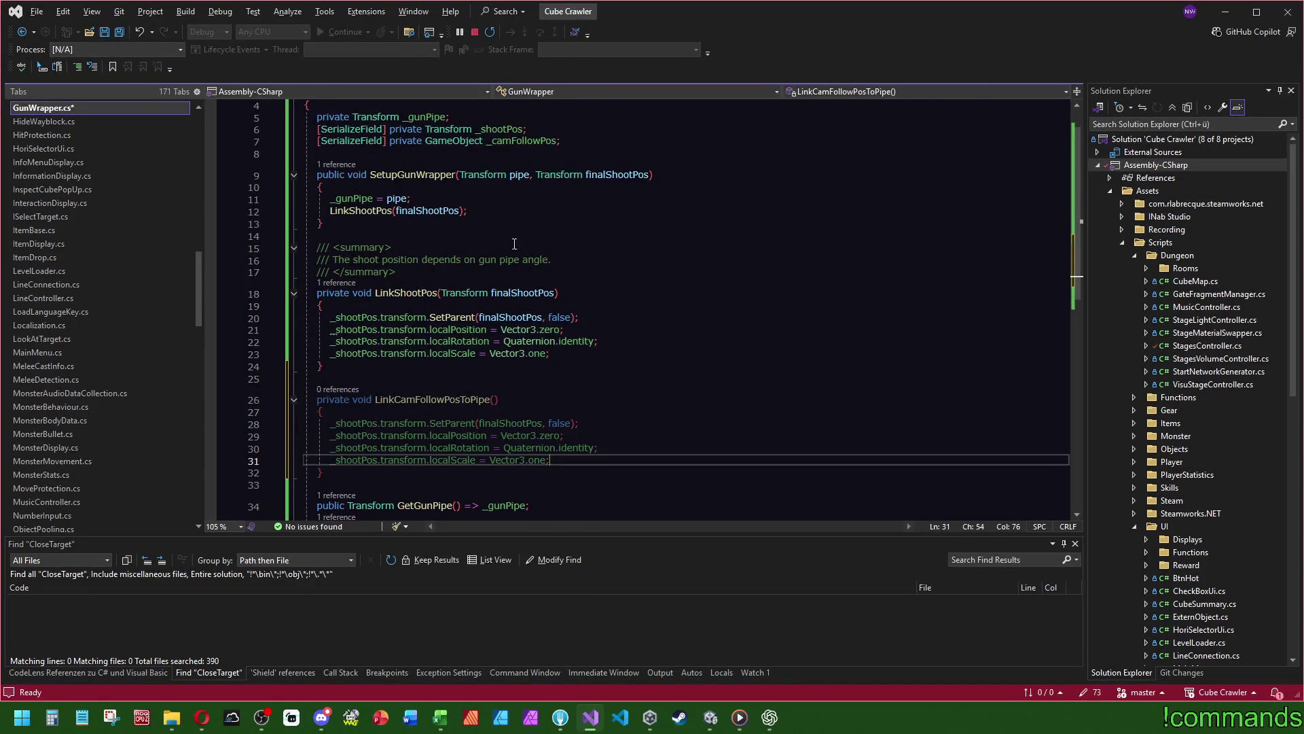
# - Change the pasted statements to use _camFollowPos parented to _gunPipe, and add a LinkCamFollowPosToPipe call
pyautogui.doubleClick(520, 141)
pyautogui.hotkey('ctrl', 'c')
pyautogui.doubleClick(354, 422)
pyautogui.hotkey('ctrl', 'v')
pyautogui.click(343, 437)
pyautogui.press('Tab')
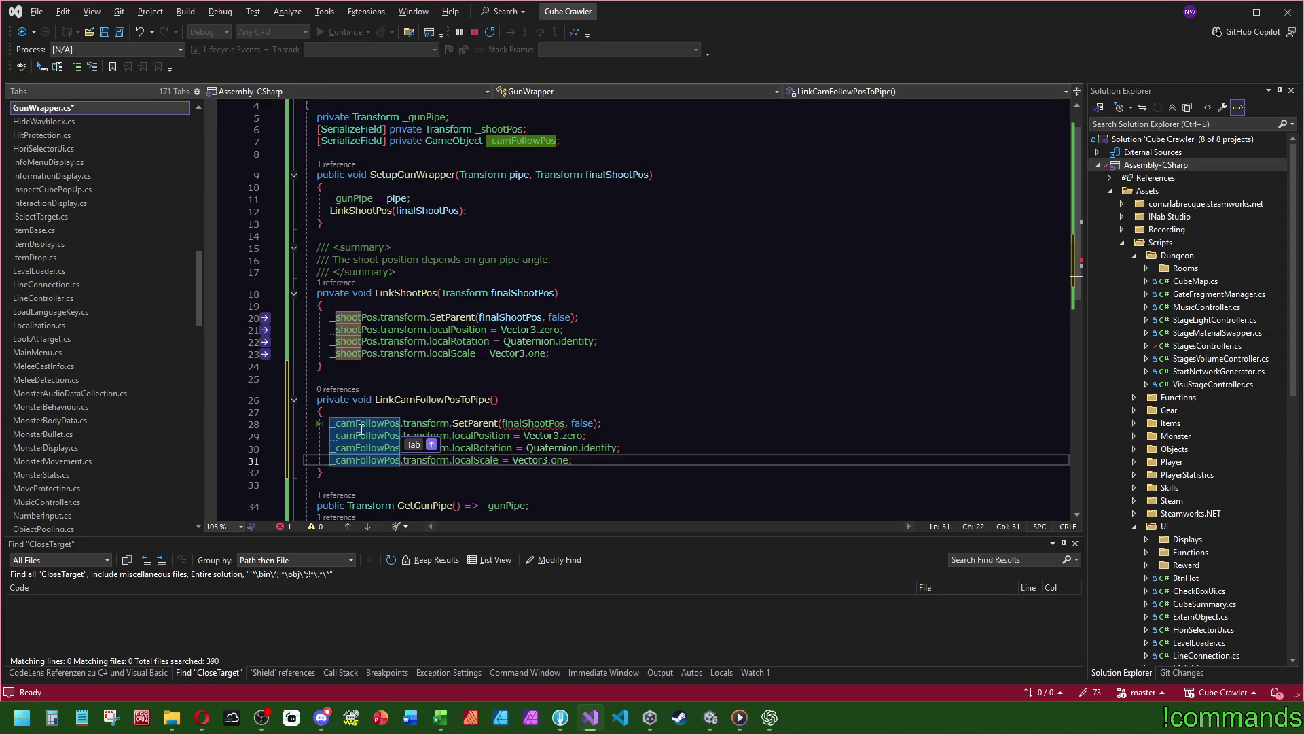
pyautogui.press('Tab')
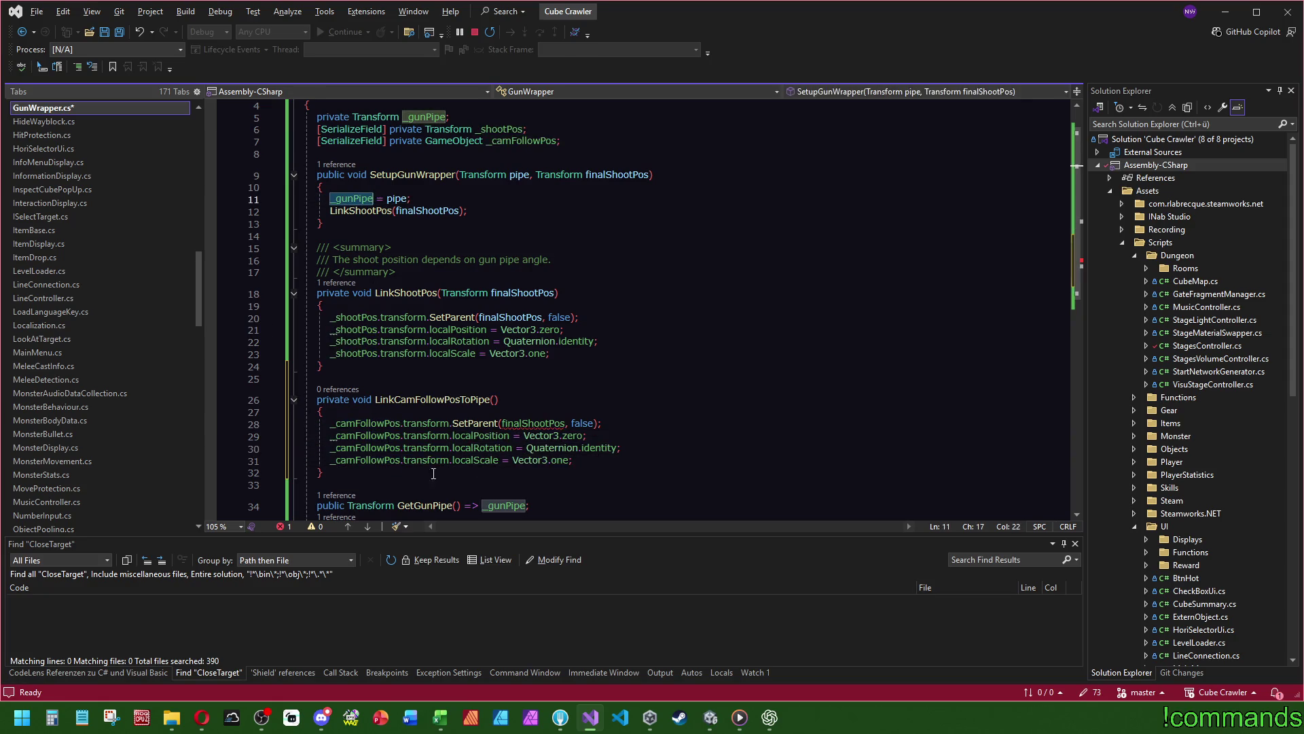
pyautogui.press('Tab')
pyautogui.write('_gunPipe')
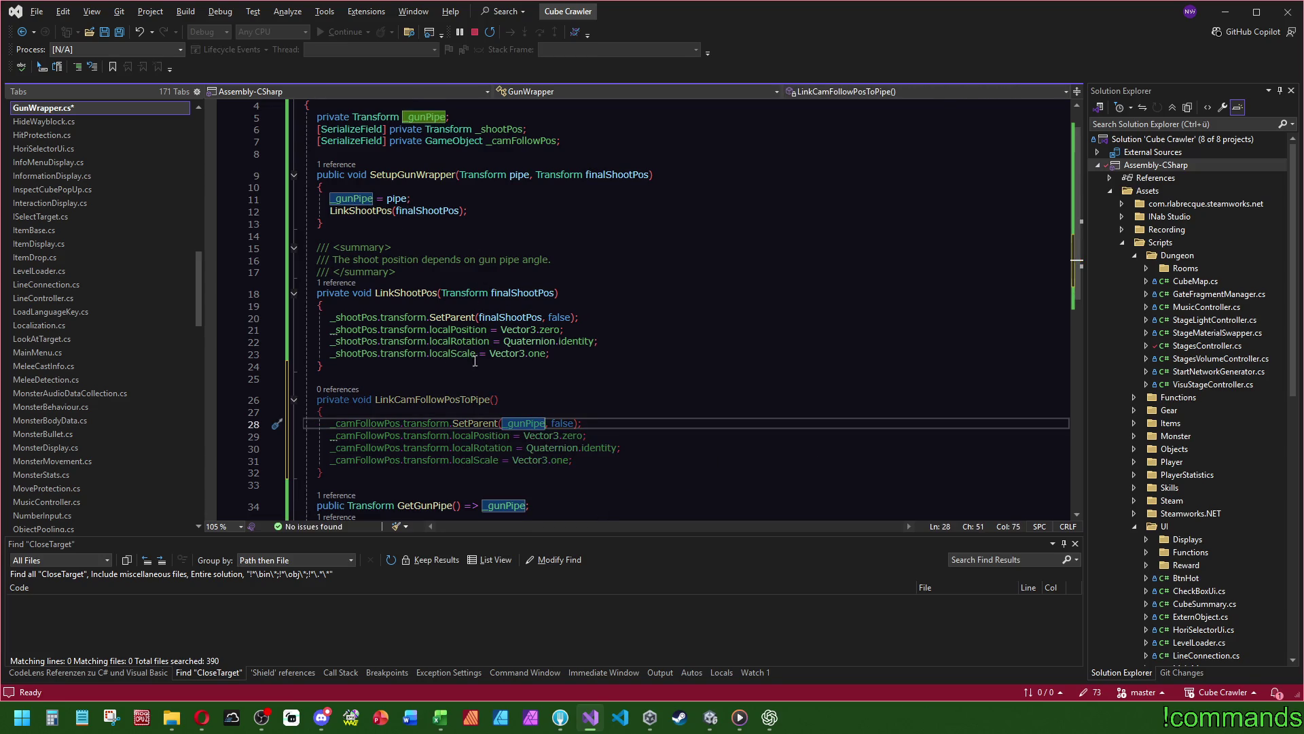
pyautogui.click(498, 206)
pyautogui.press('Tab')
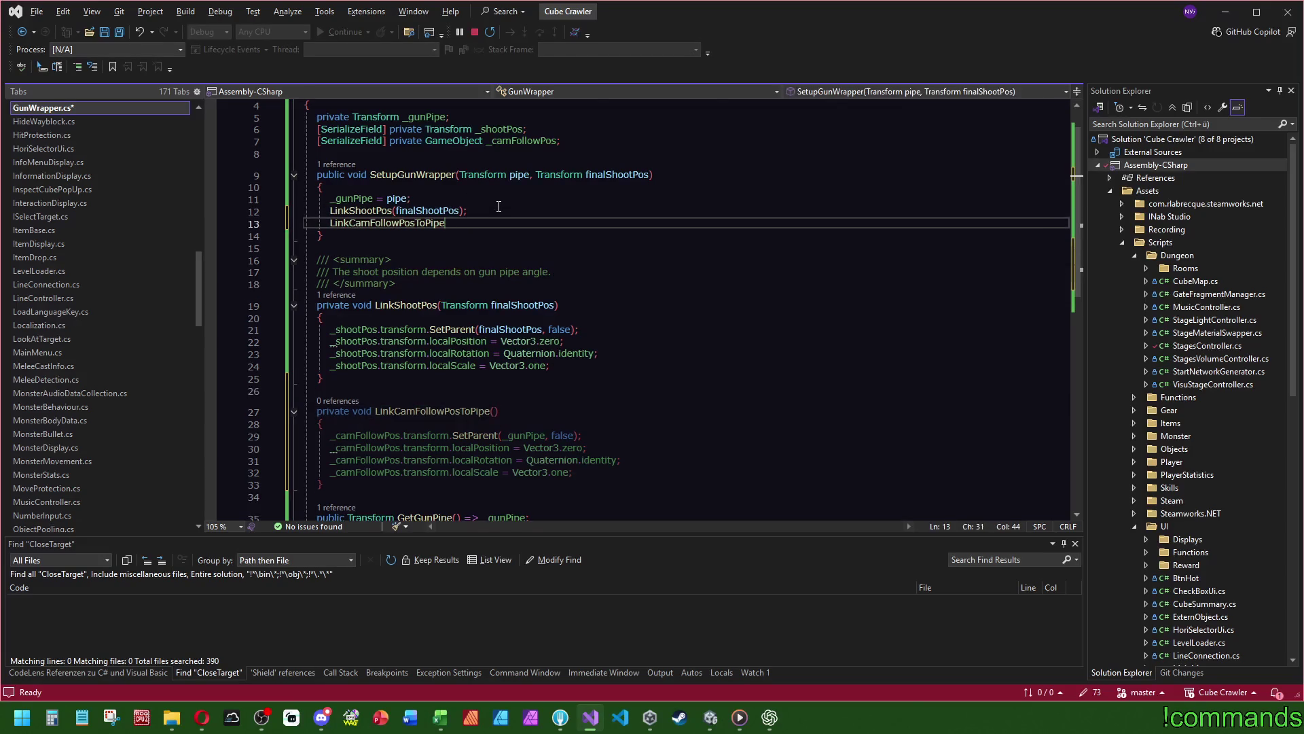
# - Finish the LinkCamFollowPosToPipe(); call and set SetParent's second argument to true
pyautogui.write('();')
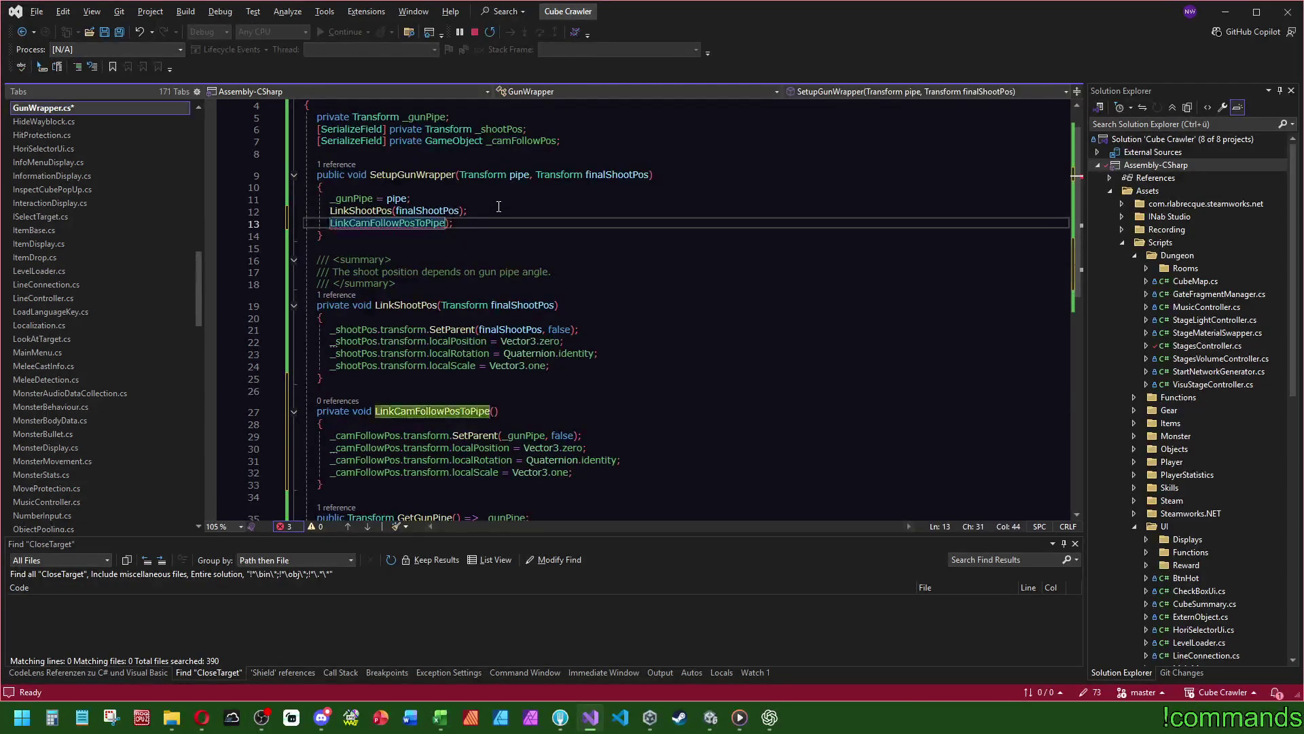
pyautogui.click(499, 205)
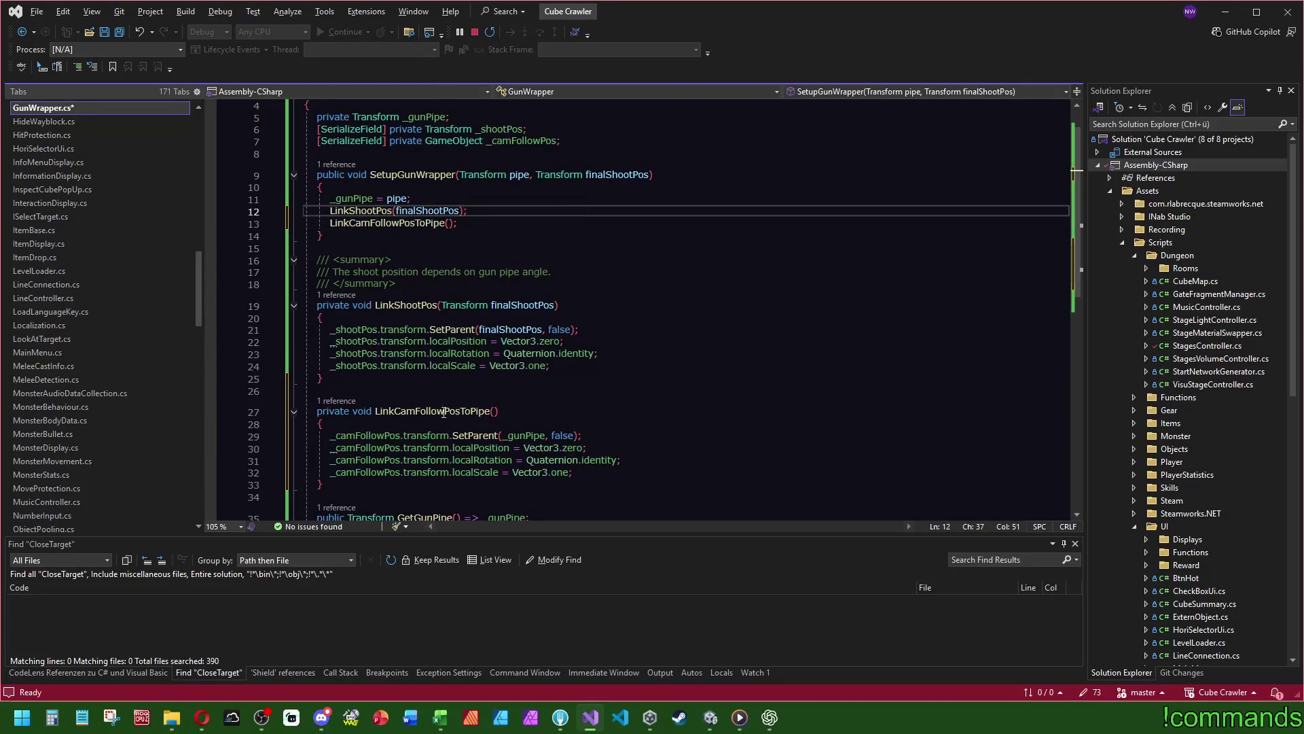
pyautogui.moveTo(484, 436)
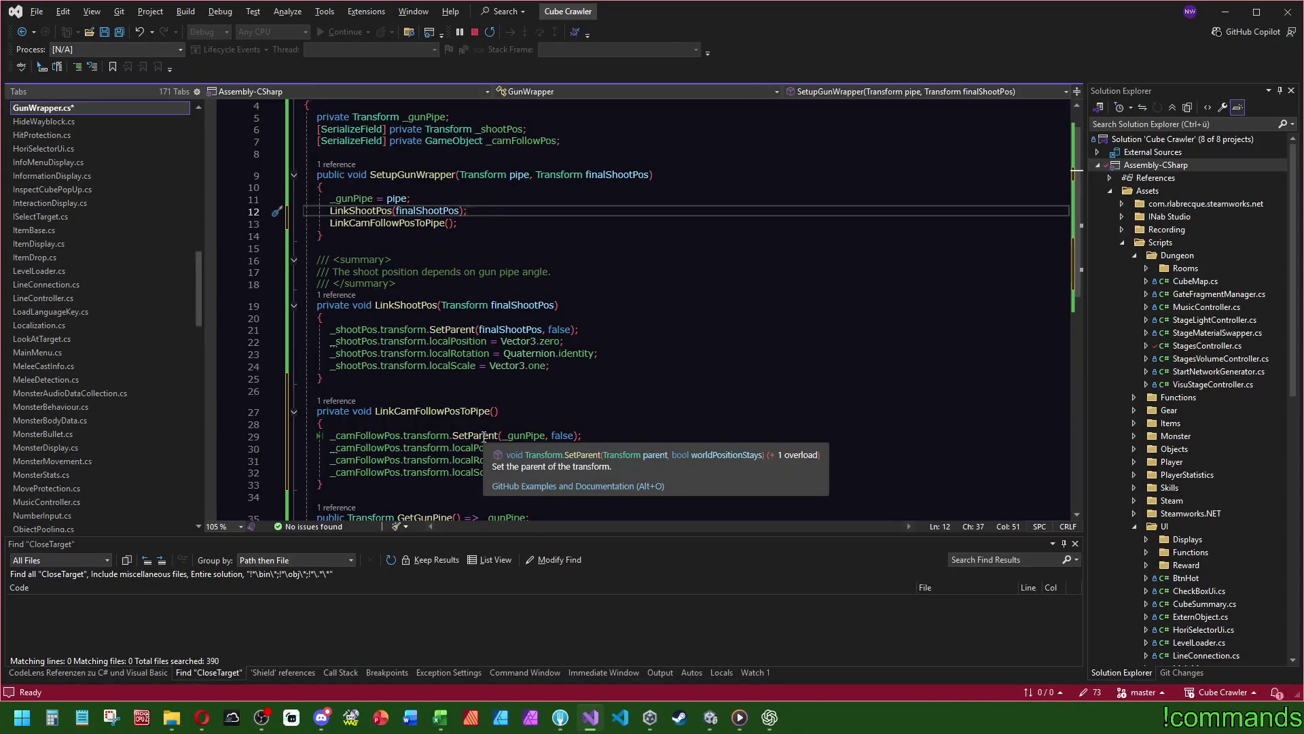
pyautogui.doubleClick(564, 437)
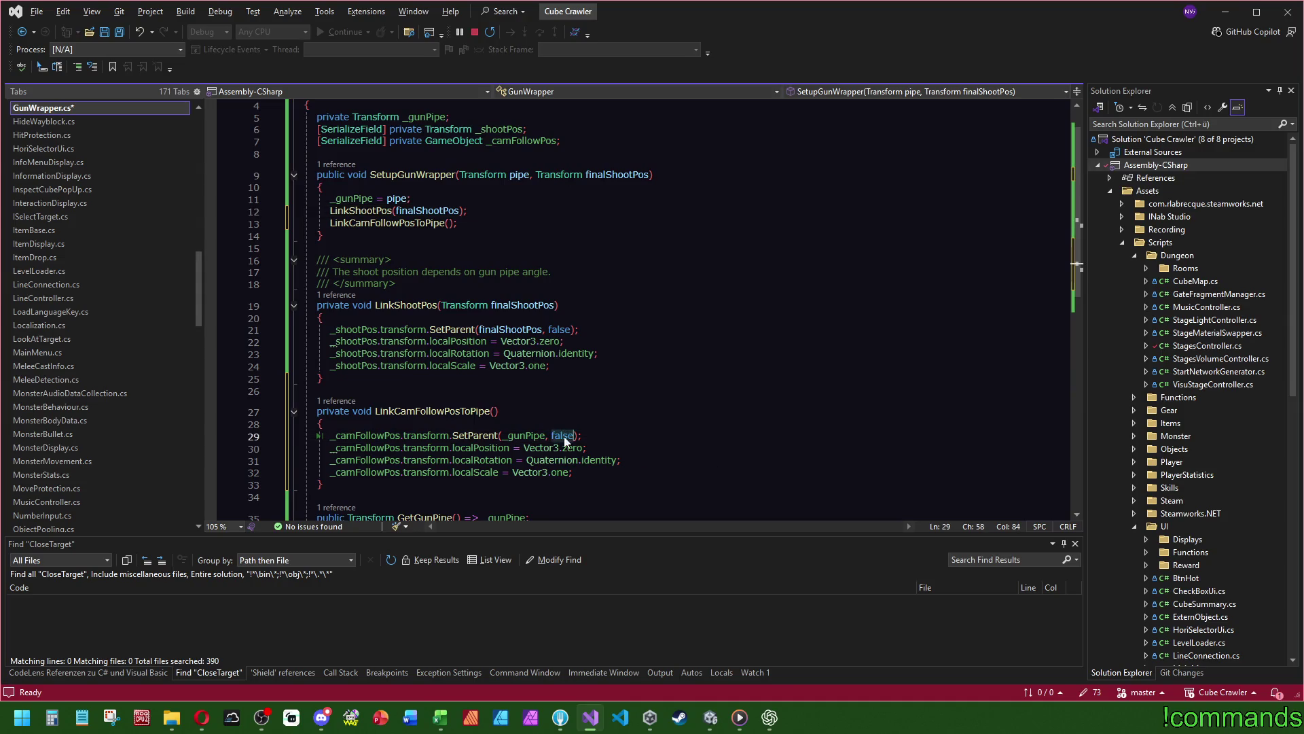
pyautogui.write('true')
pyautogui.click(600, 411)
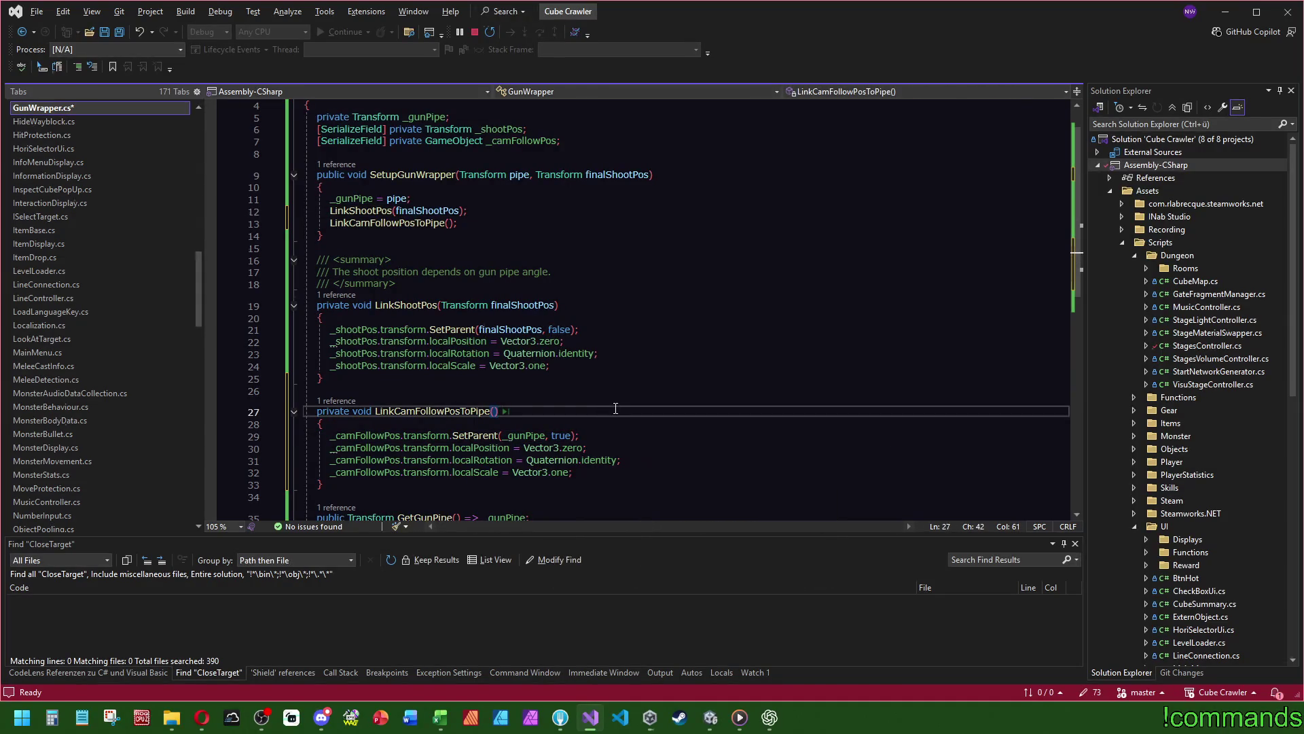
# - Delete the position, rotation and scale reset lines and save GunWrapper.cs
pyautogui.moveTo(598, 472); pyautogui.dragTo(639, 438)
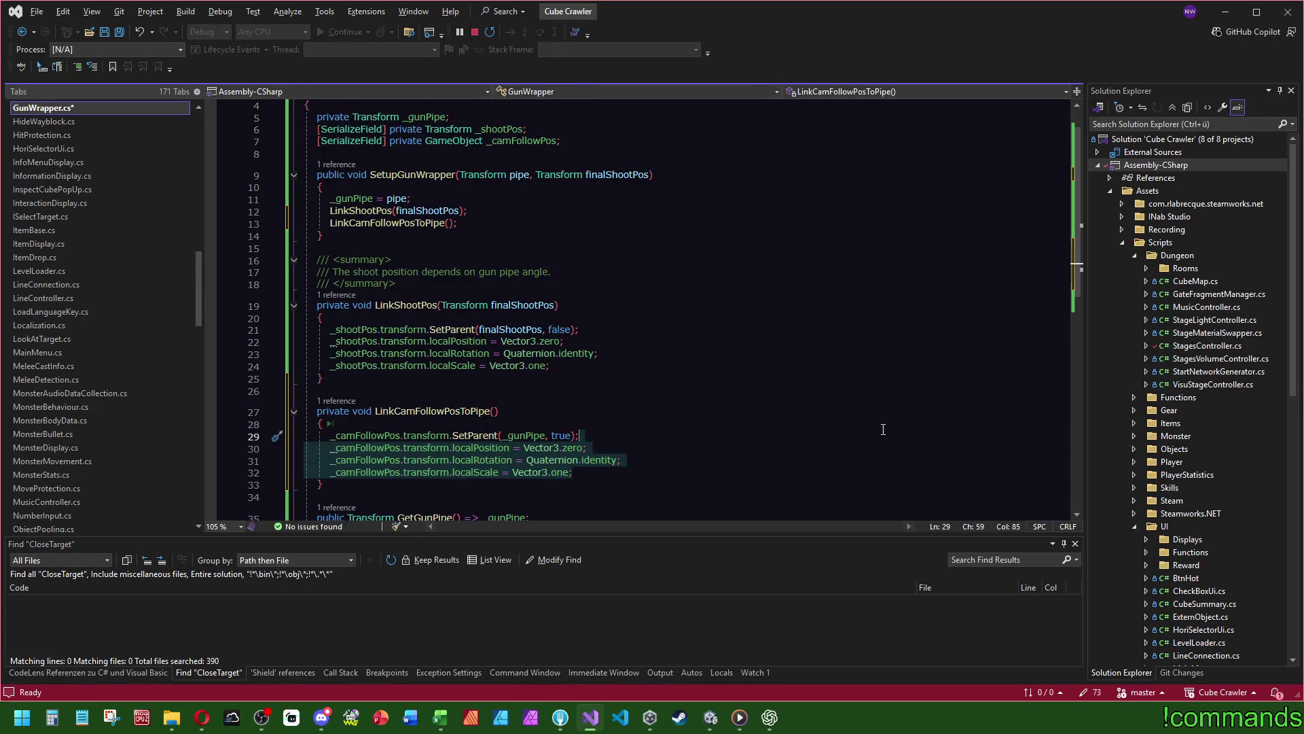
pyautogui.press('Delete')
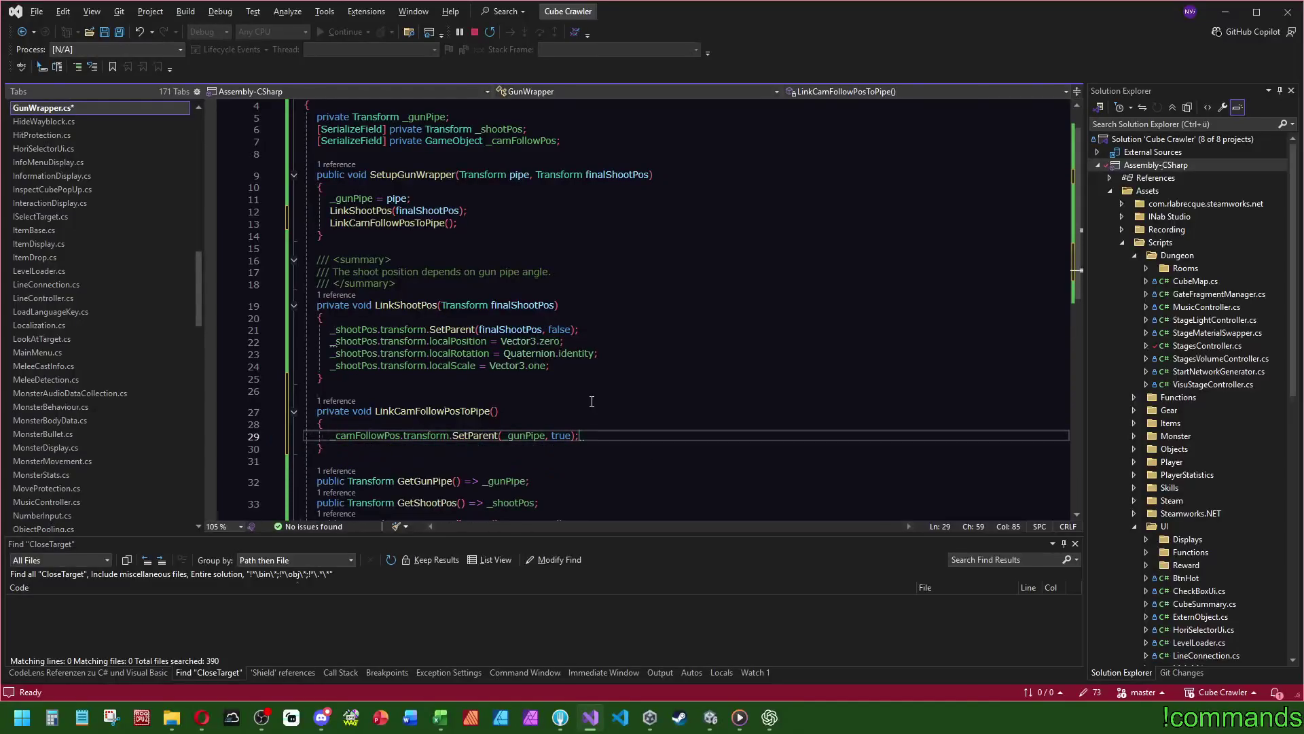
pyautogui.click(599, 409)
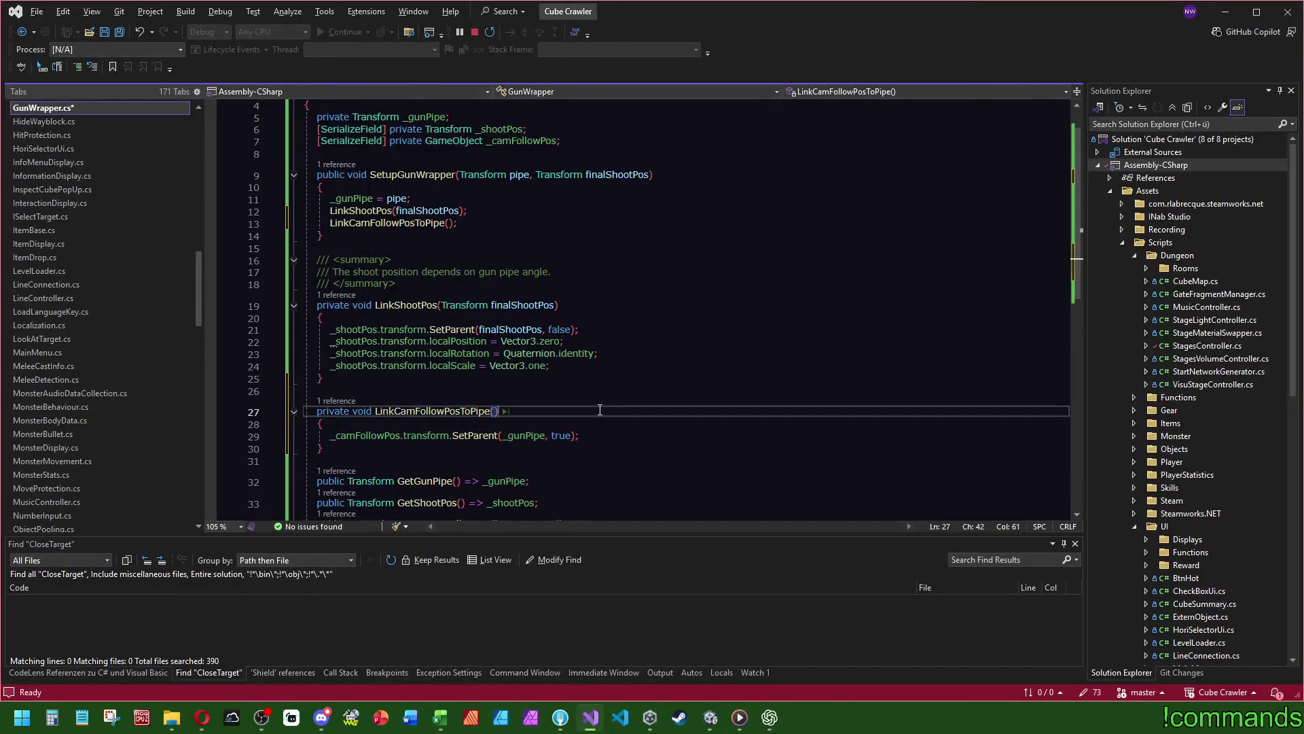
pyautogui.hotkey('ctrl', 's')
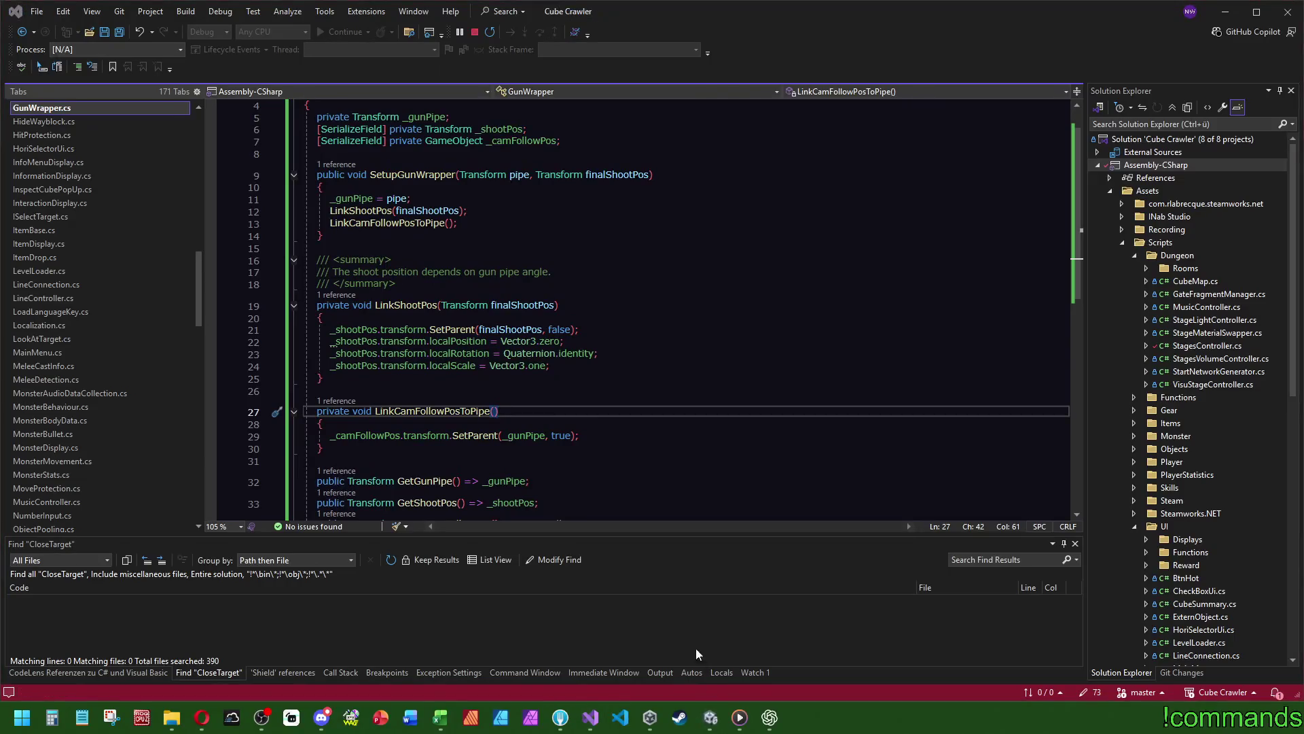
pyautogui.hotkey('alt', 'Tab')
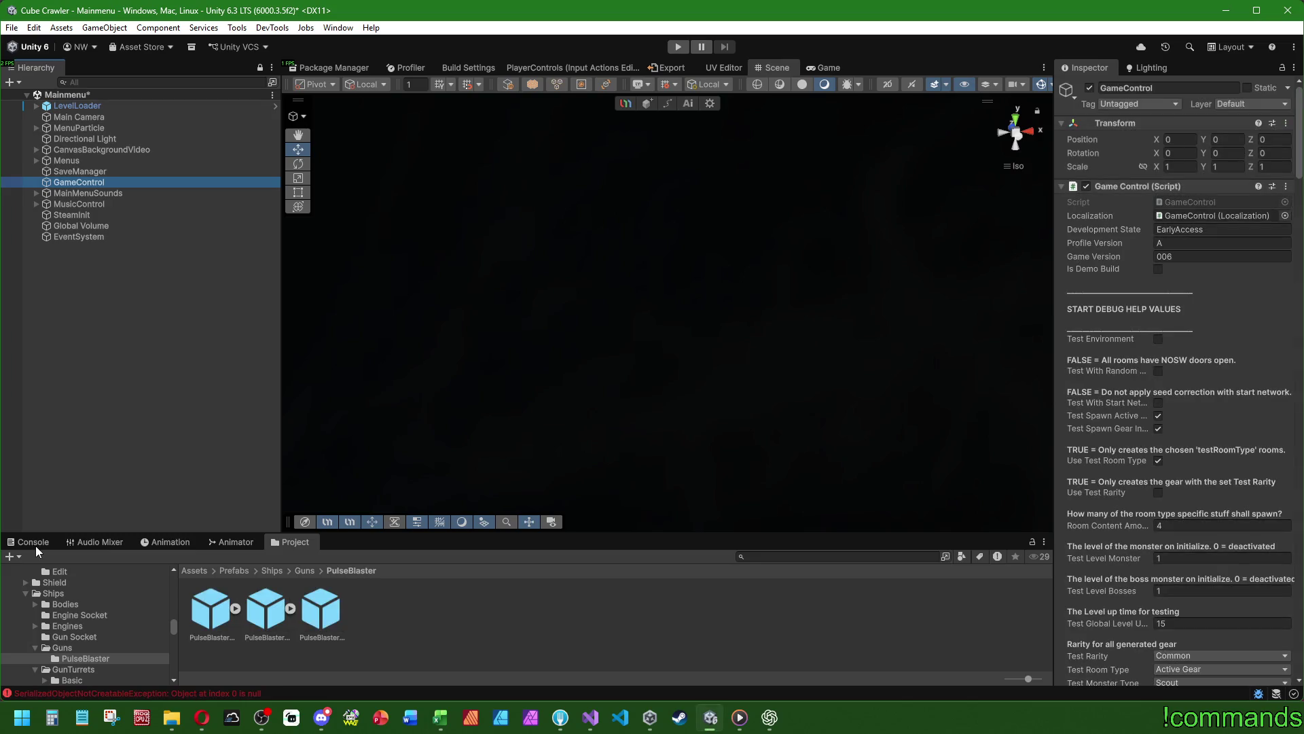
# - Clear the Console messages and save the Mainmenu scene with File > Save
pyautogui.click(33, 541)
pyautogui.click(14, 556)
pyautogui.click(66, 497)
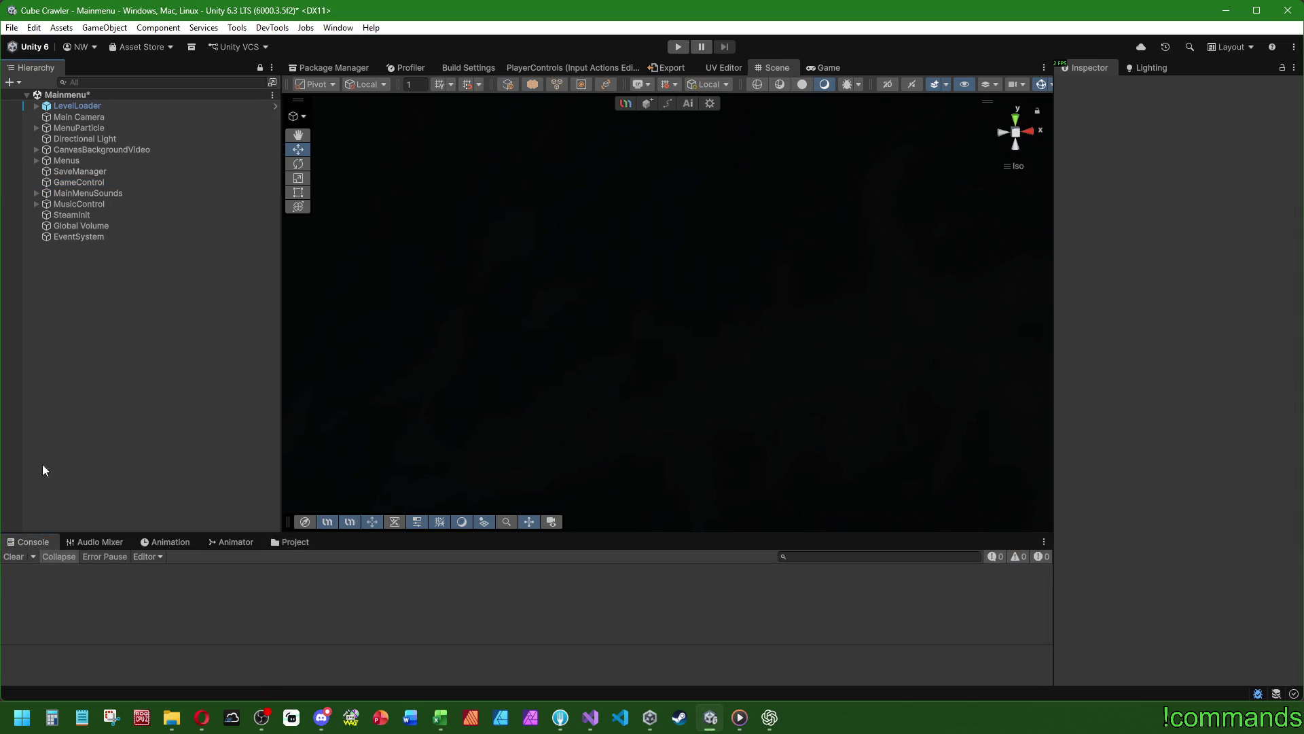
pyautogui.click(11, 28)
pyautogui.click(40, 94)
pyautogui.click(678, 46)
# - Enter play mode with Ctrl+P, clear the Console, and let the game load into the Dungeon
pyautogui.hotkey('ctrl', 'p')
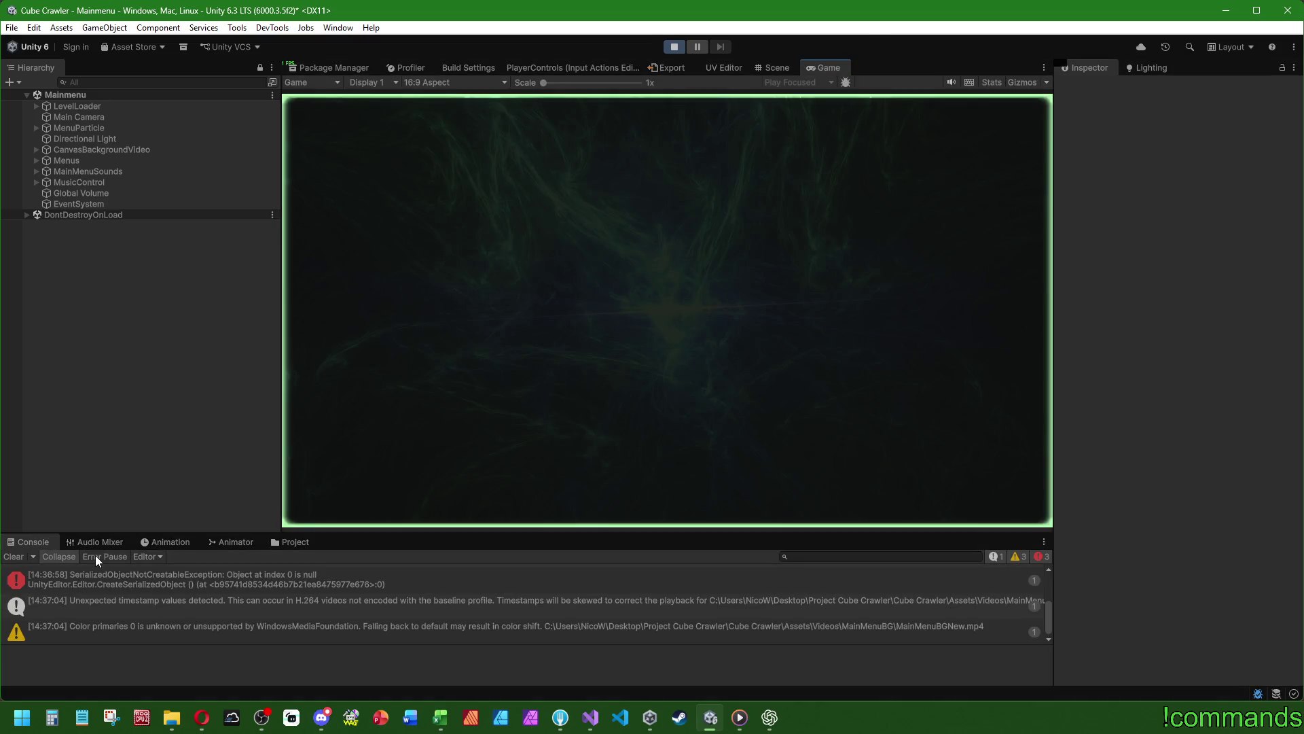
pyautogui.scroll(2, 179, 598)
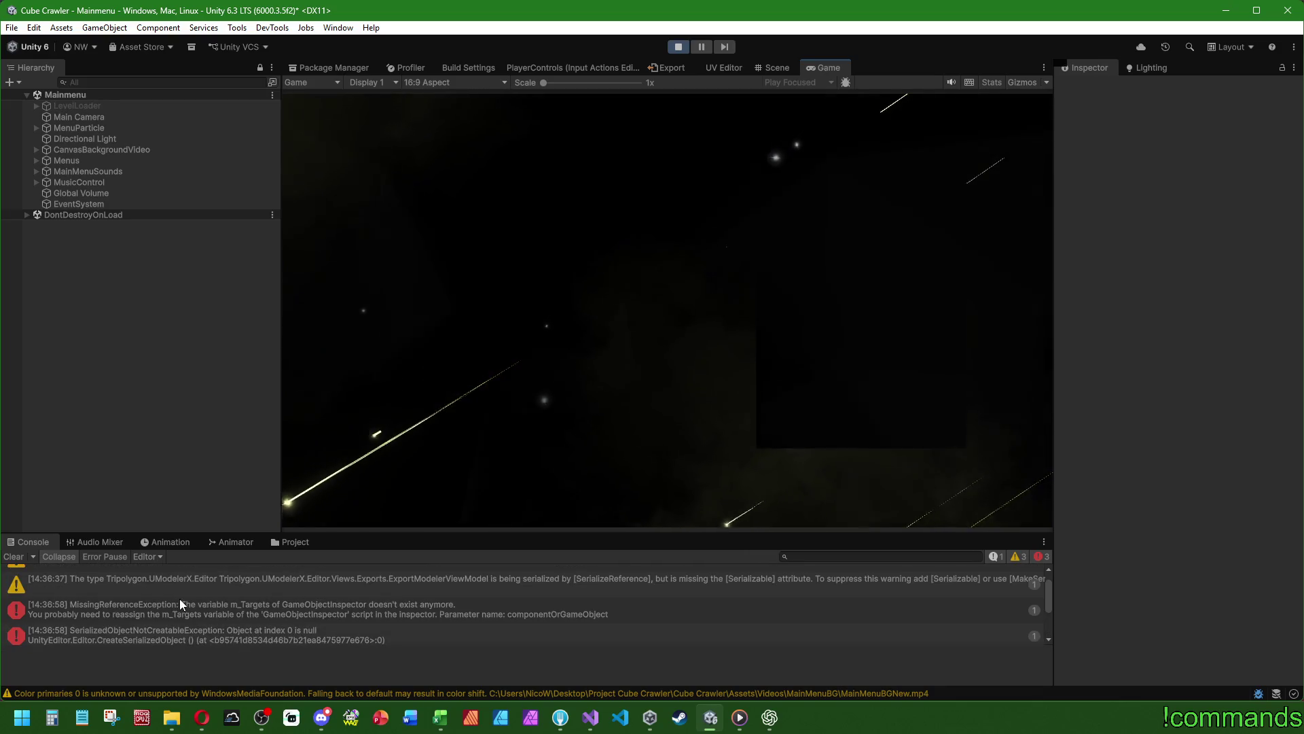
pyautogui.scroll(2, 149, 618)
pyautogui.scroll(-3, 148, 621)
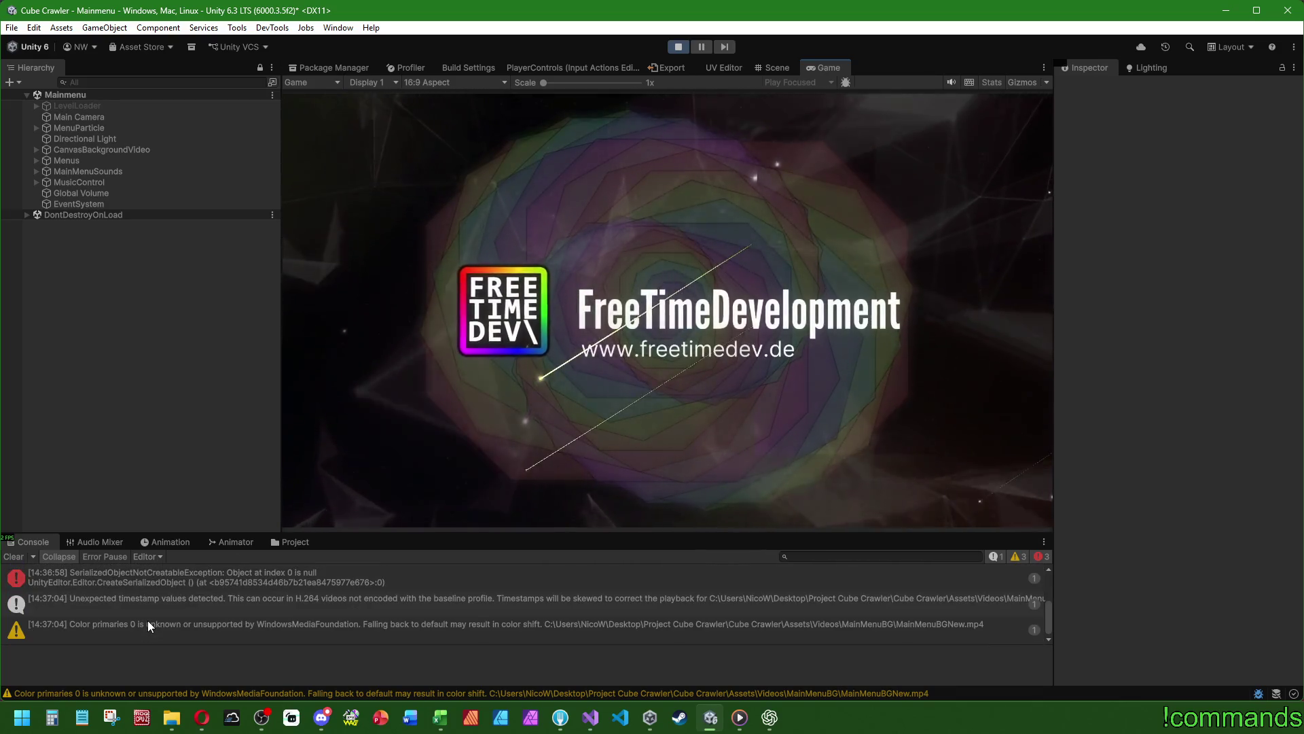
pyautogui.scroll(-1, 178, 603)
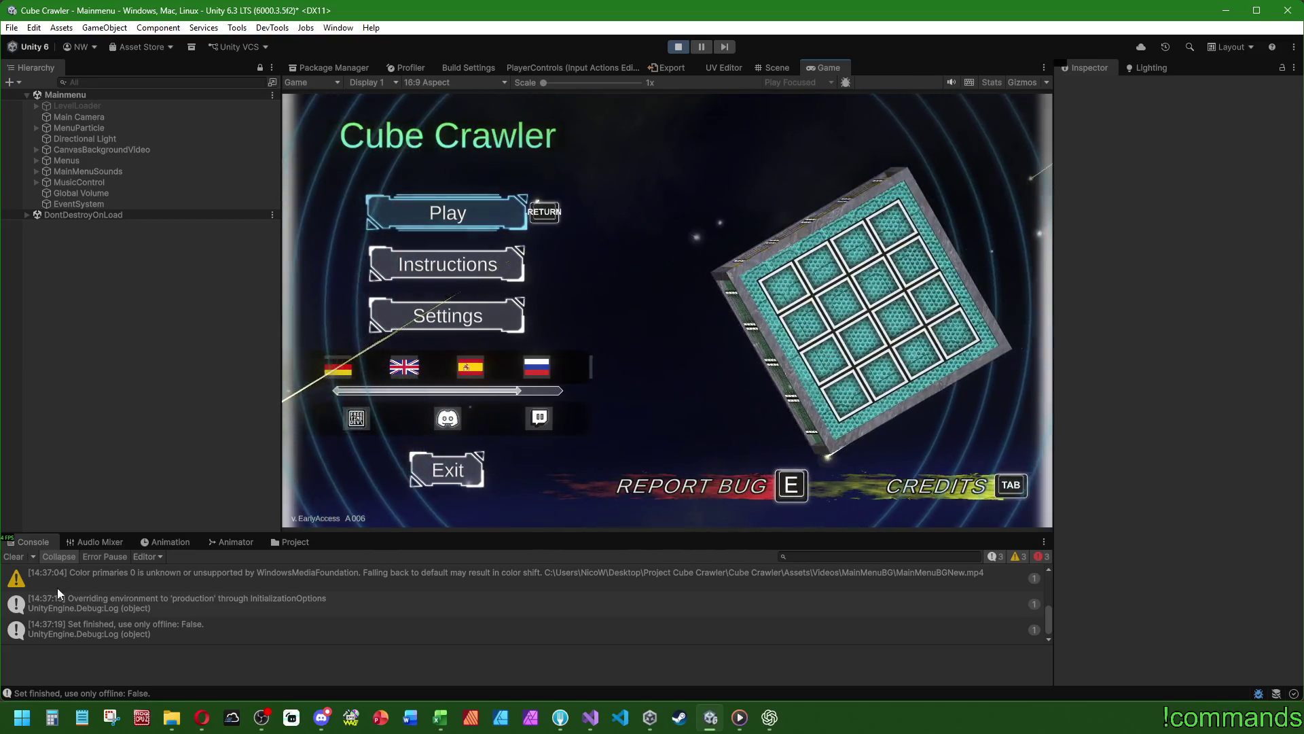
pyautogui.click(12, 558)
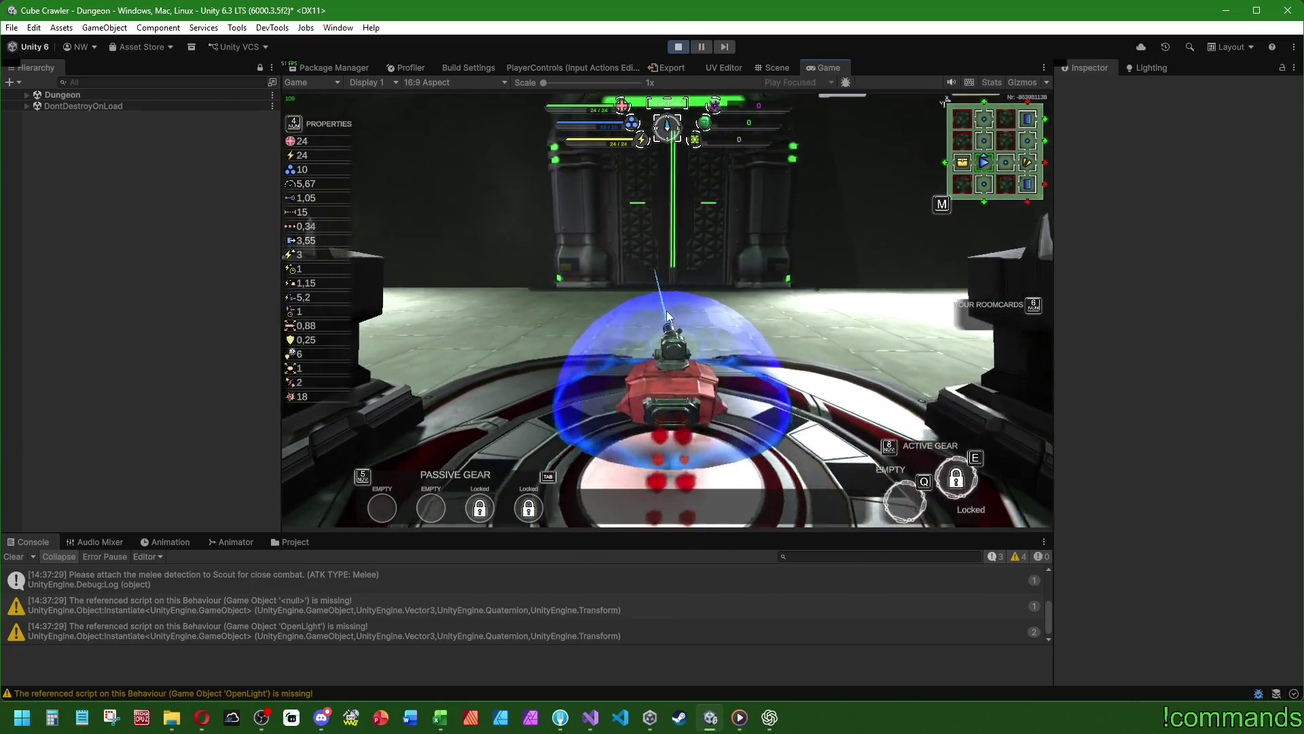
# - Drive the ship off its start pad, weaving left and right to test the camera follow
pyautogui.press('w')
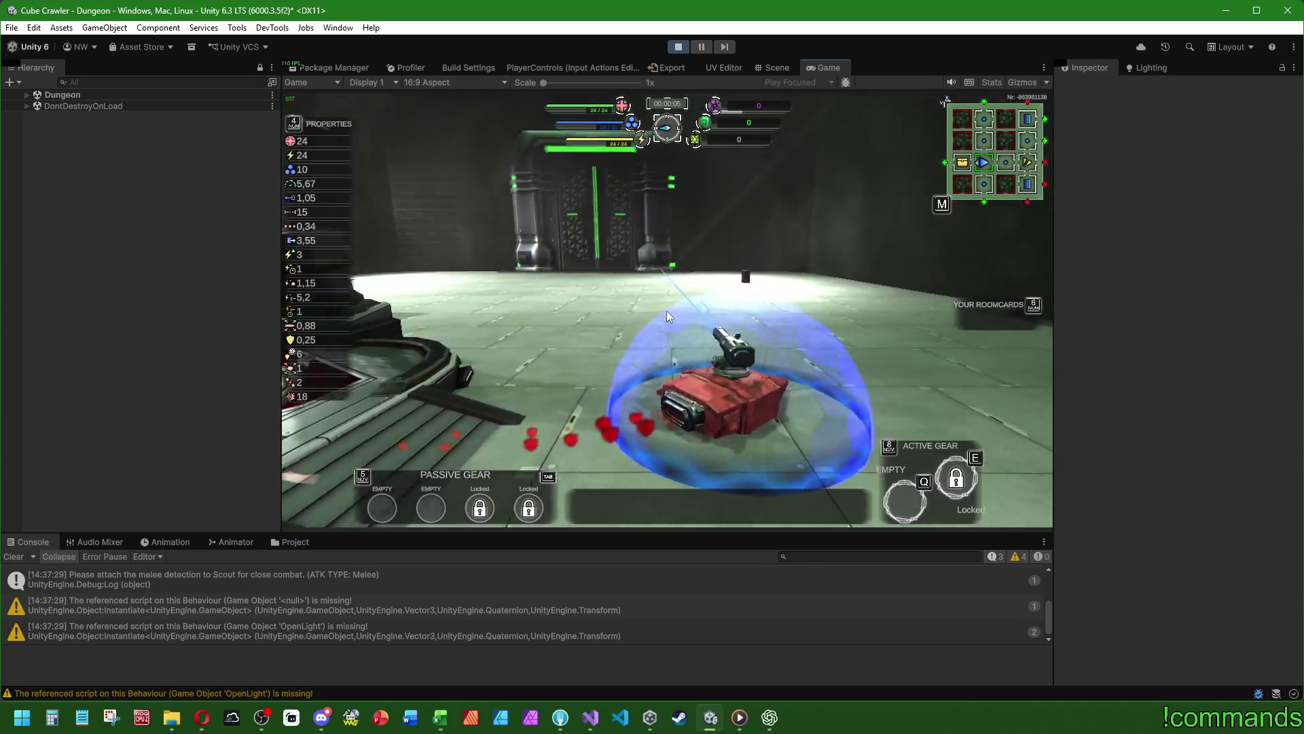
pyautogui.press('w')
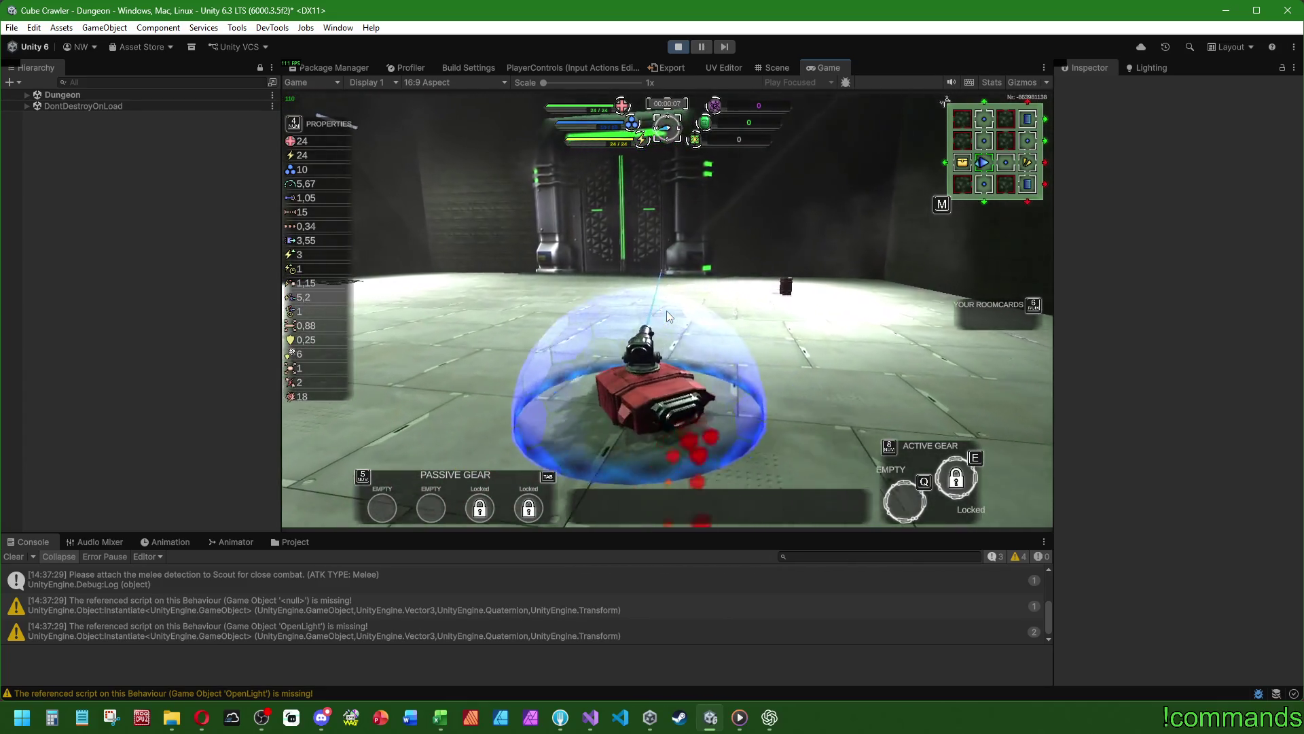
pyautogui.press('a')
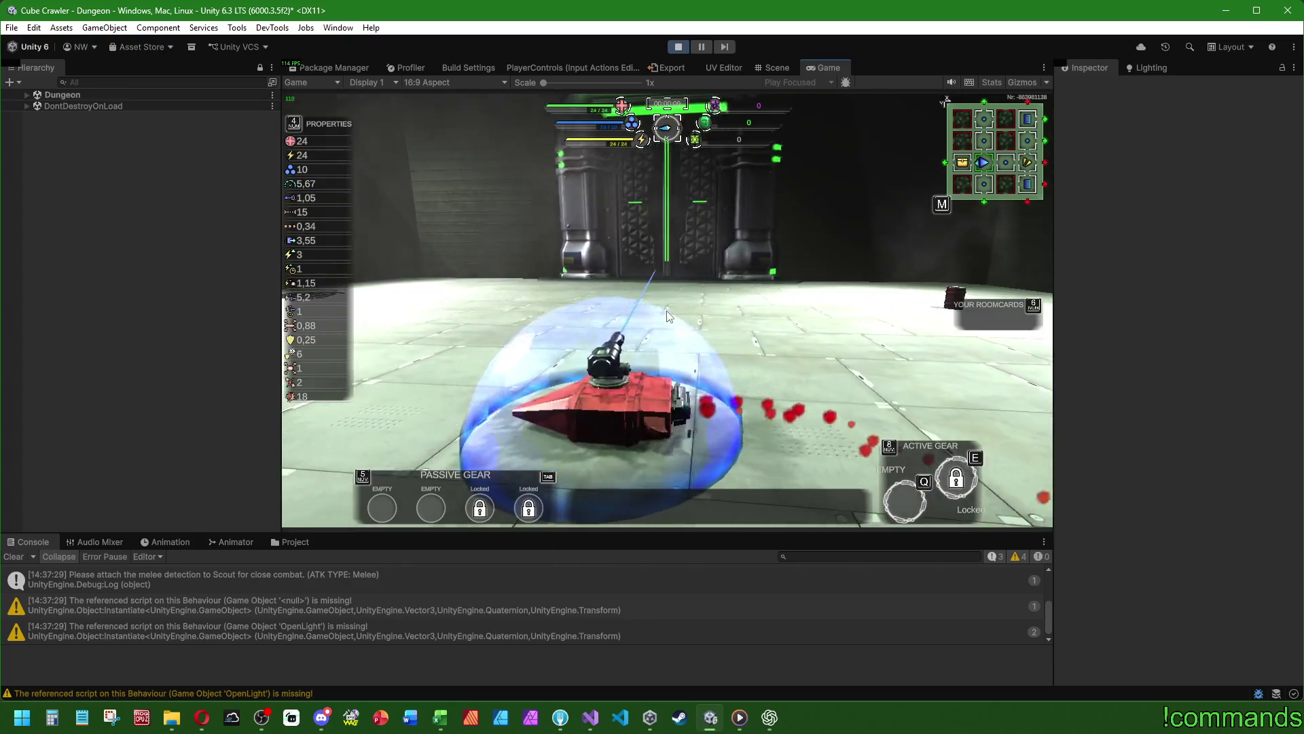
pyautogui.press('d')
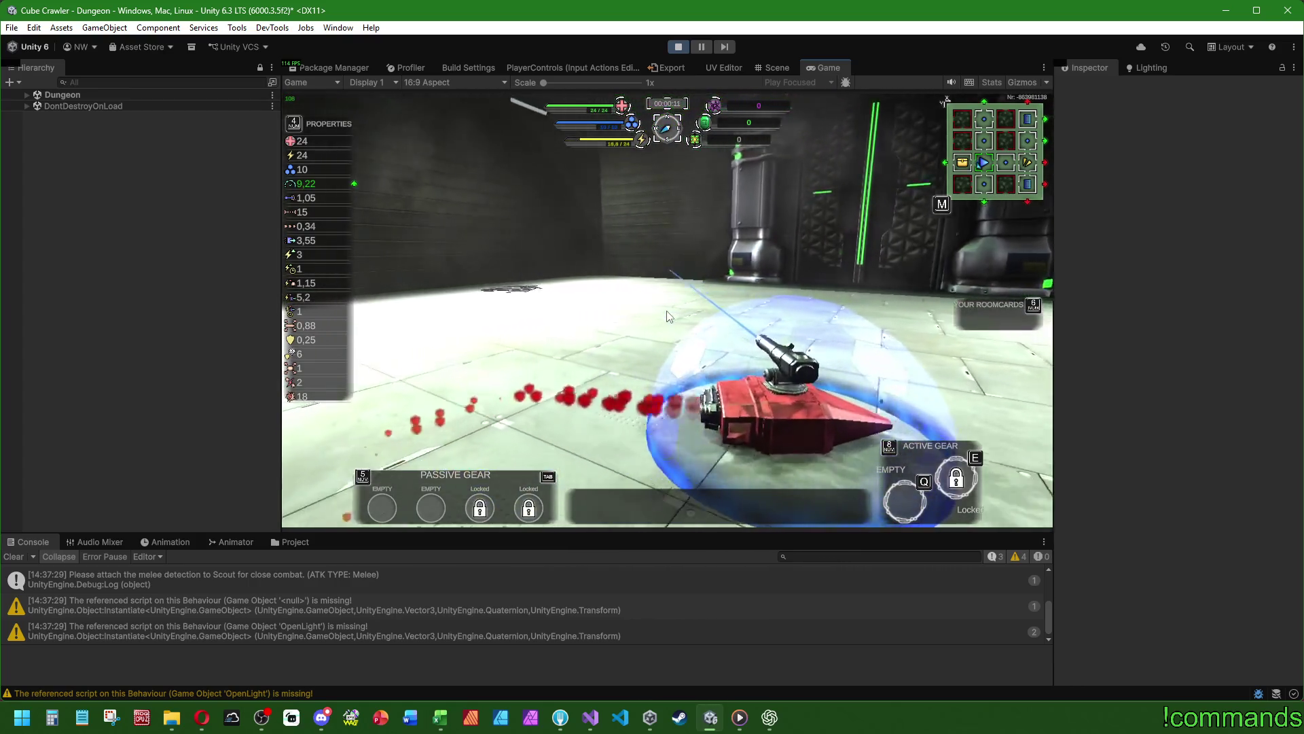
pyautogui.press('a')
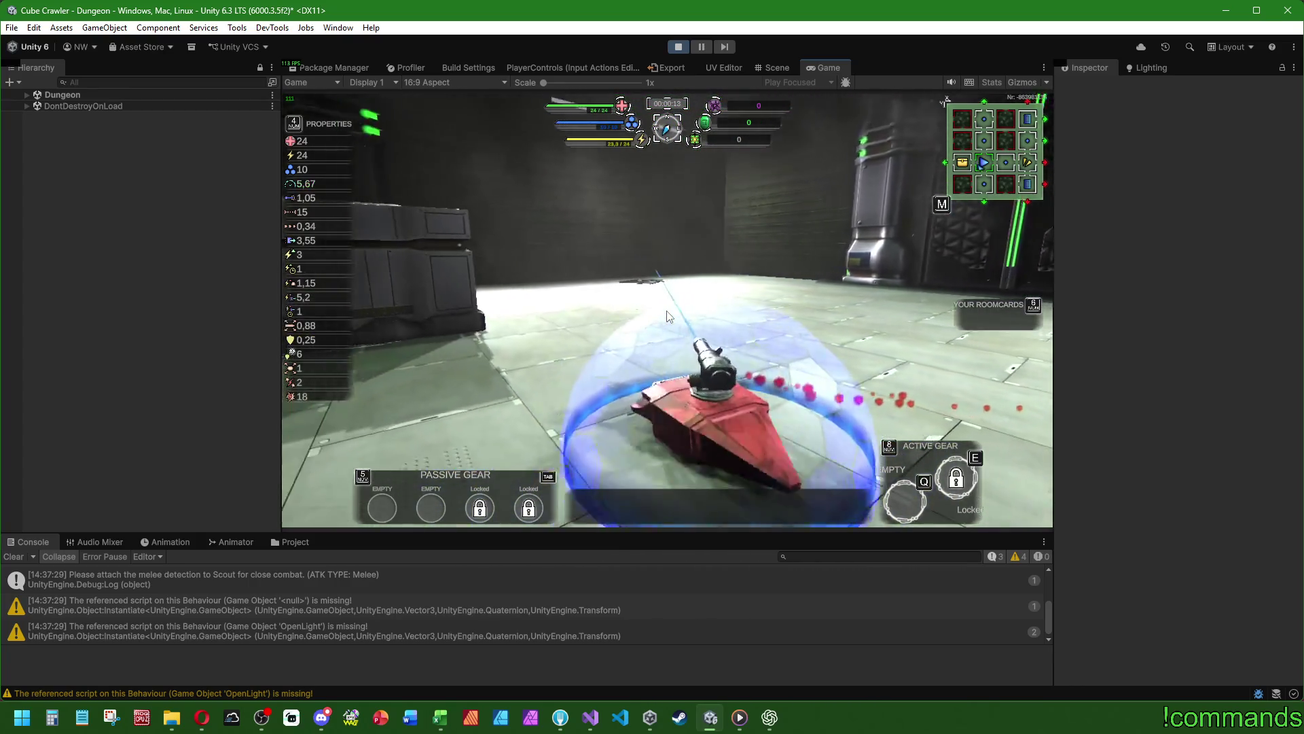
pyautogui.press('d')
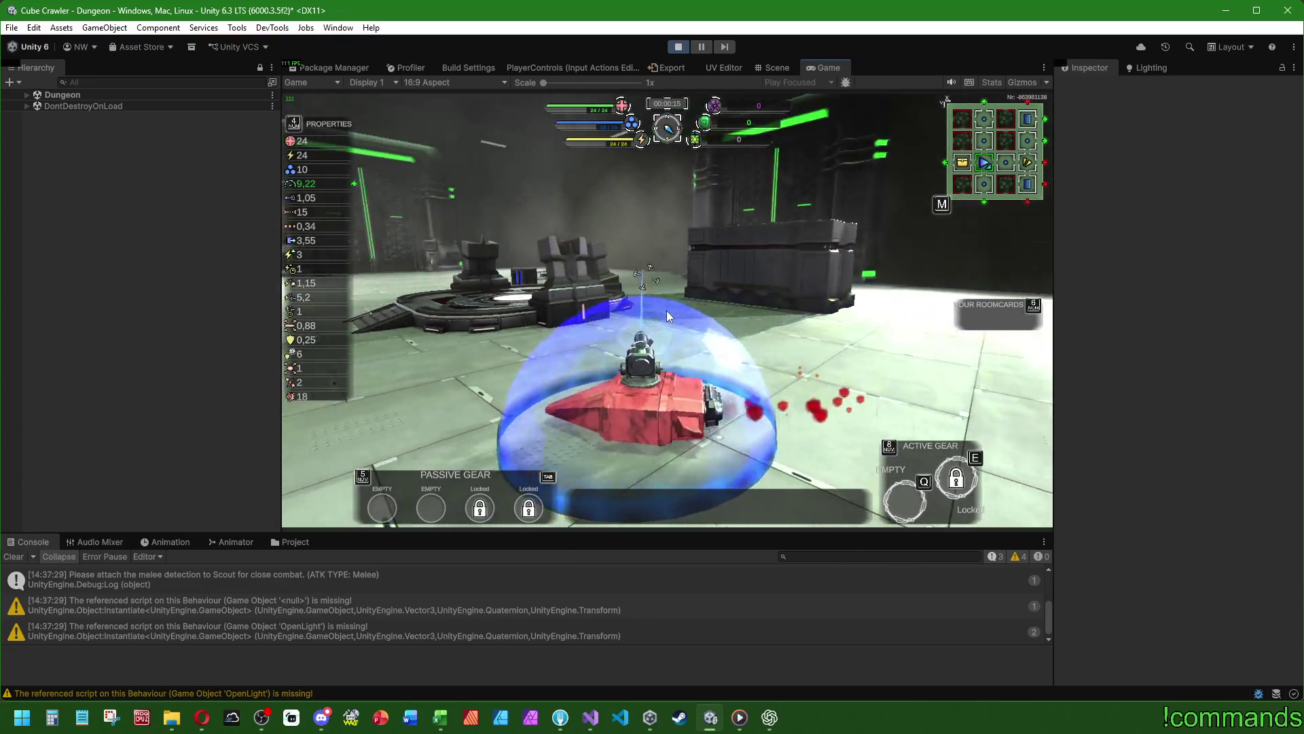
pyautogui.press('d')
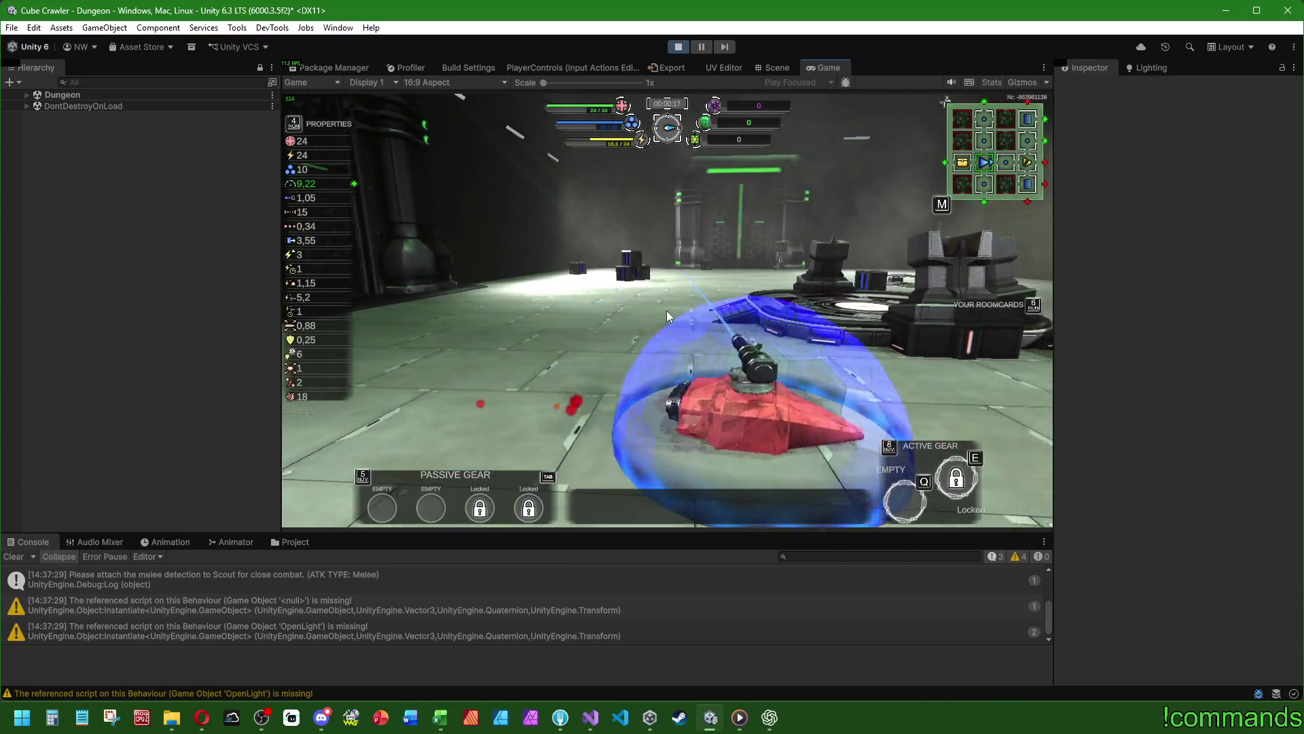
pyautogui.press('a')
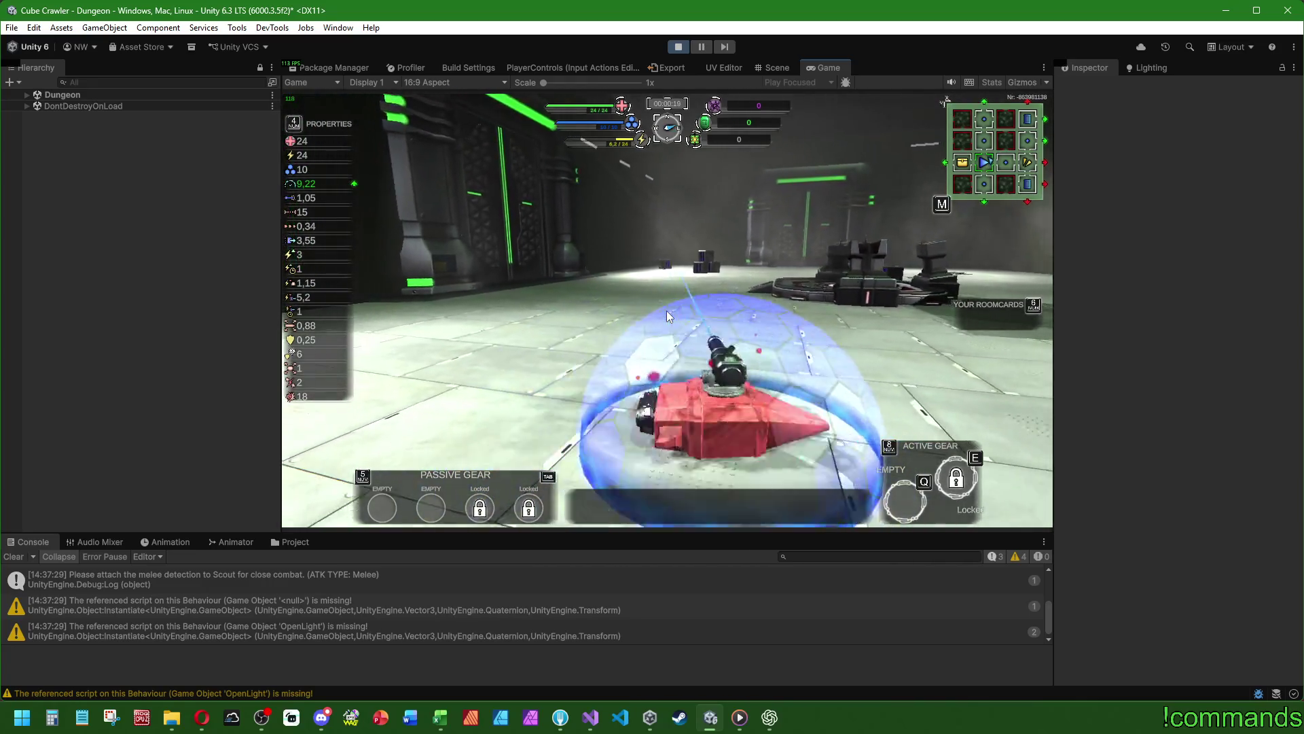
pyautogui.press('a')
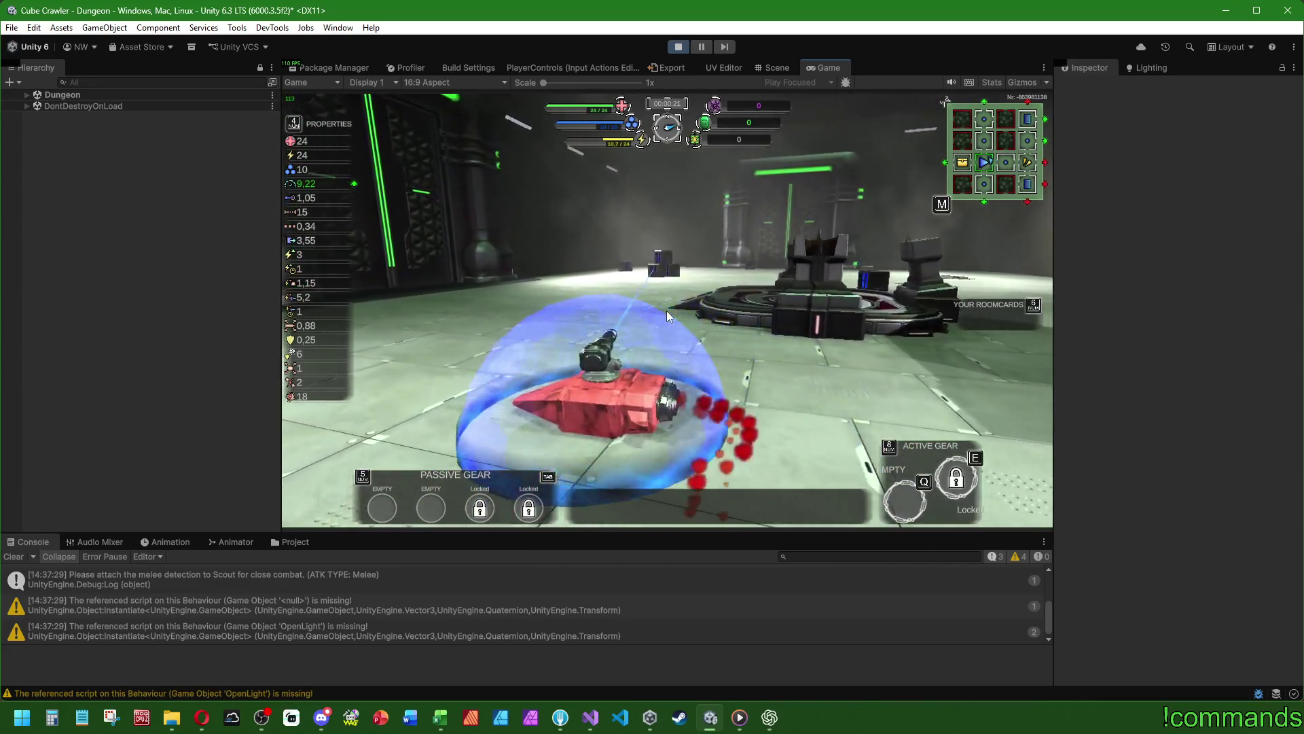
pyautogui.press('d')
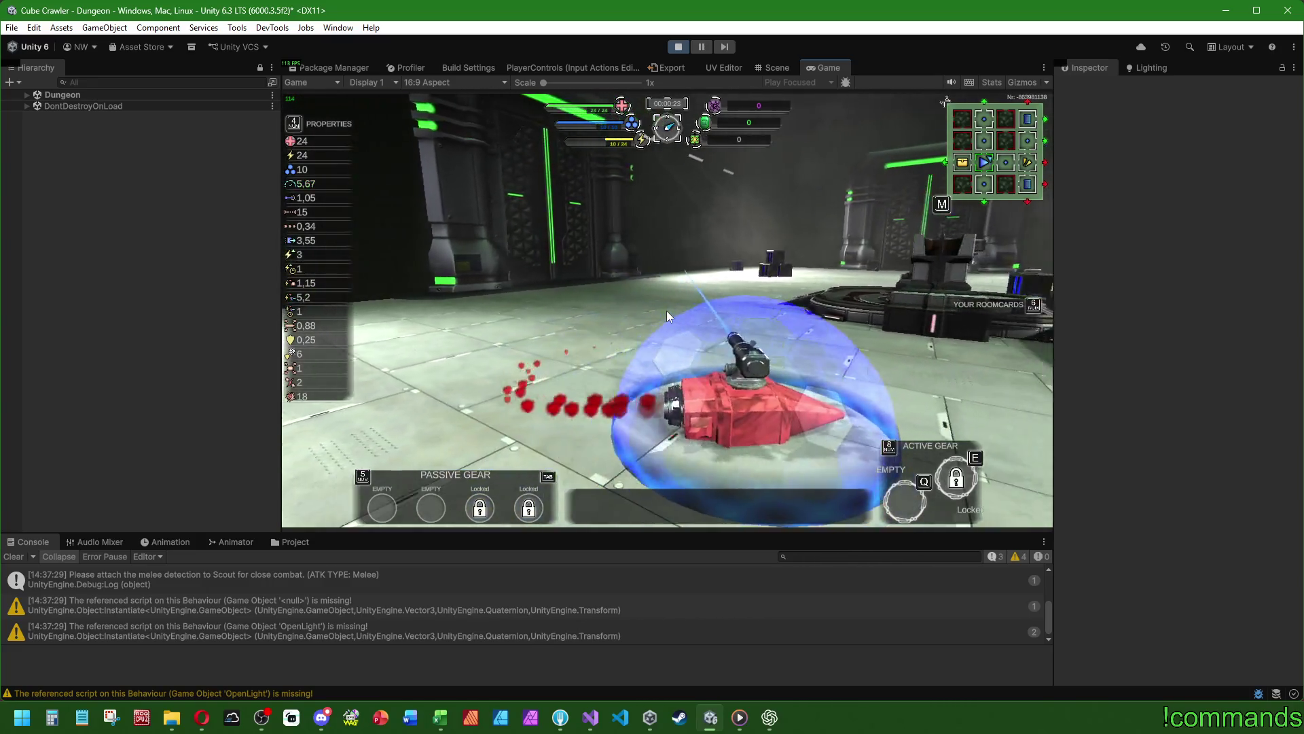
pyautogui.press('a')
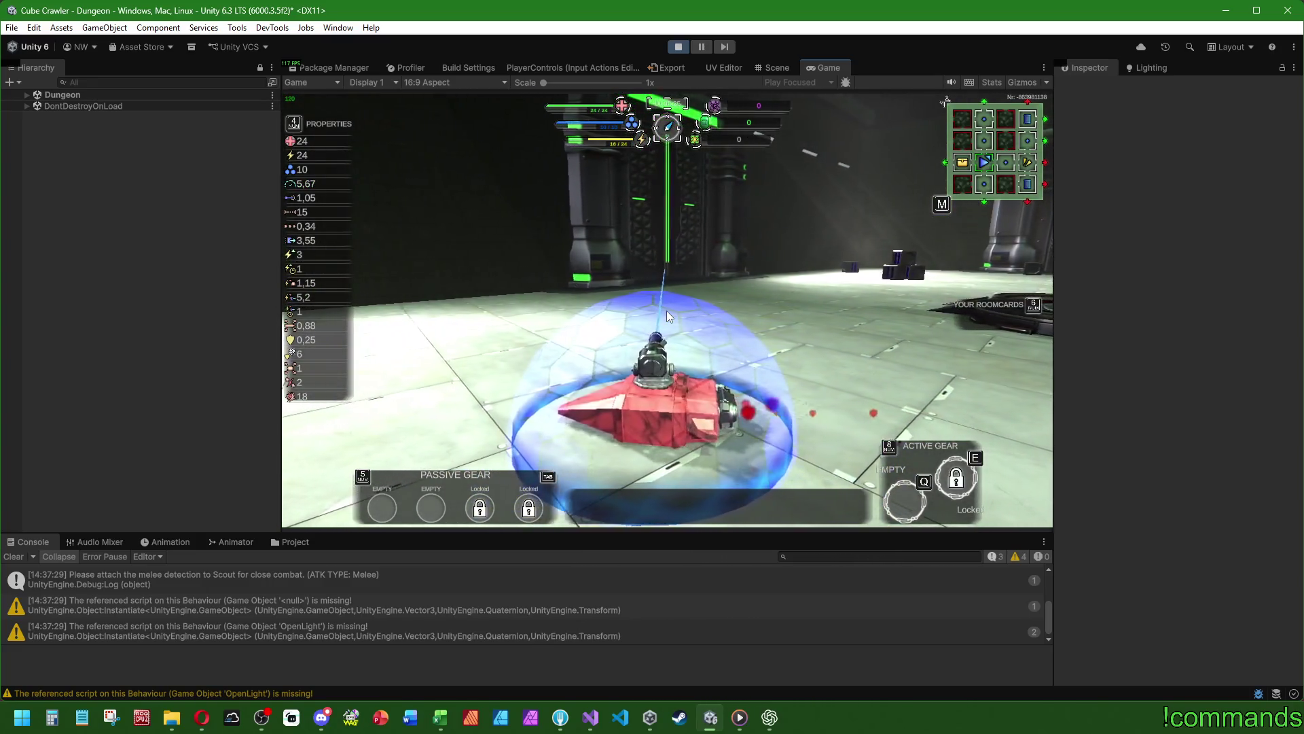
# - Drive toward the lit doorway and around the room, then maximize the Game view
pyautogui.press('w')
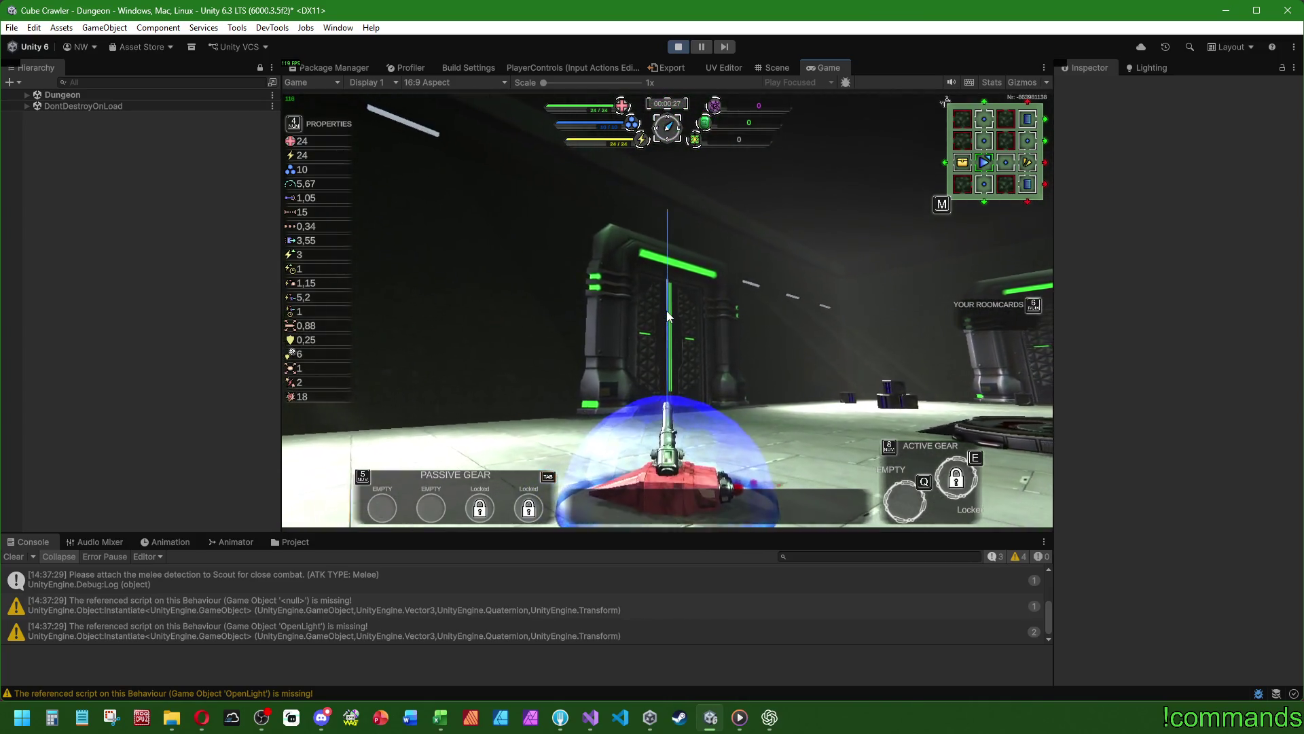
pyautogui.press('a')
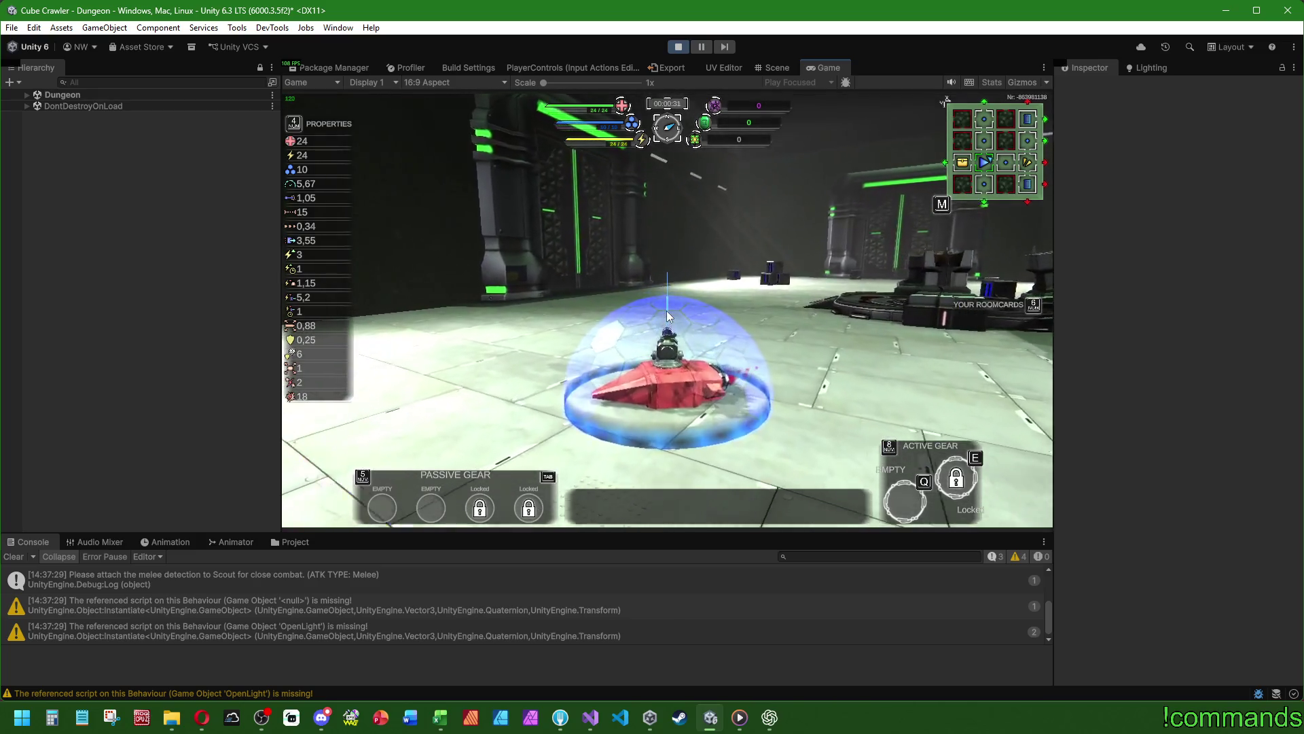
pyautogui.press('w')
pyautogui.press('w')
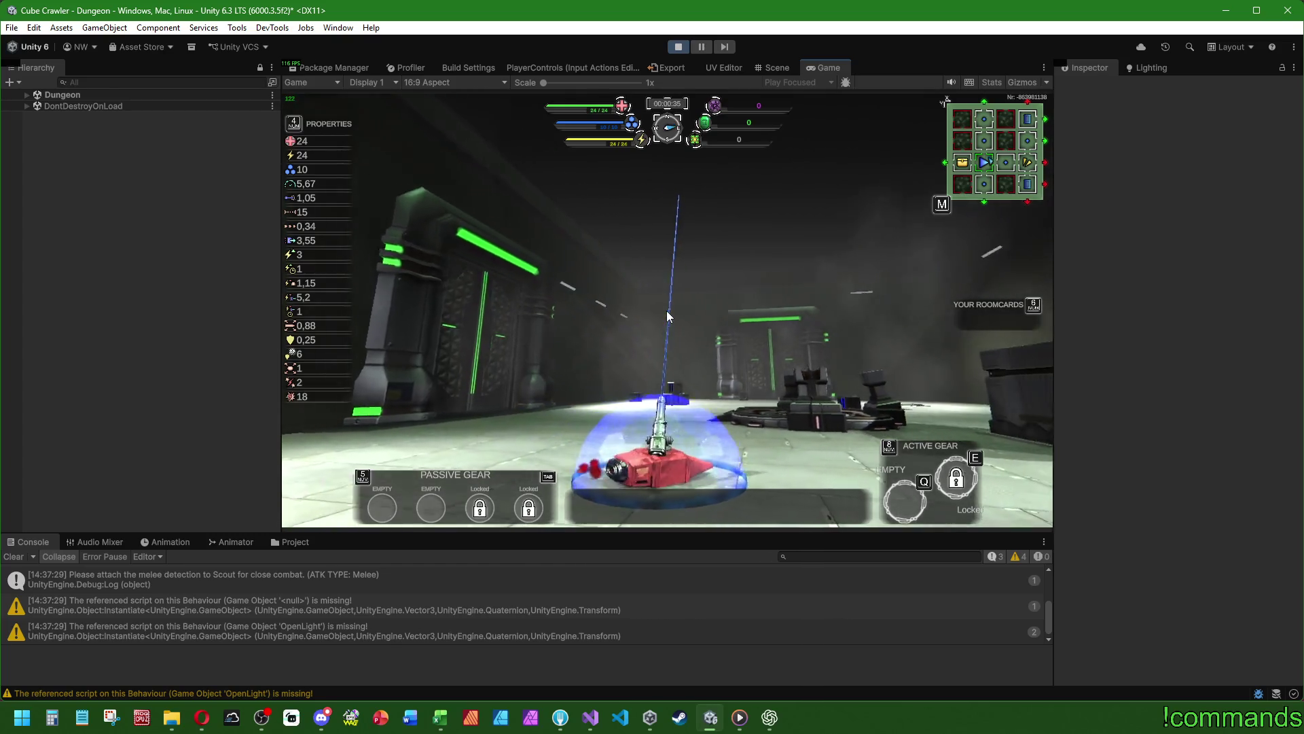
pyautogui.press('d')
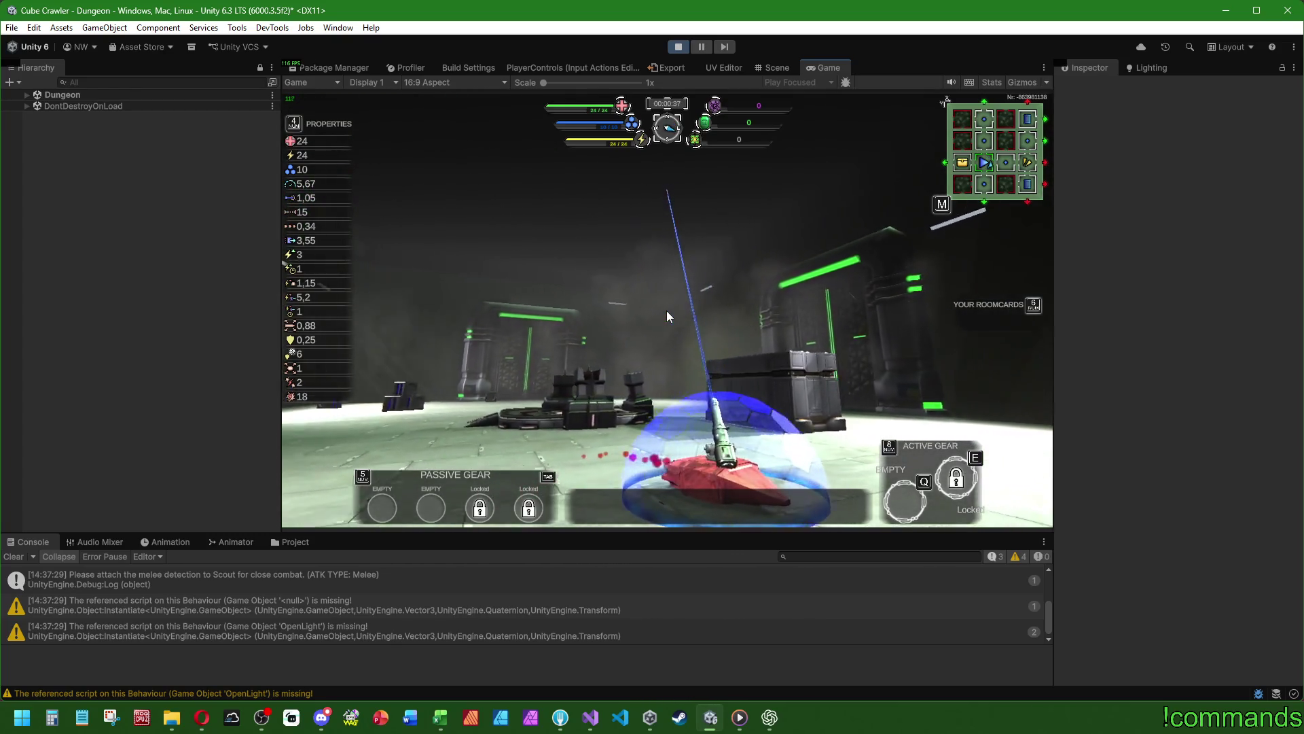
pyautogui.press('d')
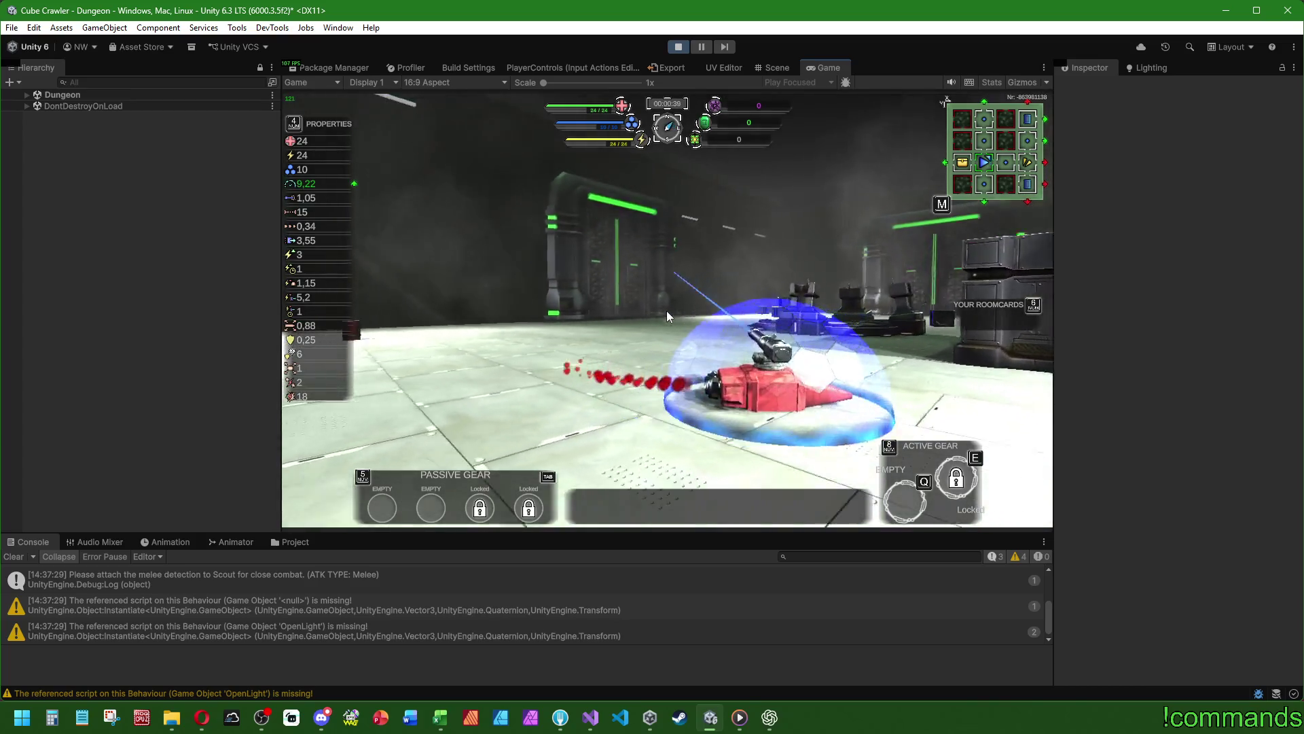
pyautogui.press('super')
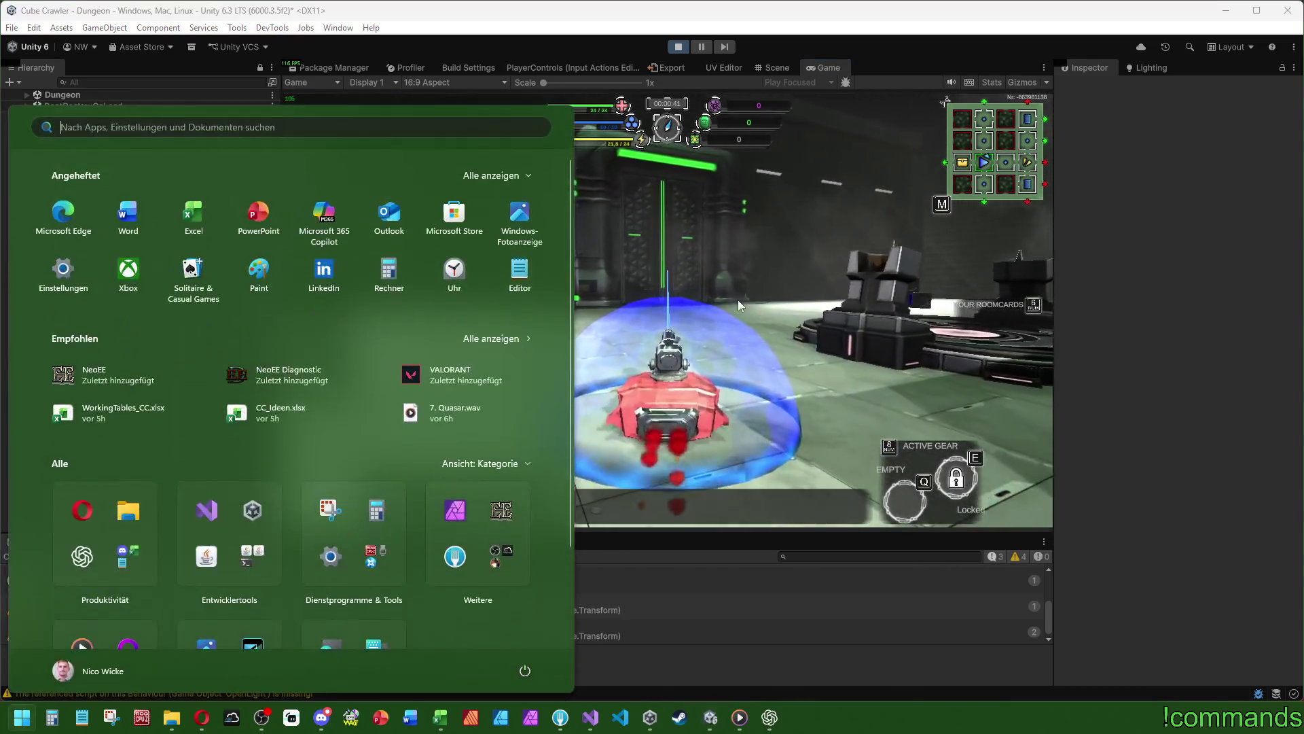
pyautogui.doubleClick(828, 68)
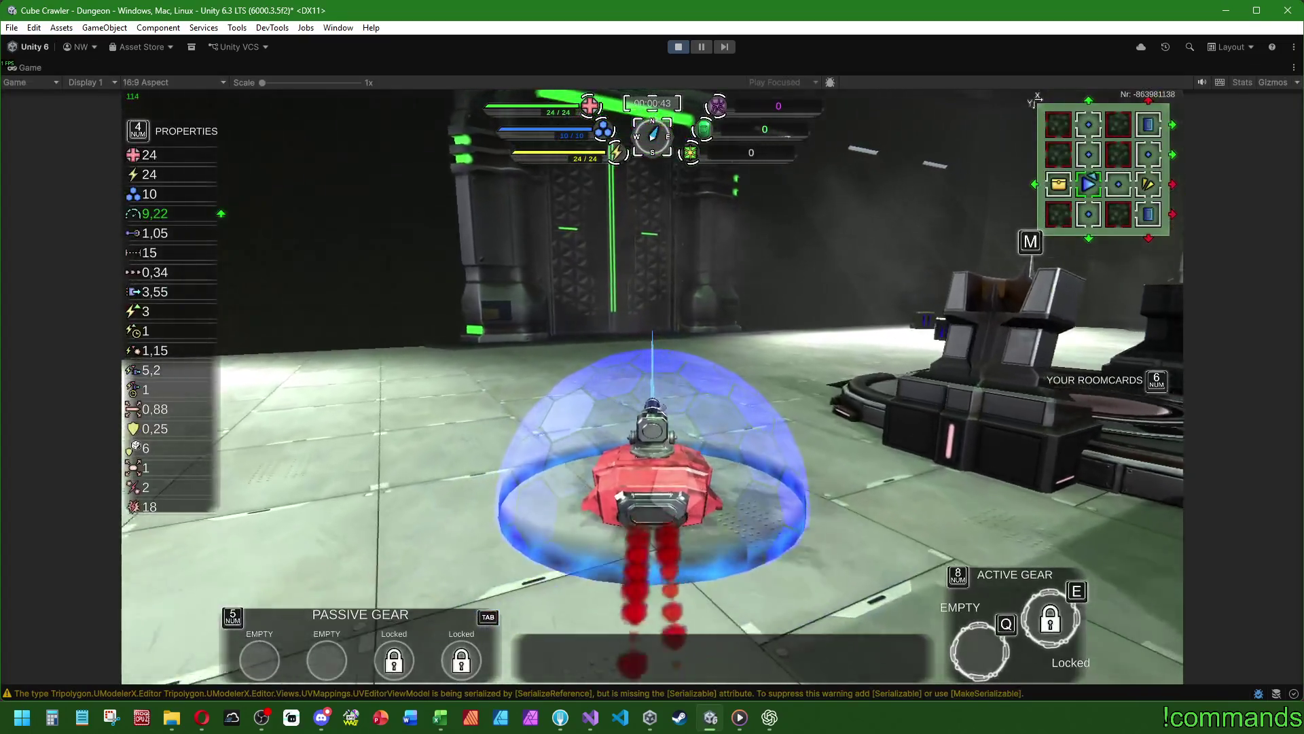
# - Drive the ship through the portal into the next room and fire at the enemy
pyautogui.press('d')
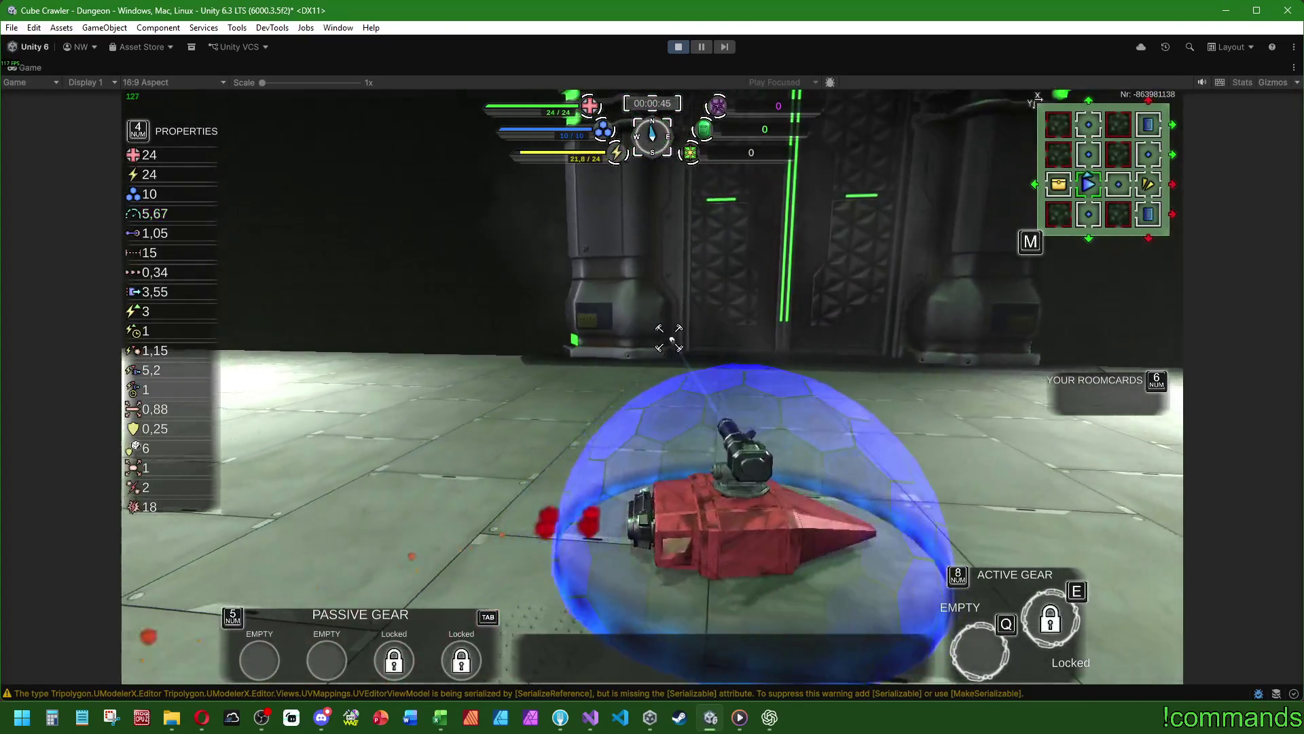
pyautogui.press('d')
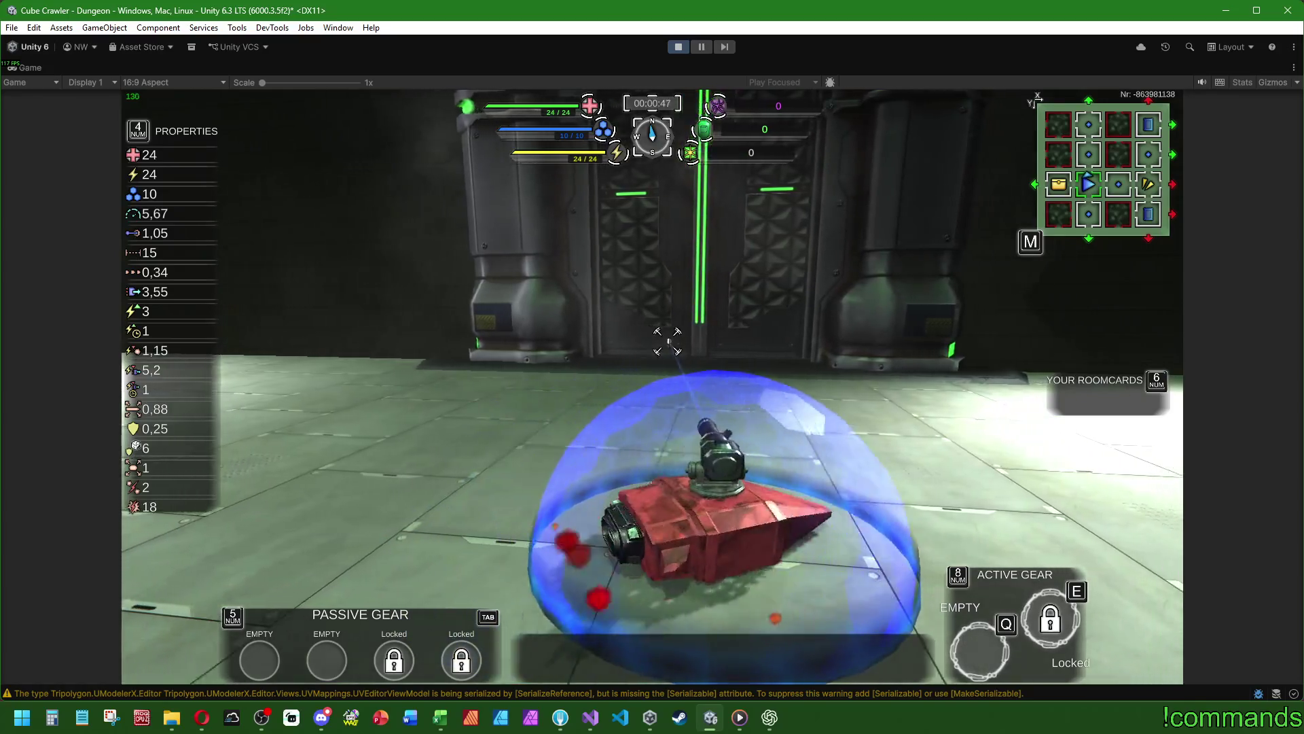
pyautogui.press('w')
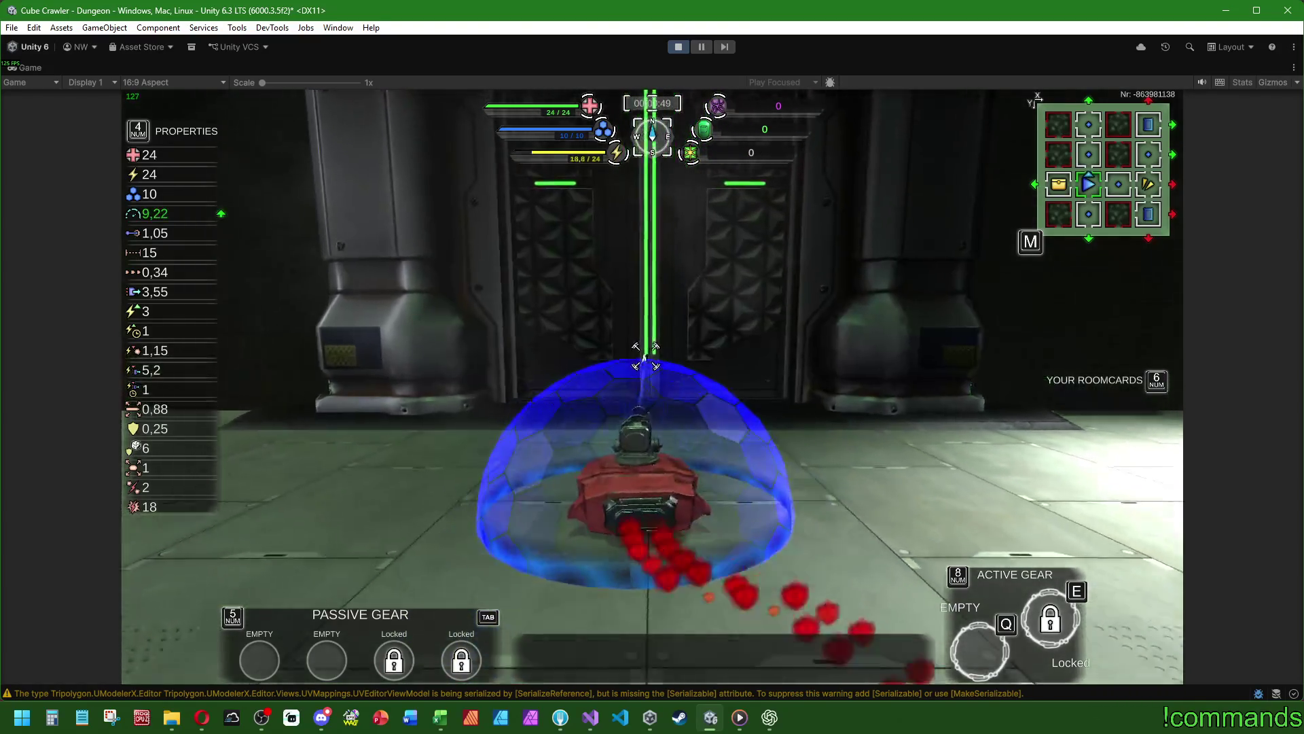
pyautogui.press('w')
pyautogui.press('d')
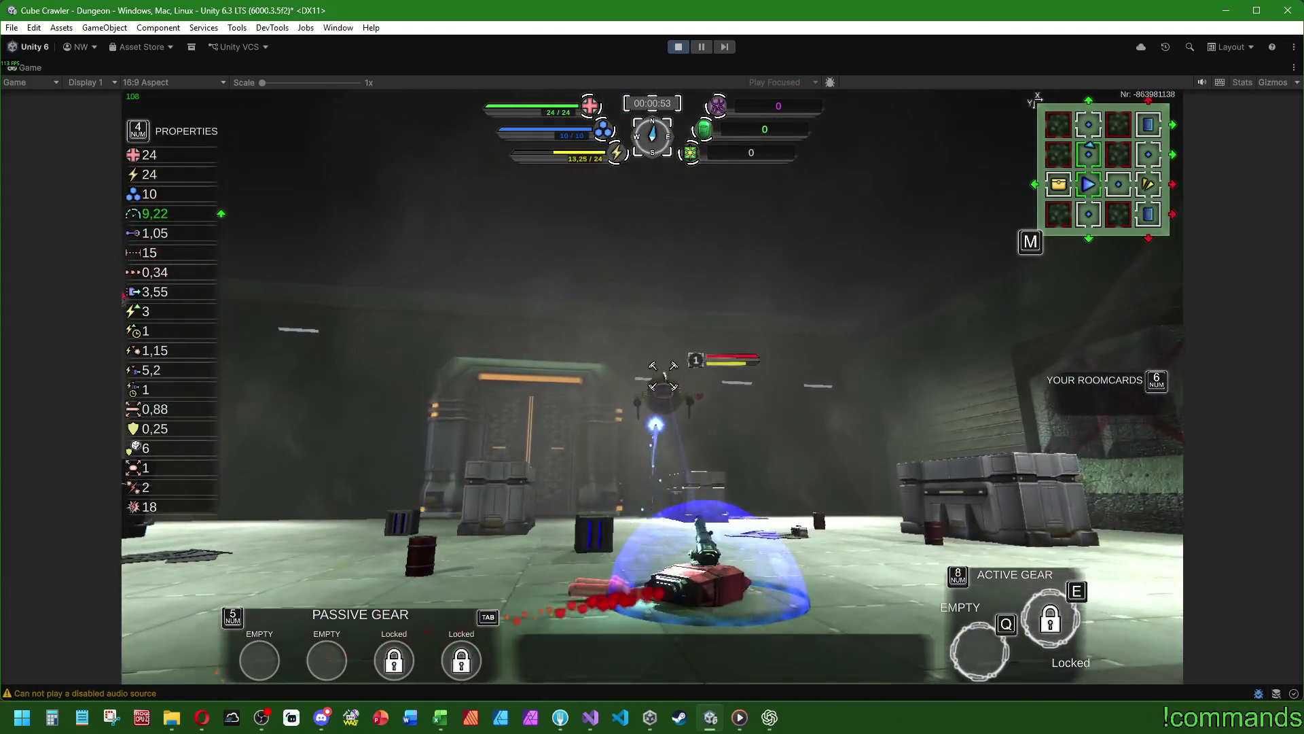
pyautogui.press('w')
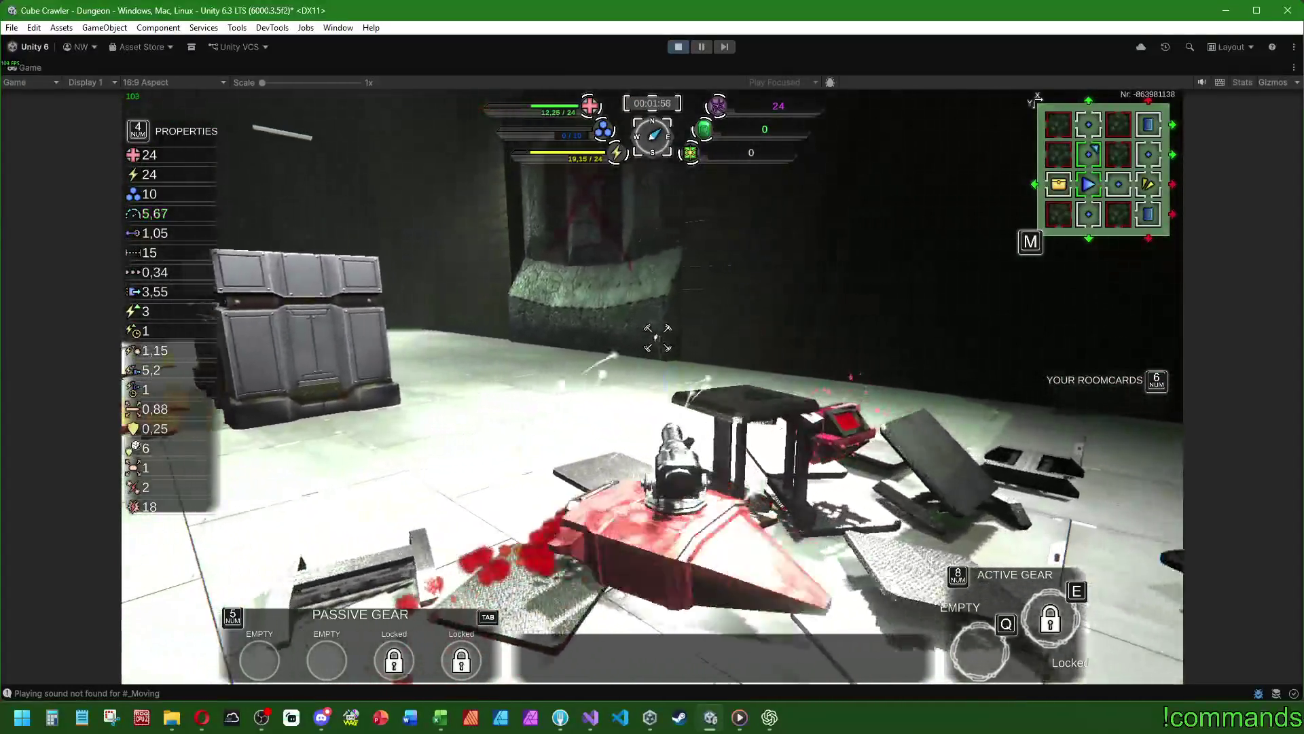
# - Collect the green terminal pickup and ram the cargo containers and far boxes
pyautogui.press('w')
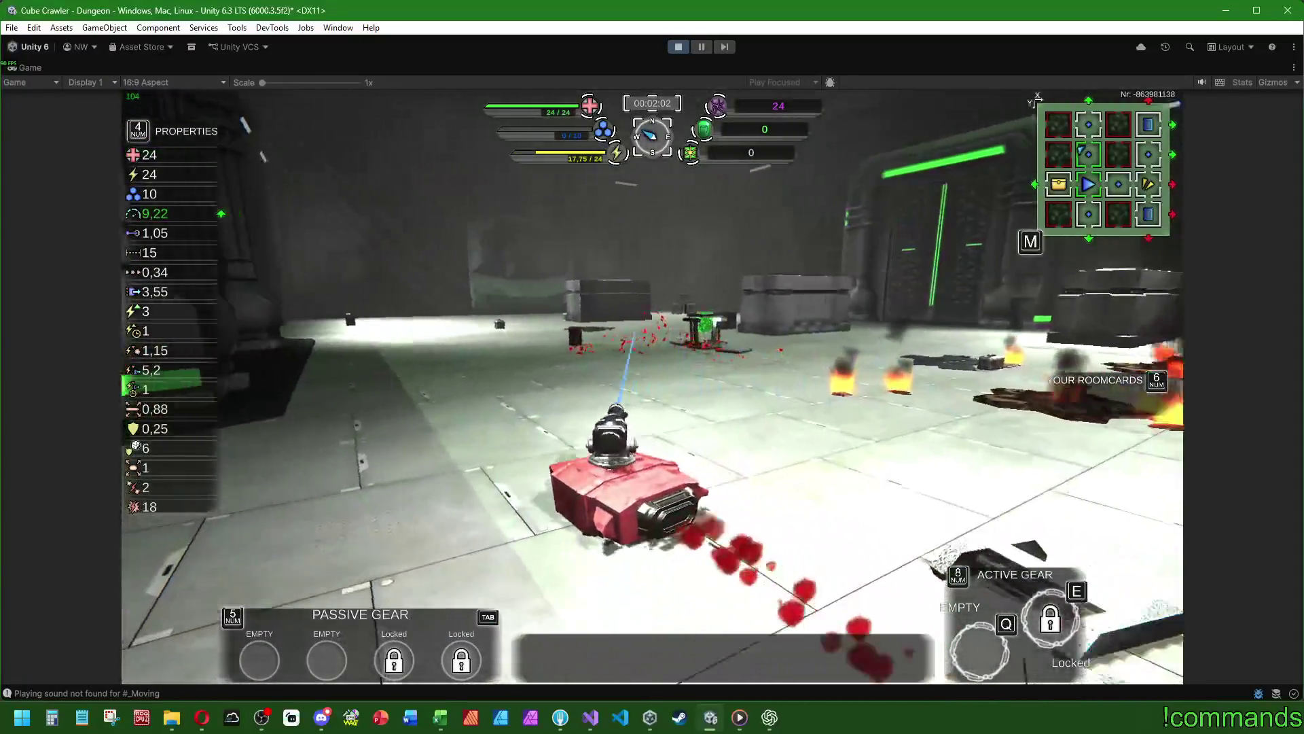
pyautogui.press('d')
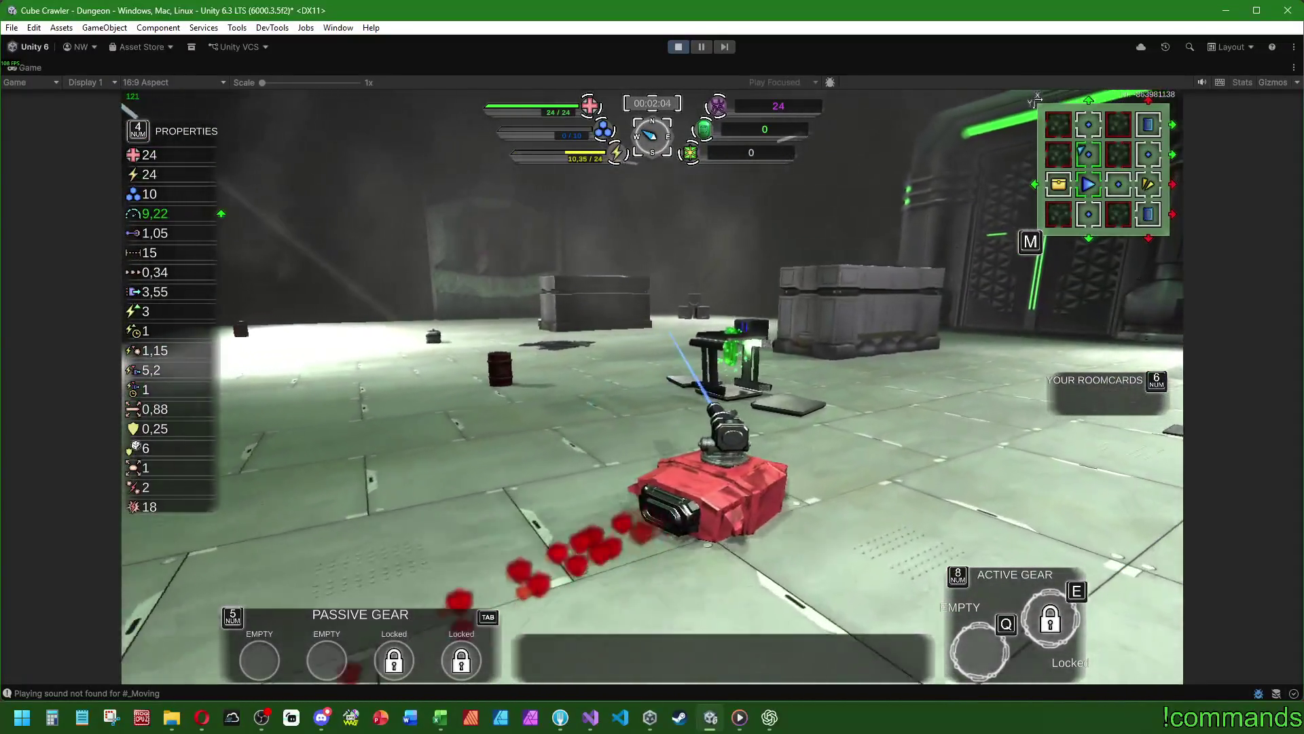
pyautogui.press('w')
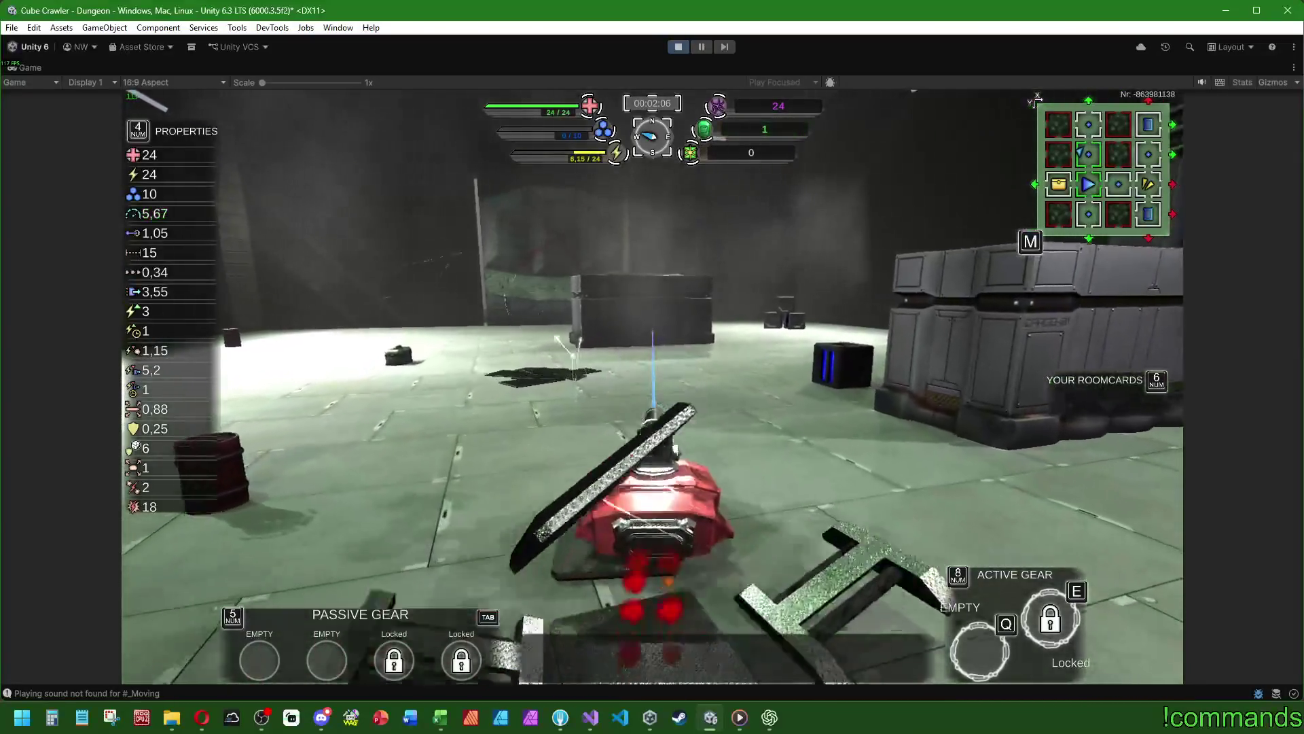
pyautogui.press('d')
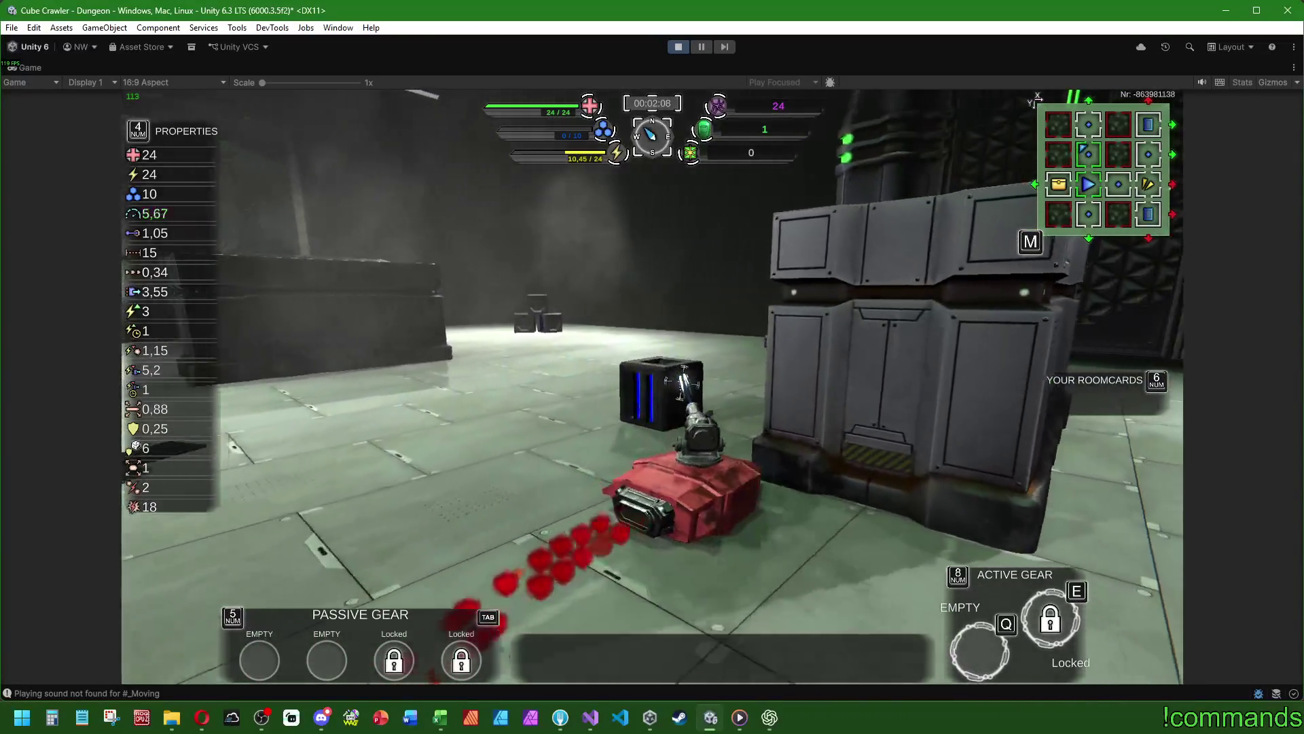
pyautogui.press('a')
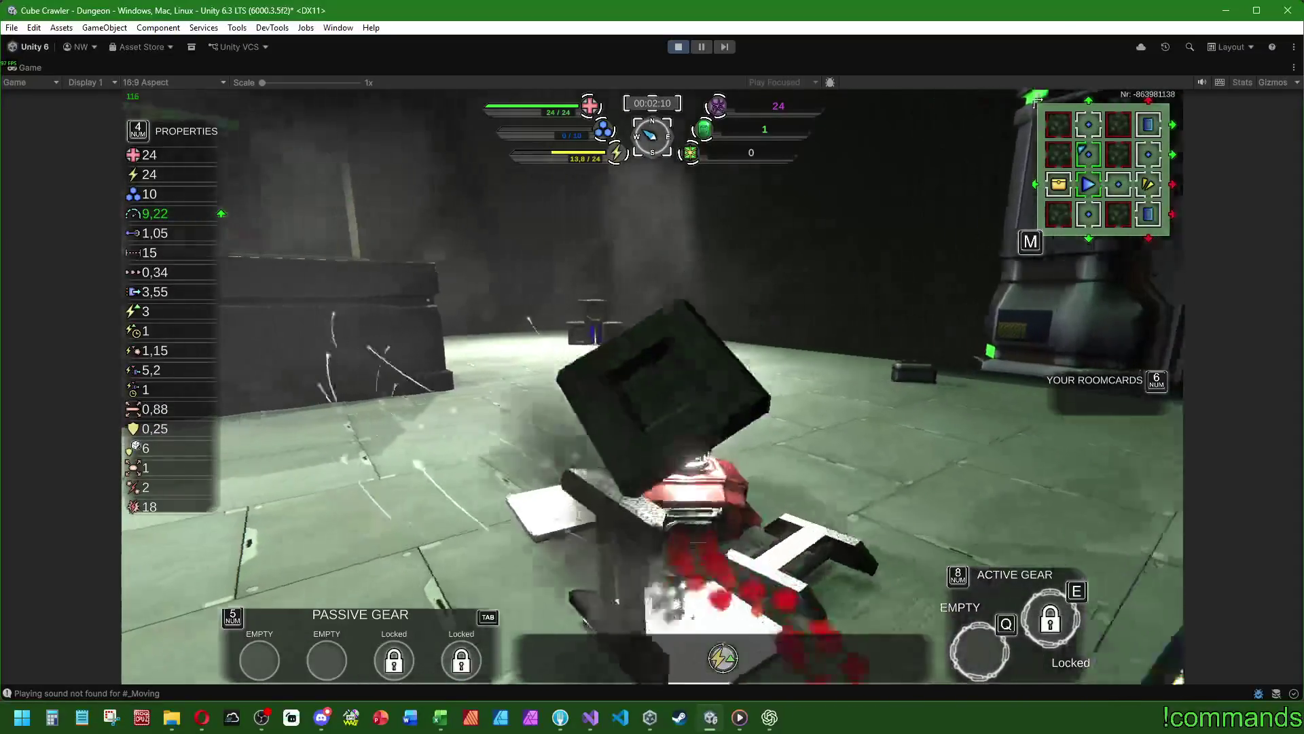
pyautogui.press('w')
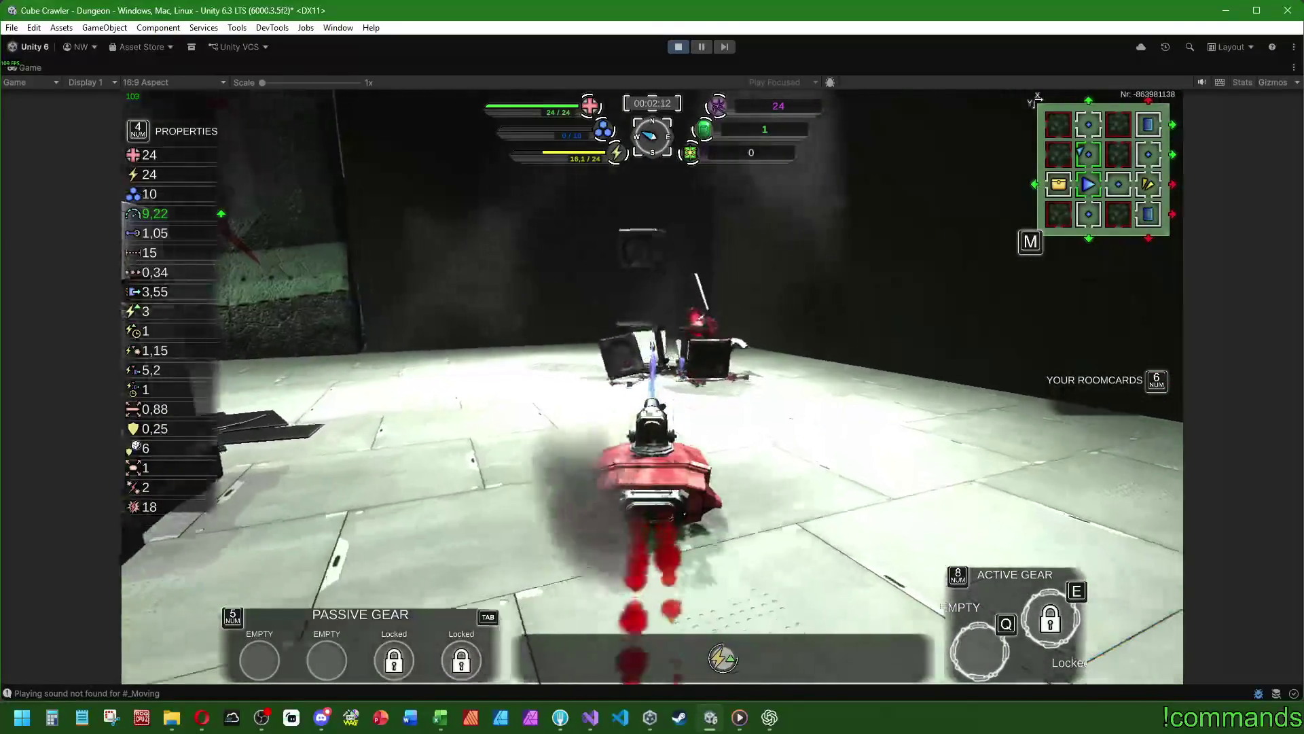
pyautogui.press('a')
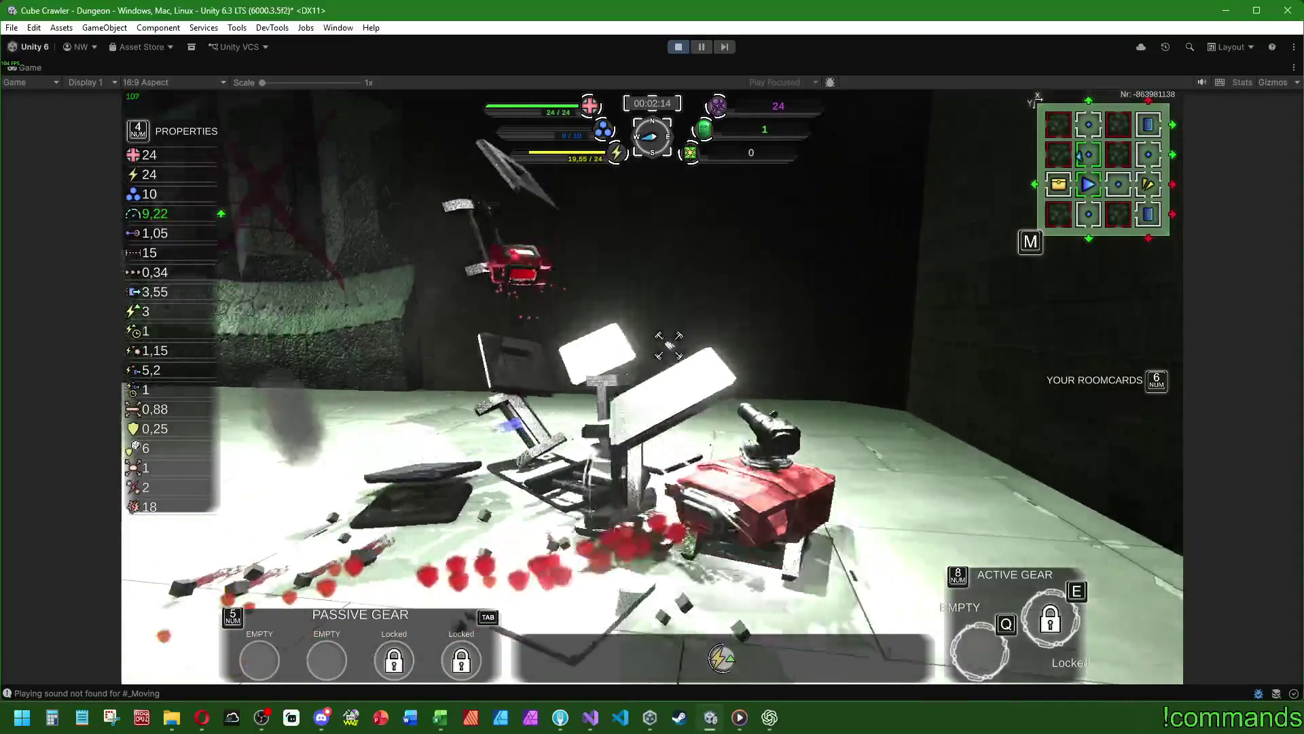
pyautogui.press('d')
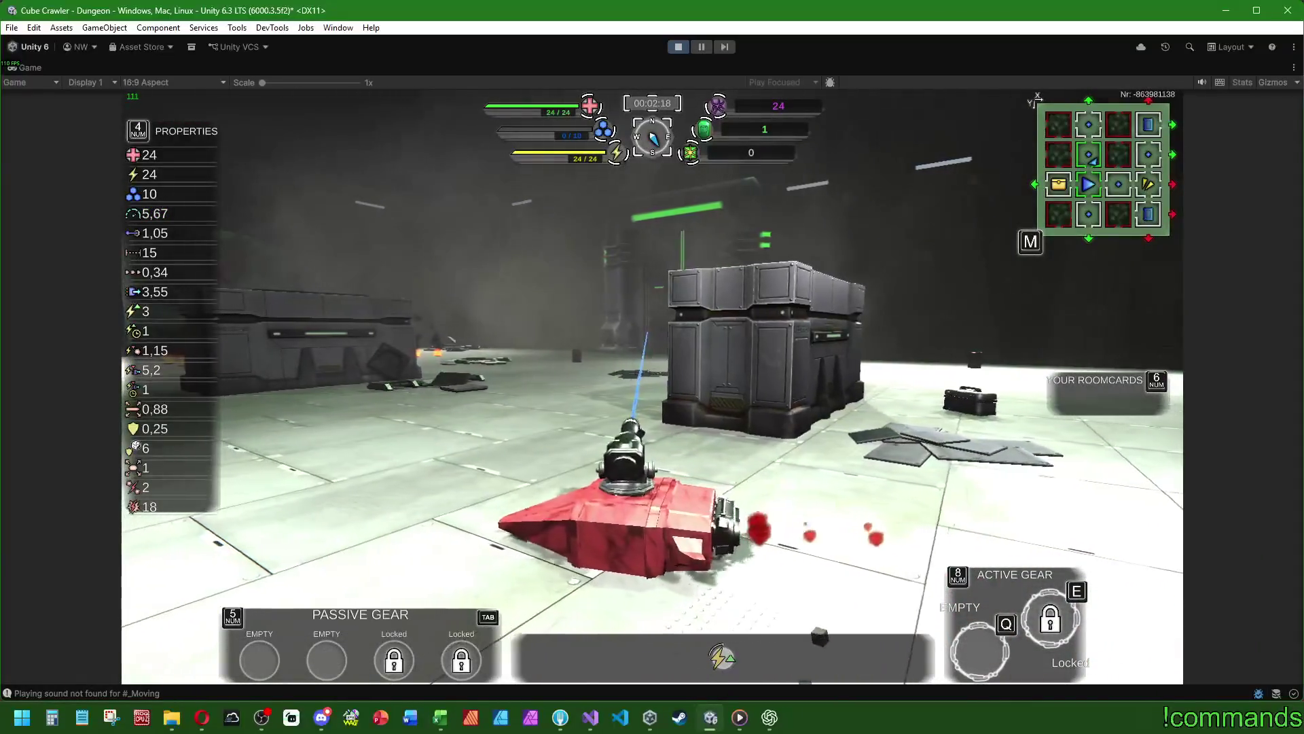
pyautogui.press('Escape')
# - Flip through the in-game Settings pages, then close them to resume playing
pyautogui.press('e')
pyautogui.press('e')
pyautogui.press('e')
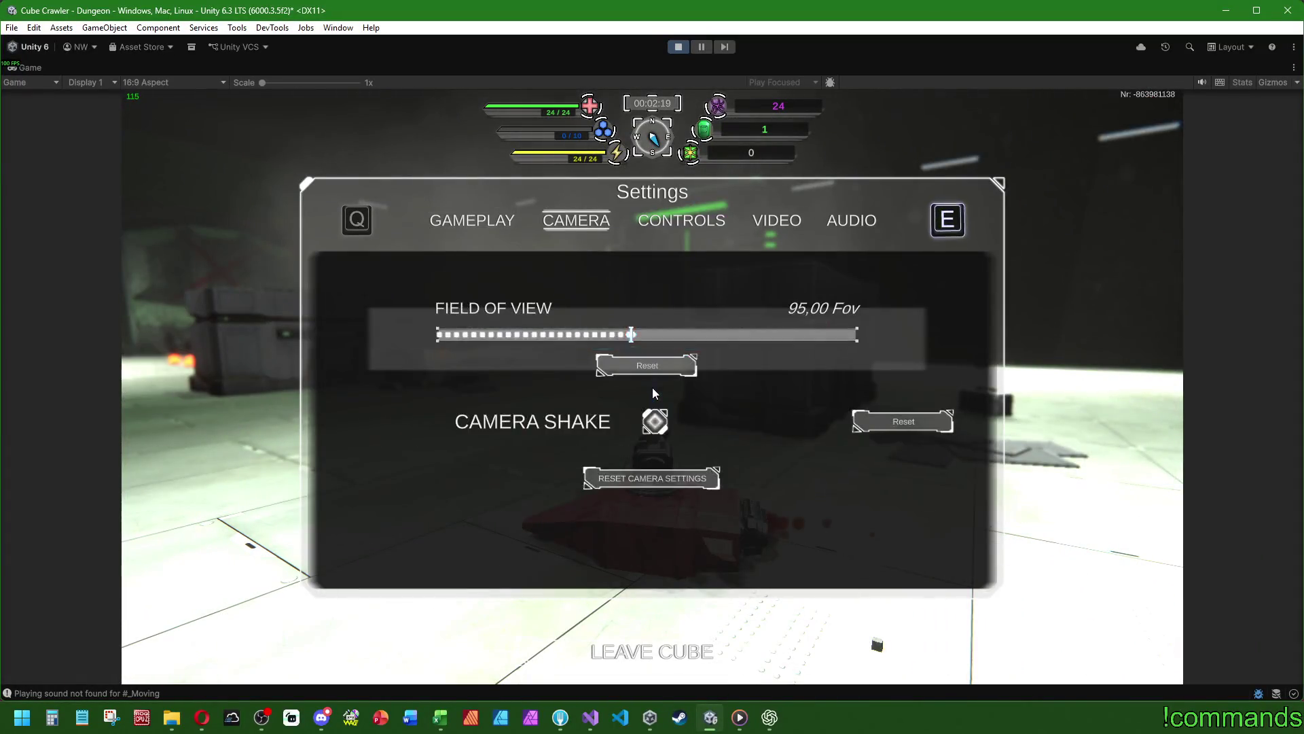
pyautogui.press('q')
pyautogui.press('q')
pyautogui.press('q')
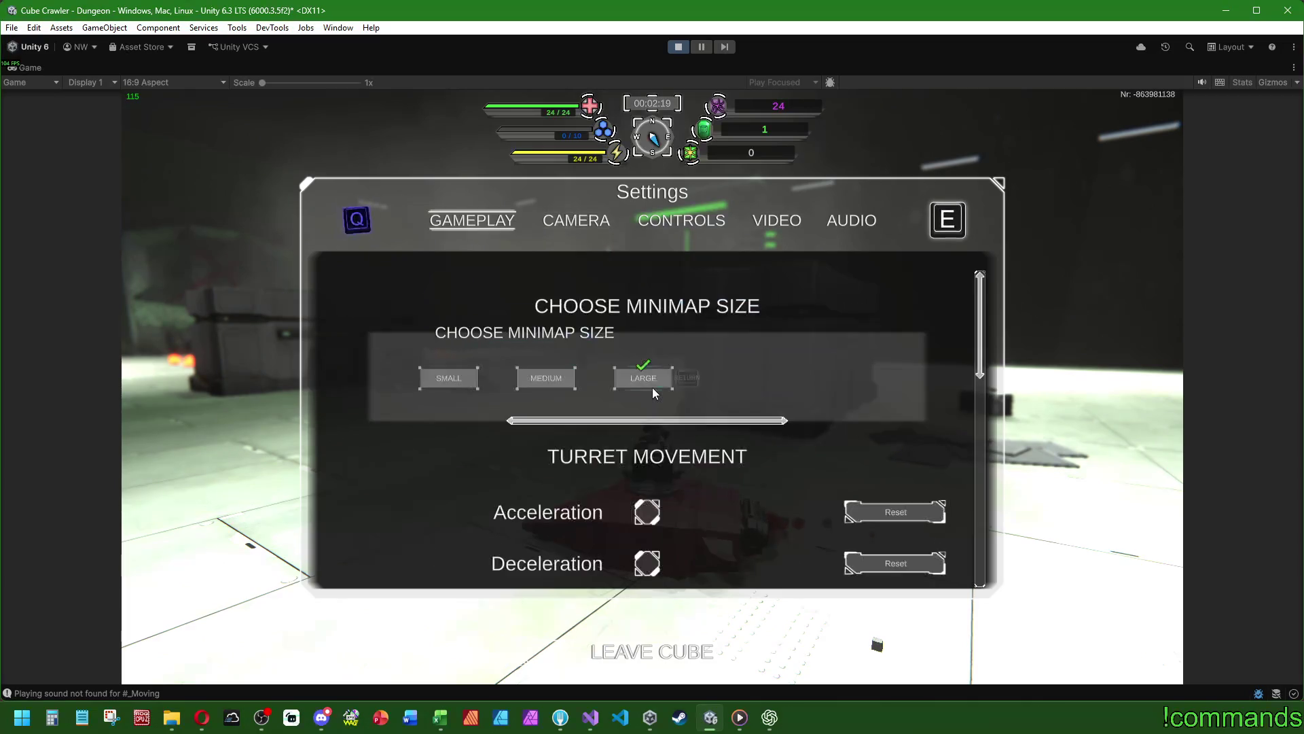
pyautogui.scroll(-2, 652, 389)
pyautogui.scroll(-2, 654, 393)
pyautogui.press('Escape')
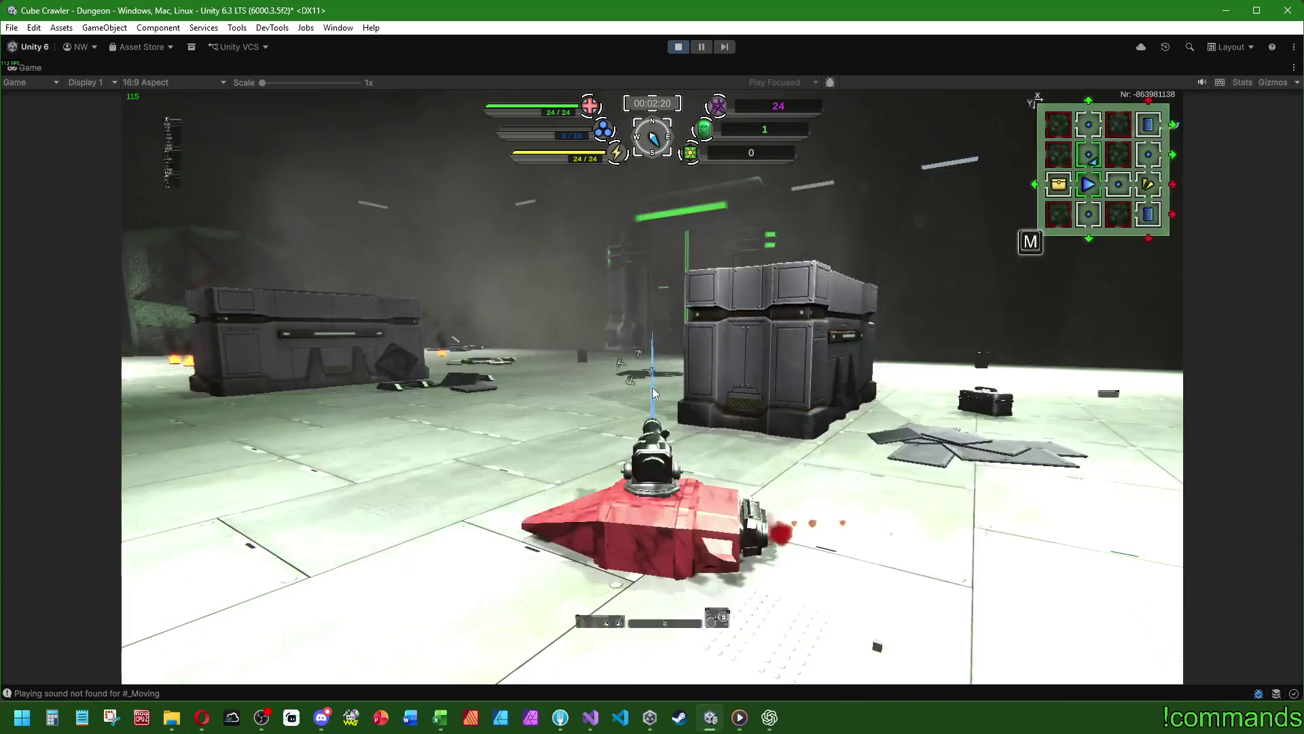
# - Drive the ship toward a new corridor, then restore the Game view into the docked layout
pyautogui.press('w')
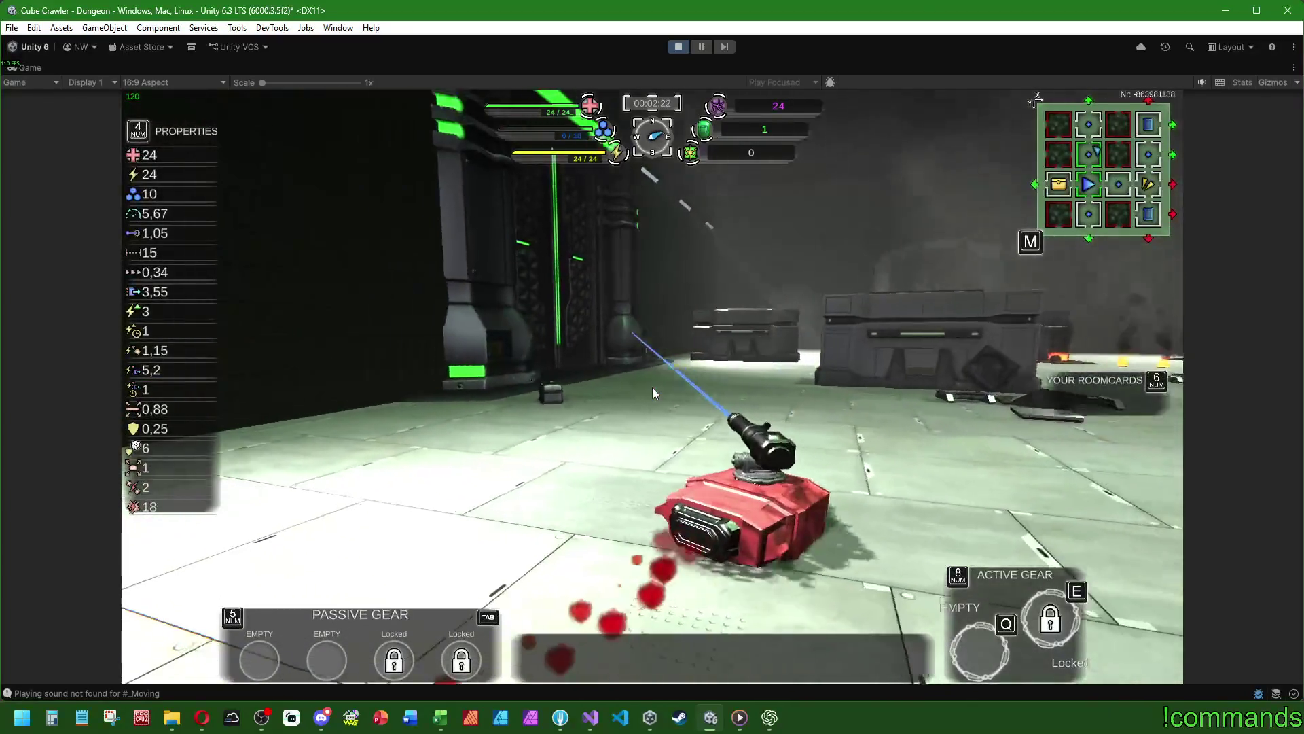
pyautogui.press('a')
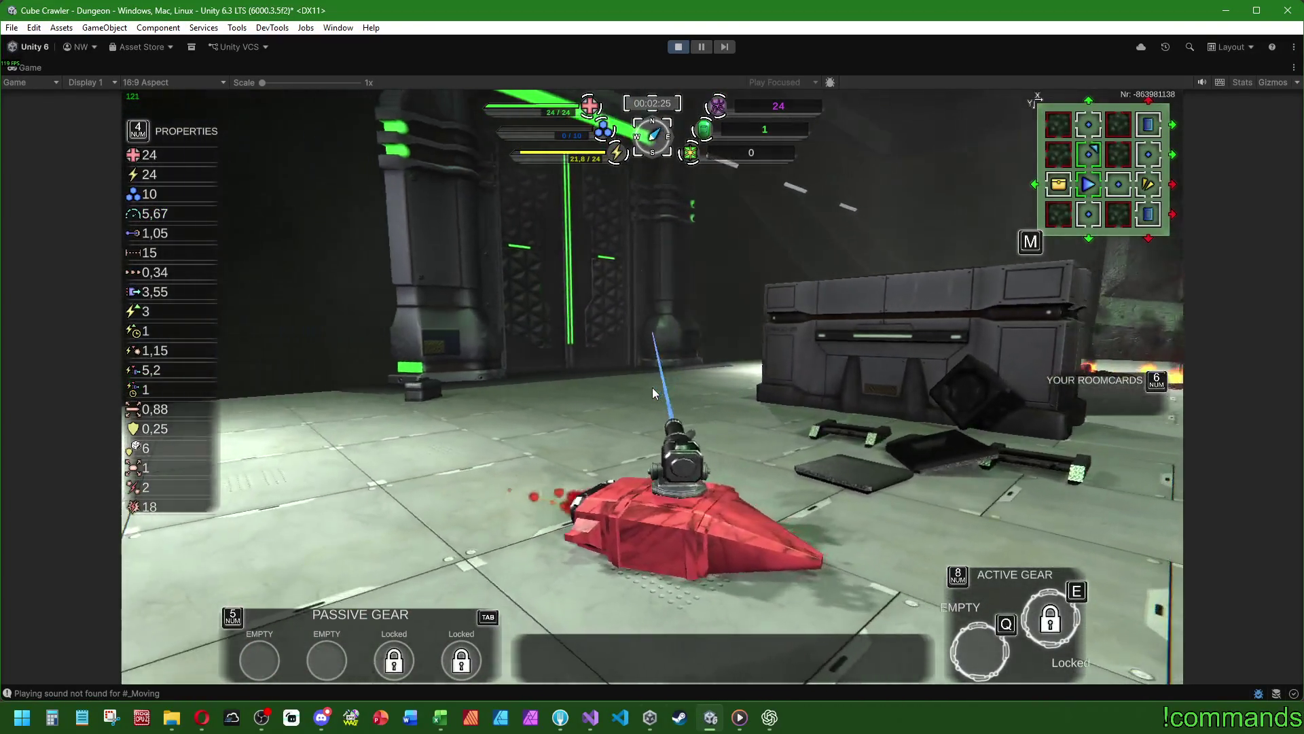
pyautogui.press('super')
pyautogui.click(38, 69)
pyautogui.doubleClick(42, 65)
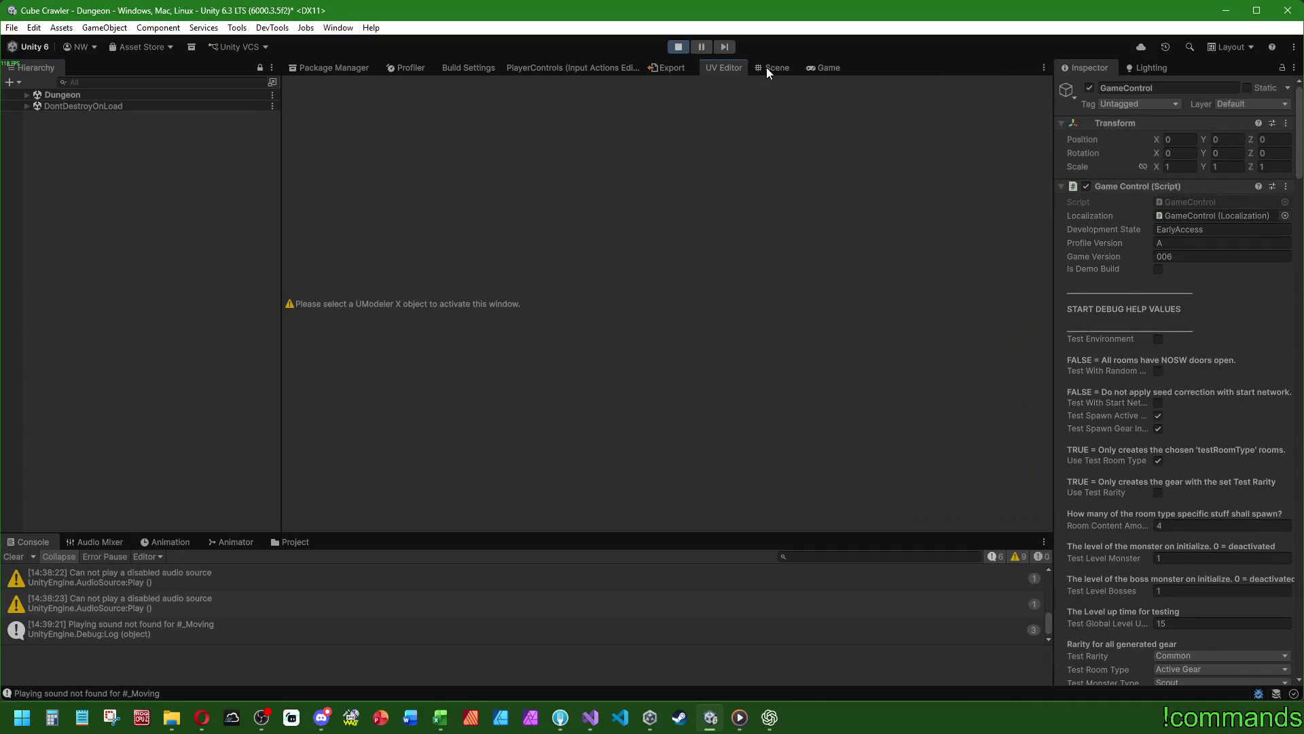
pyautogui.click(766, 68)
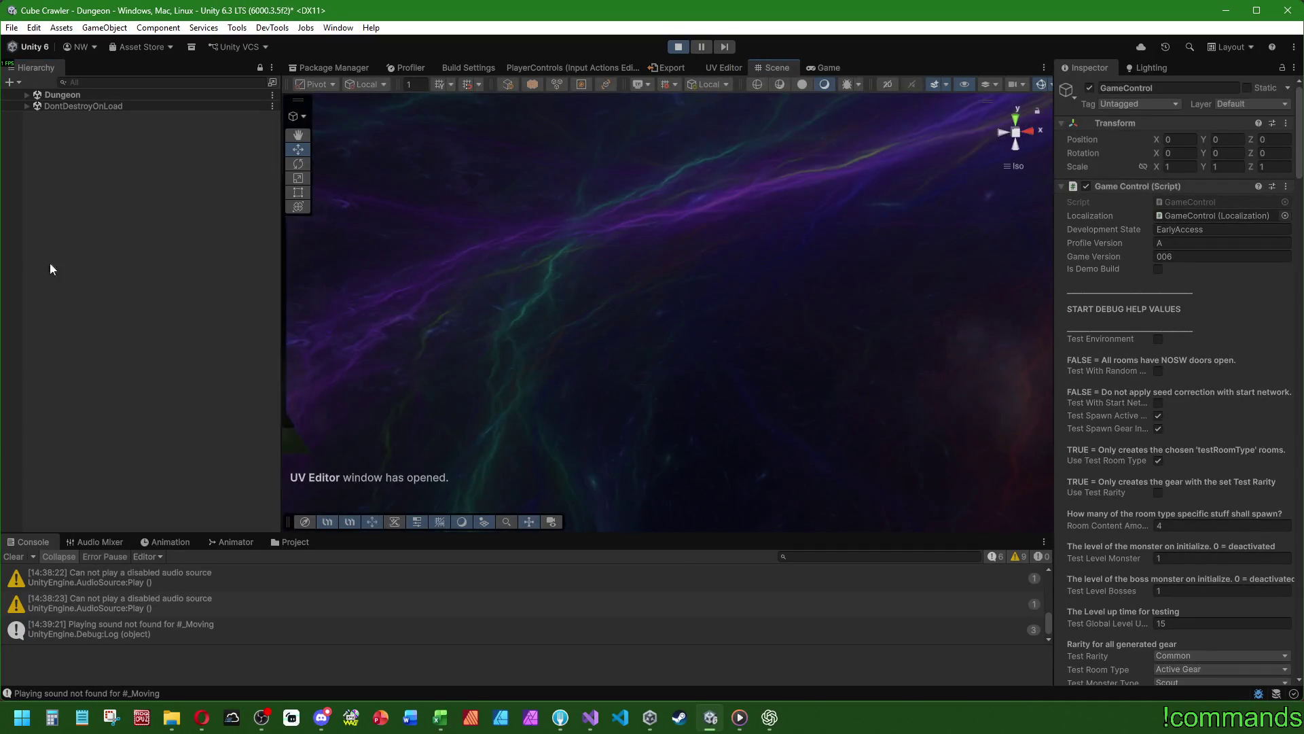
pyautogui.click(28, 95)
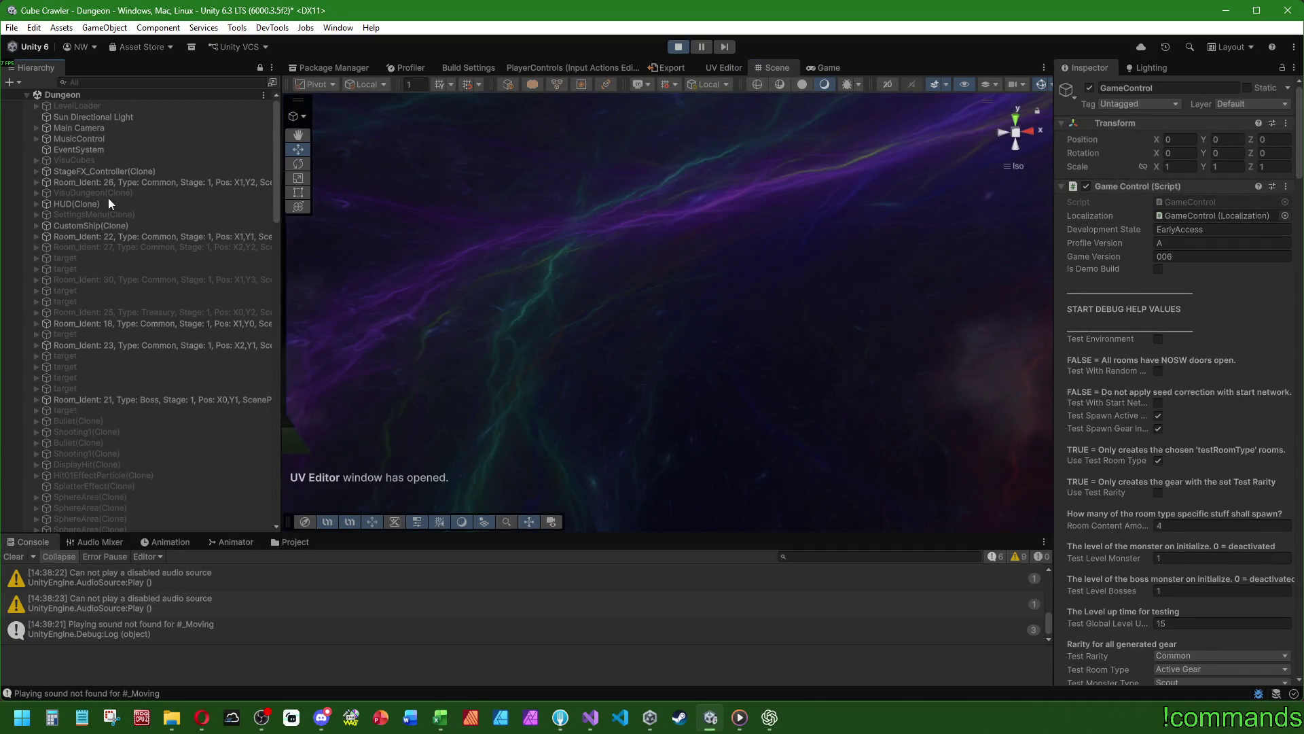
pyautogui.press('f')
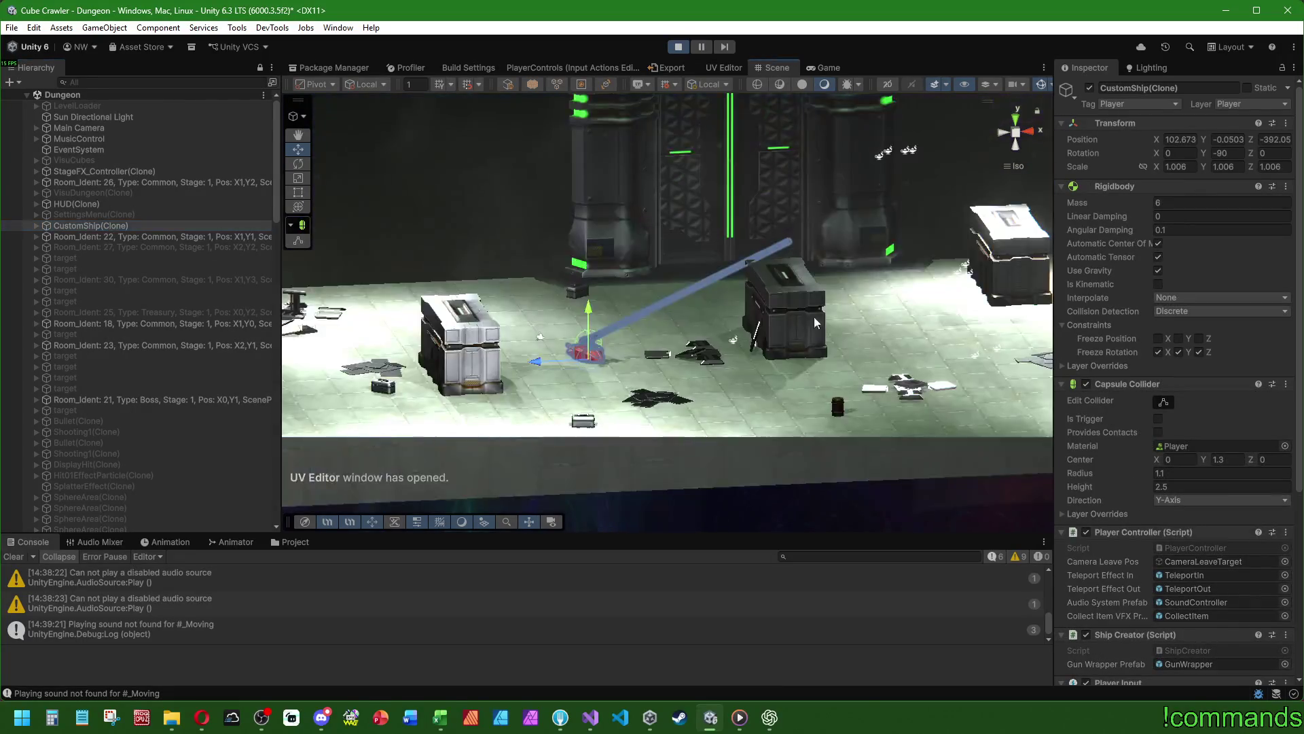
pyautogui.scroll(5, 597, 397)
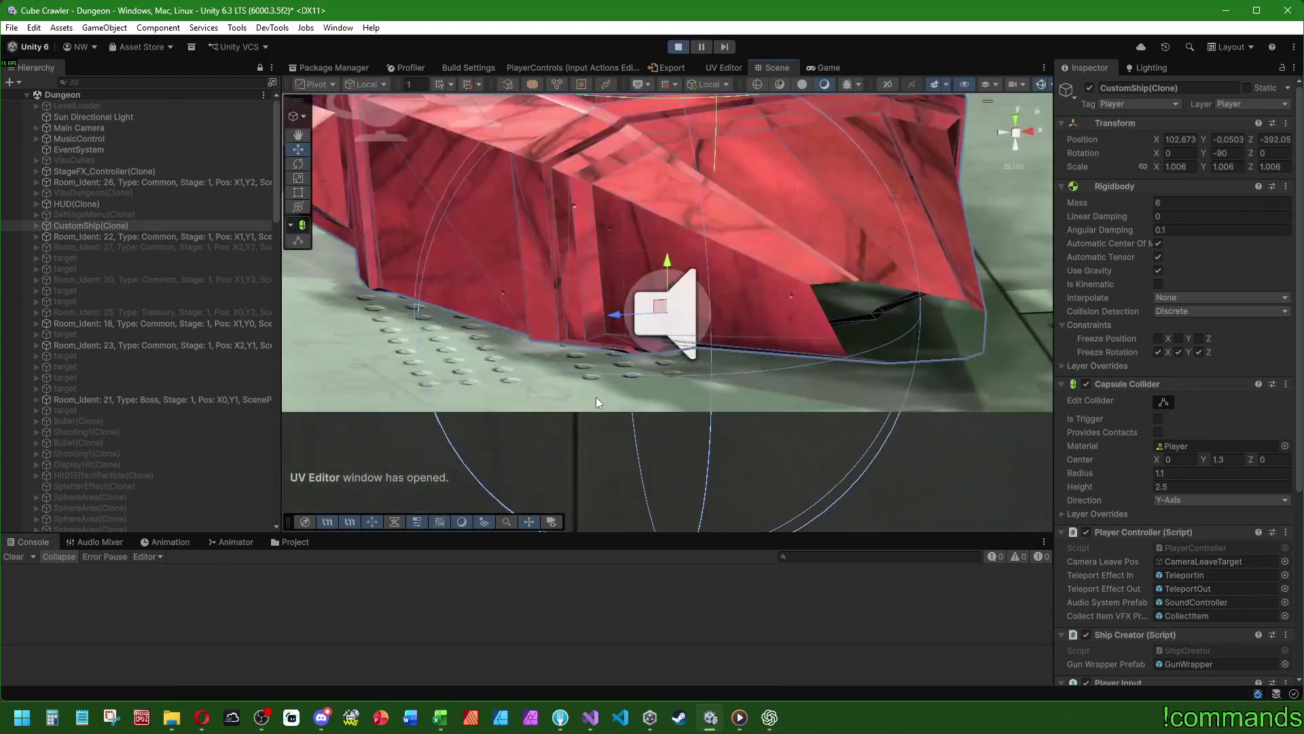
pyautogui.scroll(-2, 679, 360)
pyautogui.moveTo(731, 328); pyautogui.dragTo(508, 350)
pyautogui.scroll(6, 508, 350)
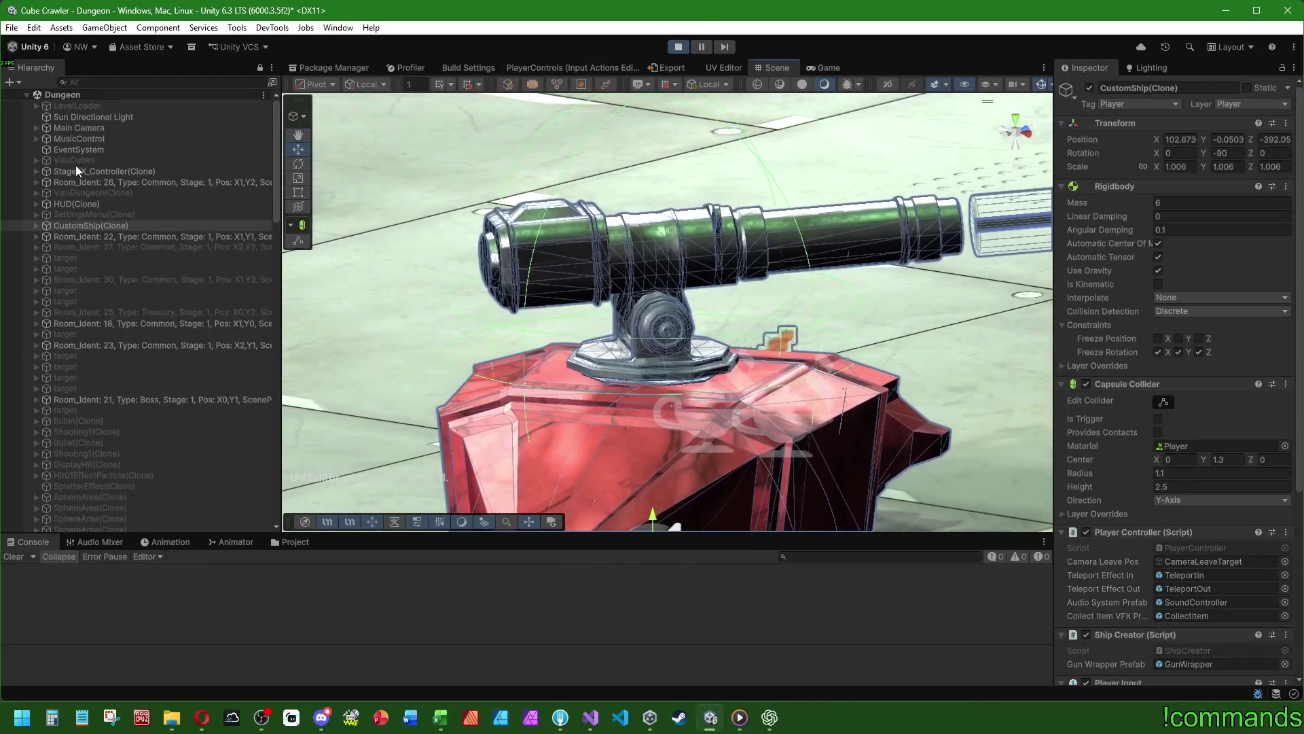
pyautogui.click(26, 95)
pyautogui.press('super')
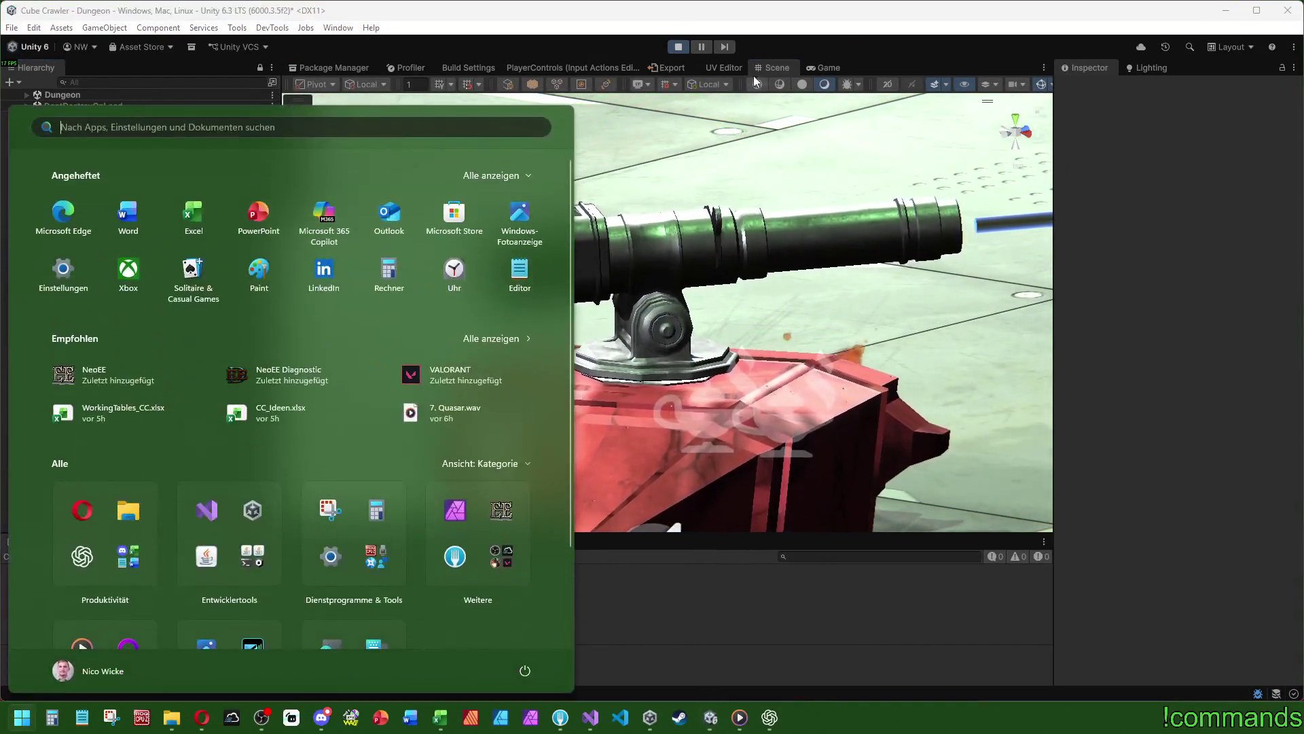
pyautogui.click(827, 68)
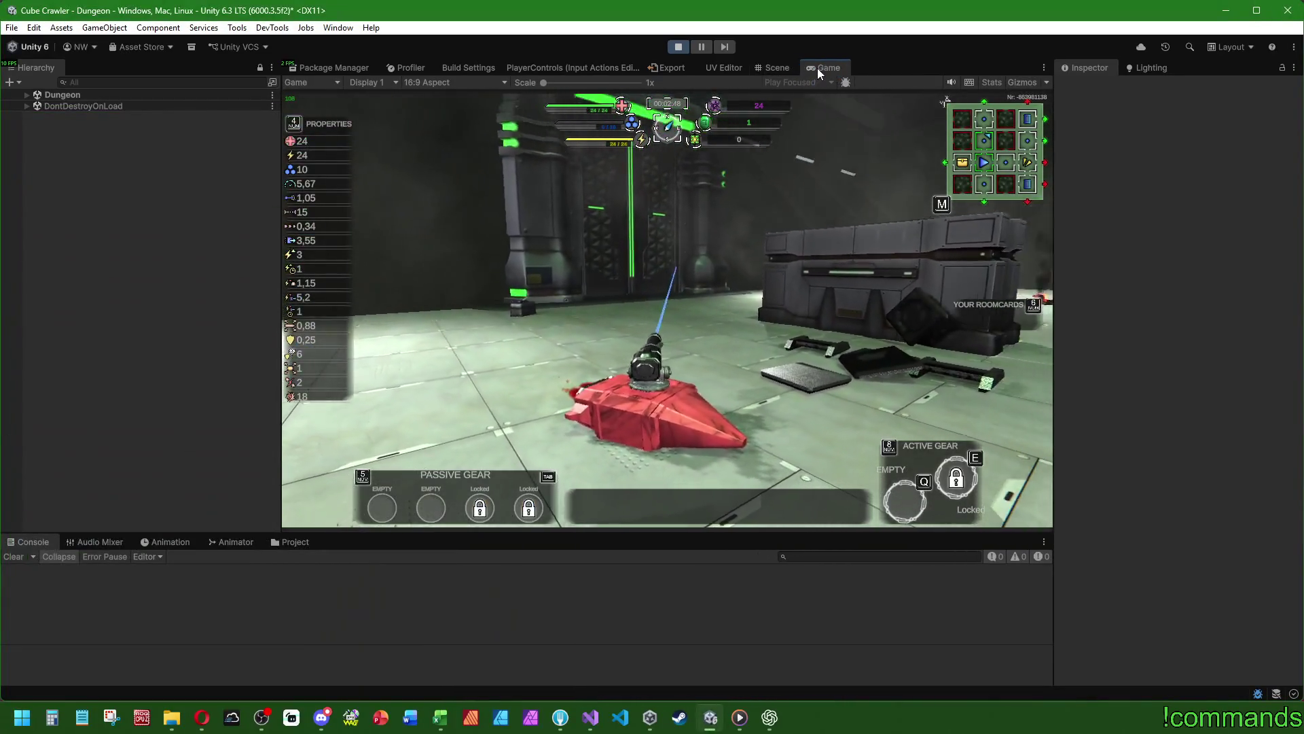
# - Dock the Game view beside the Scene view, focus the running game, and maximize the Game view
pyautogui.moveTo(818, 68); pyautogui.dragTo(869, 286)
pyautogui.click(850, 88)
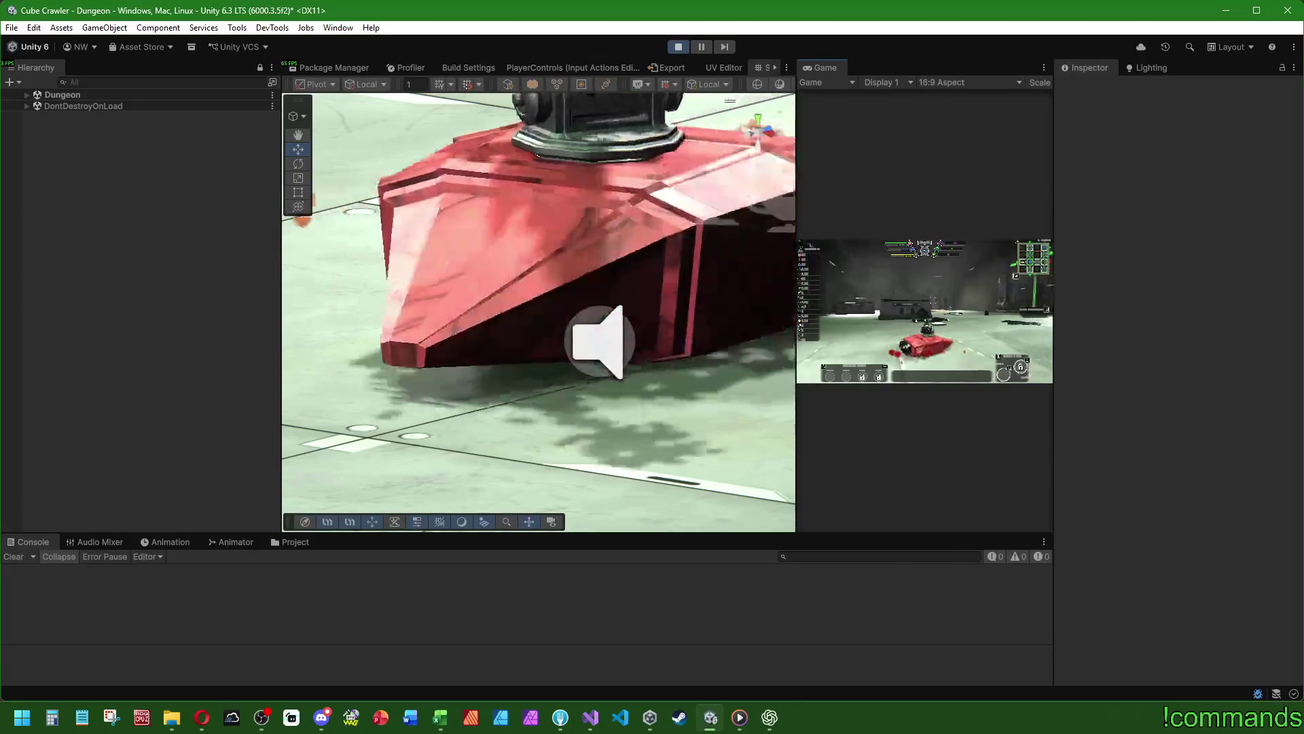
pyautogui.press('super')
pyautogui.doubleClick(827, 65)
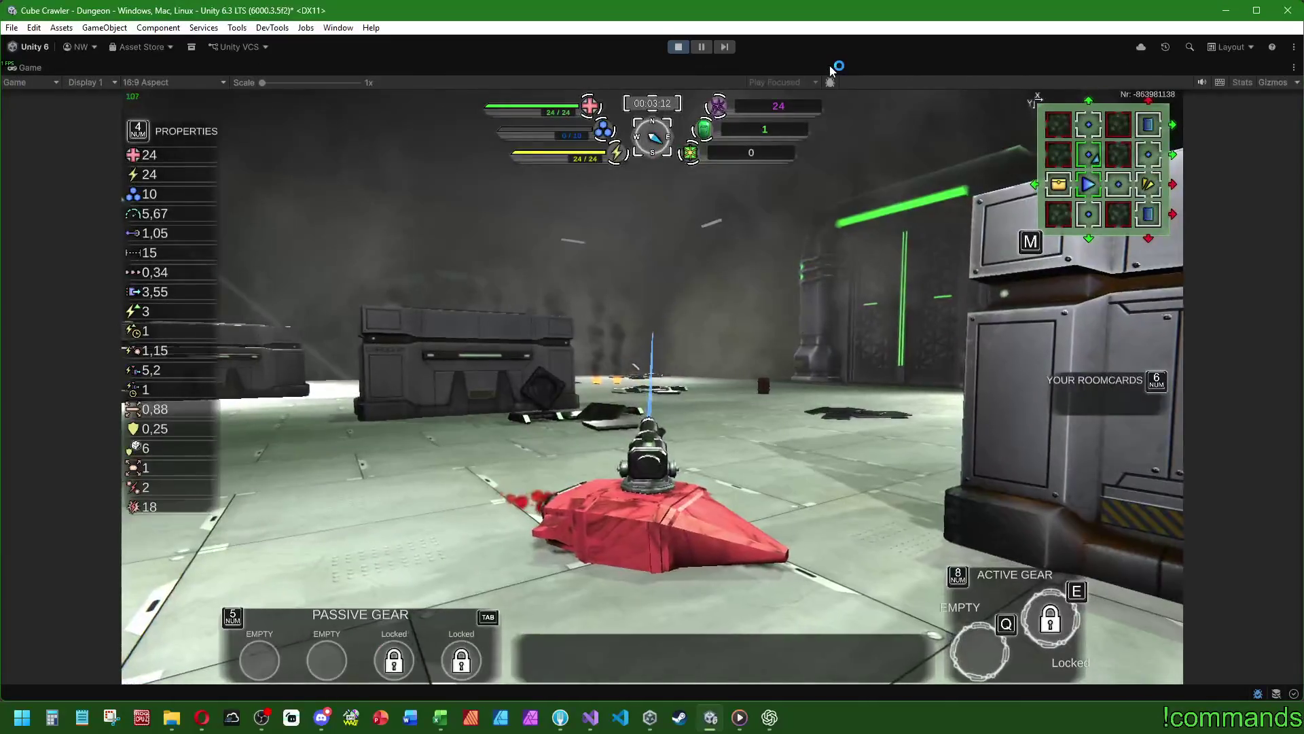
# - Stop the play-mode test, clear the Console, and dock the Game view back with the Scene view
pyautogui.doubleClick(43, 69)
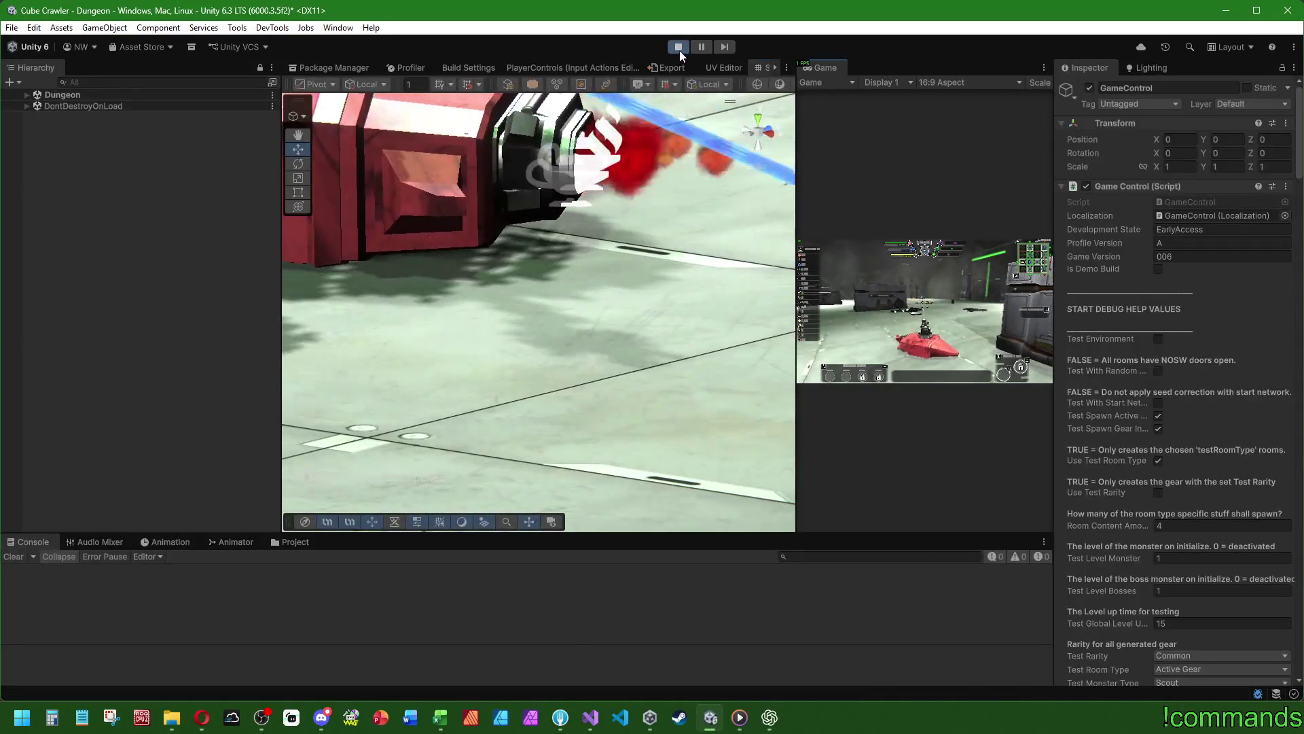
pyautogui.click(677, 46)
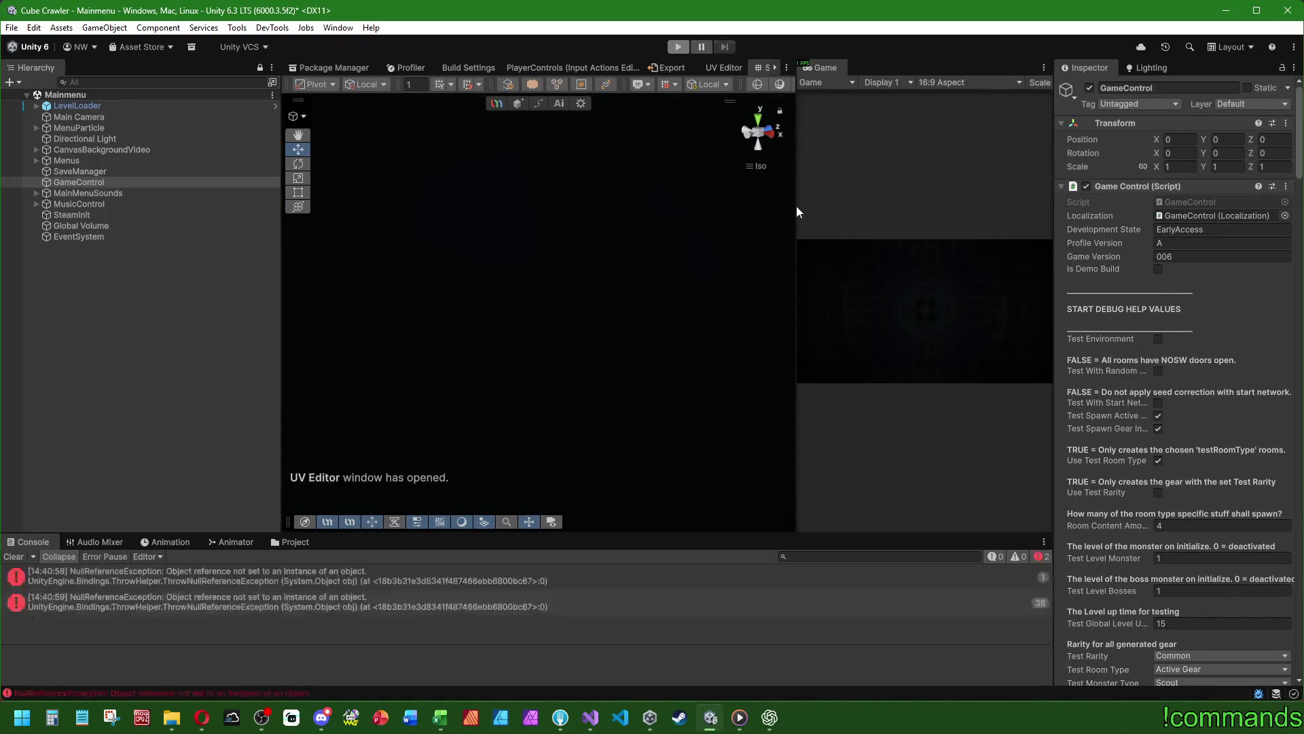
pyautogui.click(14, 556)
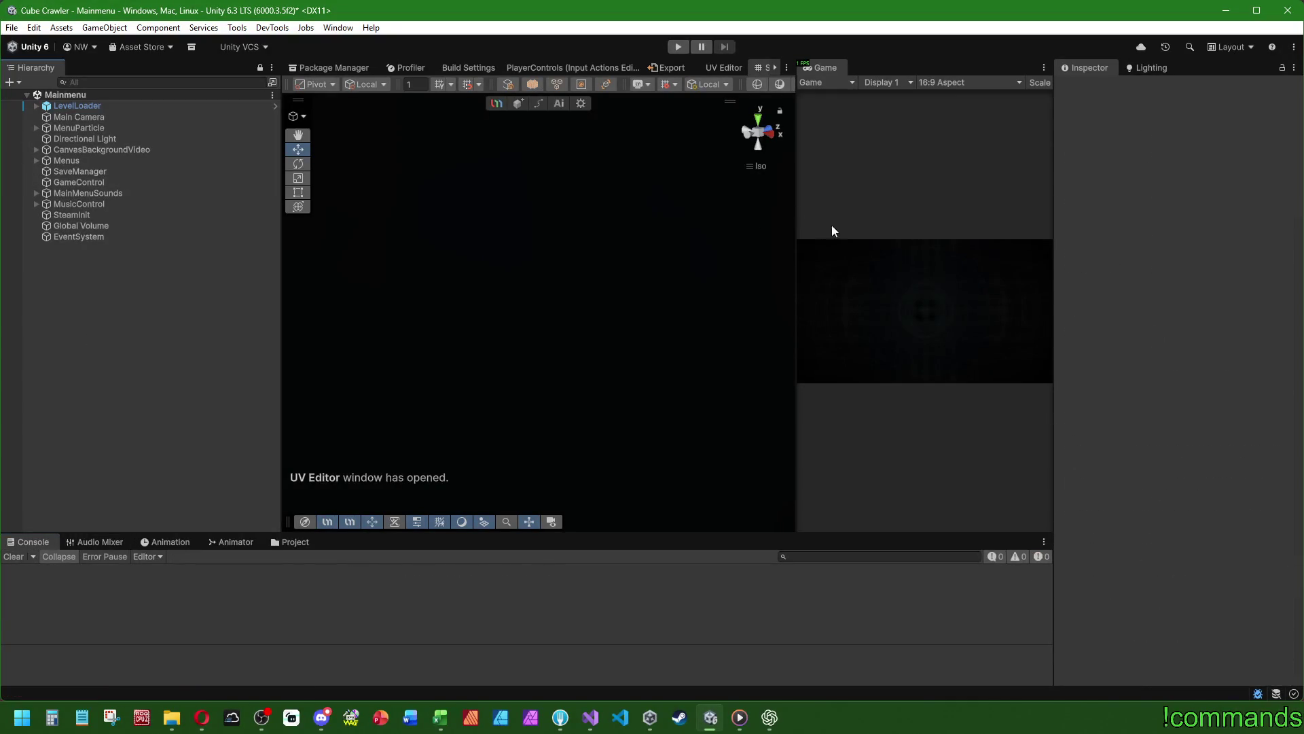
pyautogui.moveTo(835, 71); pyautogui.dragTo(792, 68)
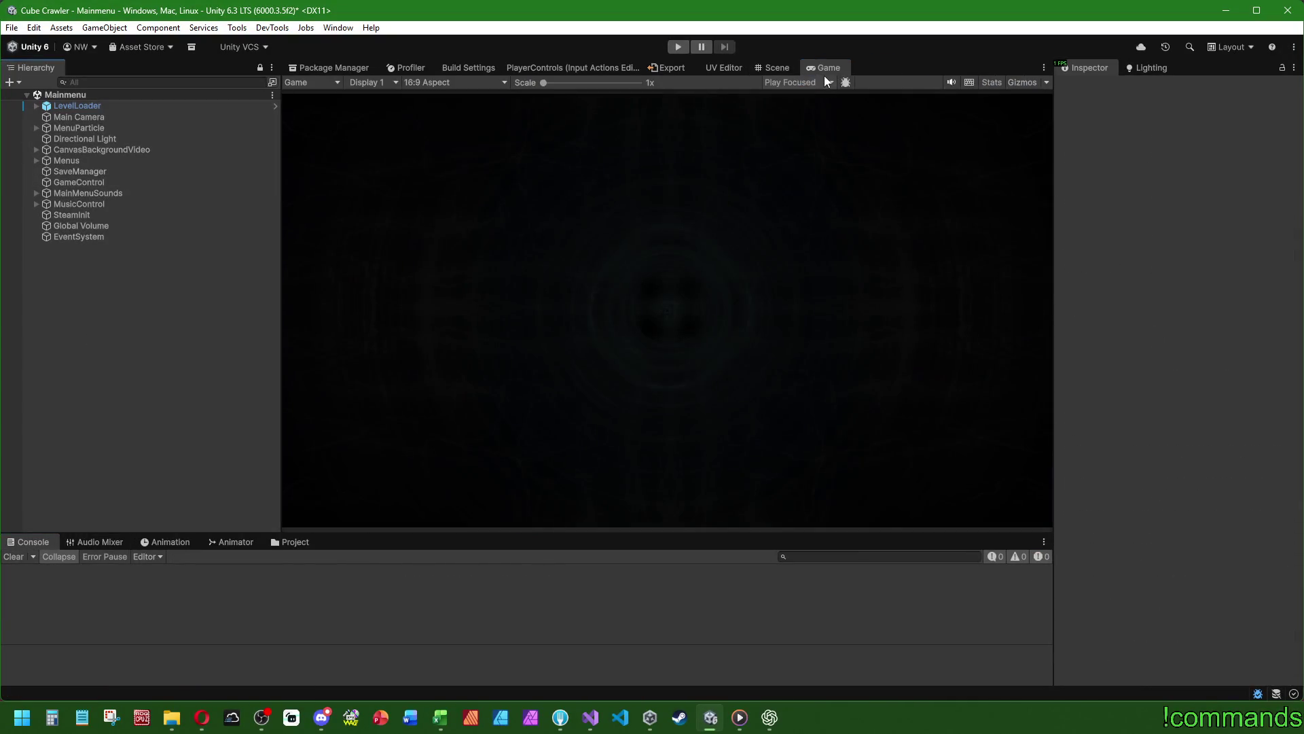
# - Save the project from the File menu and switch to Fork to review the PlayerController.cs diff
pyautogui.click(12, 28)
pyautogui.click(31, 175)
pyautogui.click(11, 28)
pyautogui.click(27, 93)
pyautogui.click(560, 717)
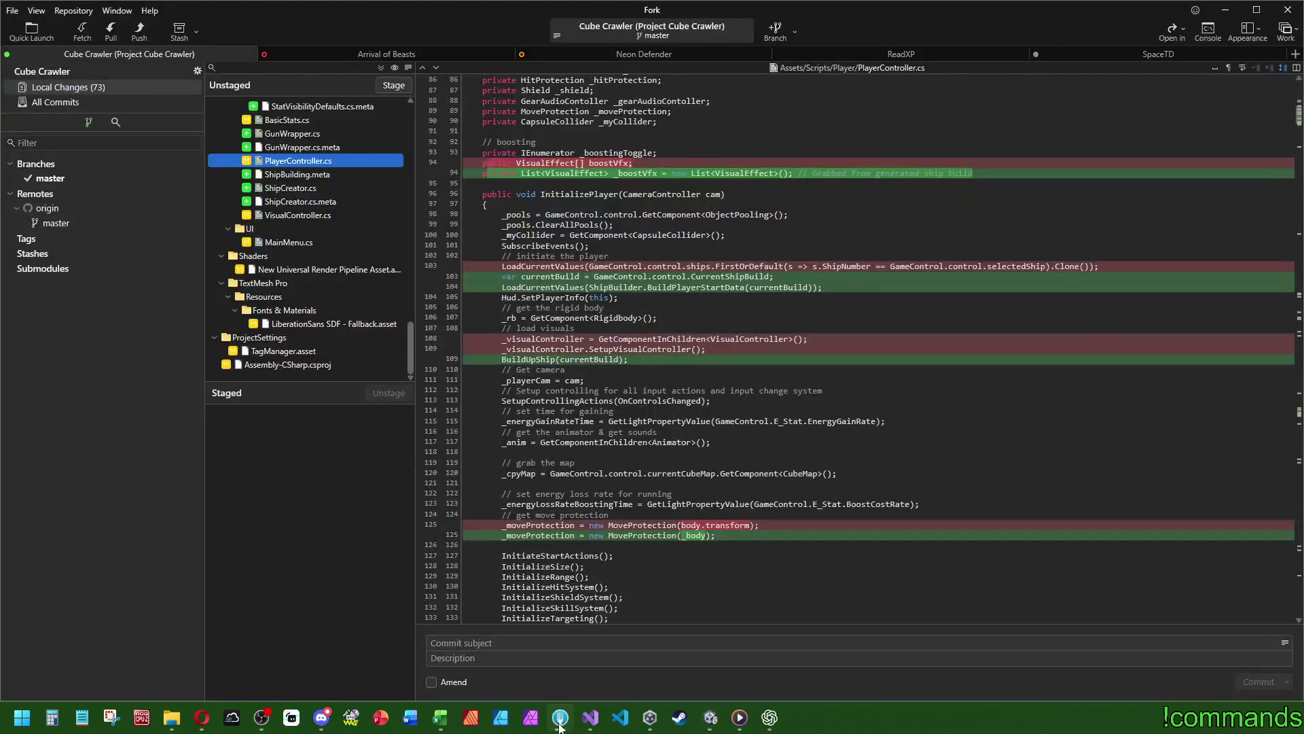
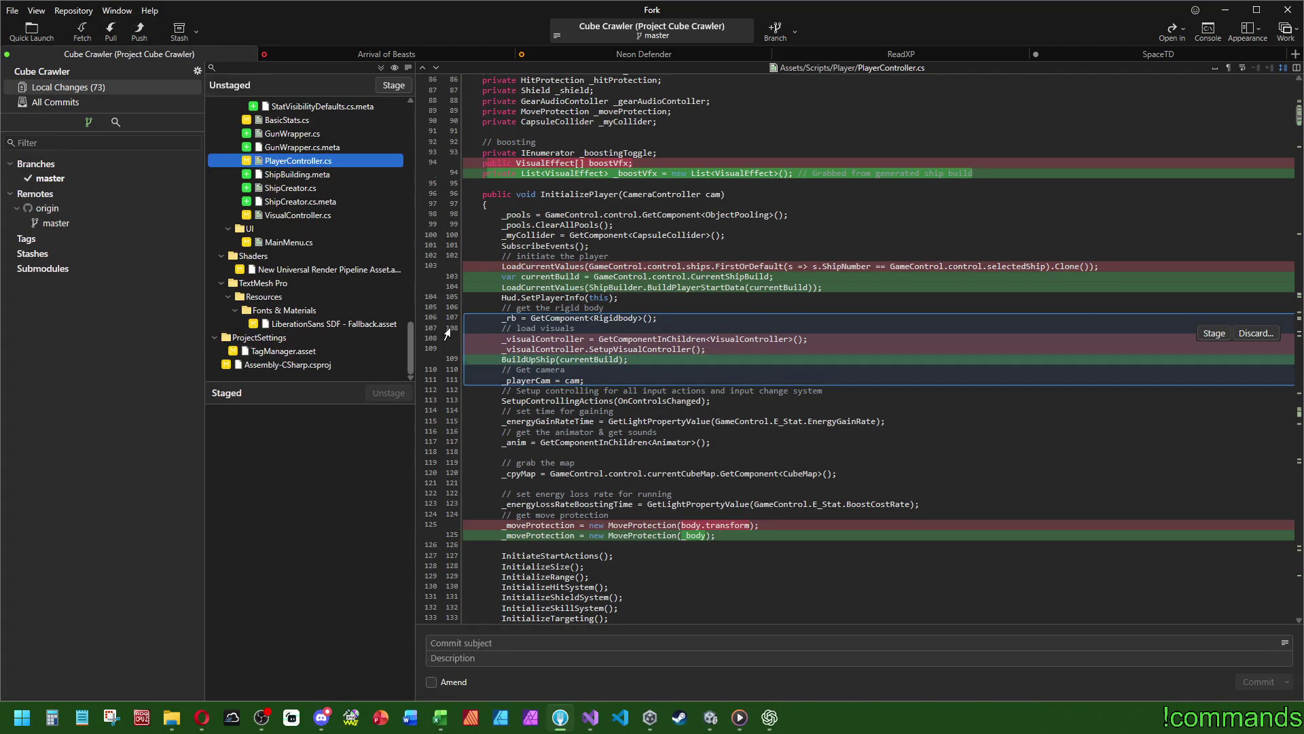
# - Open the Windows Start menu, then switch to the Unity editor window
pyautogui.press('super')
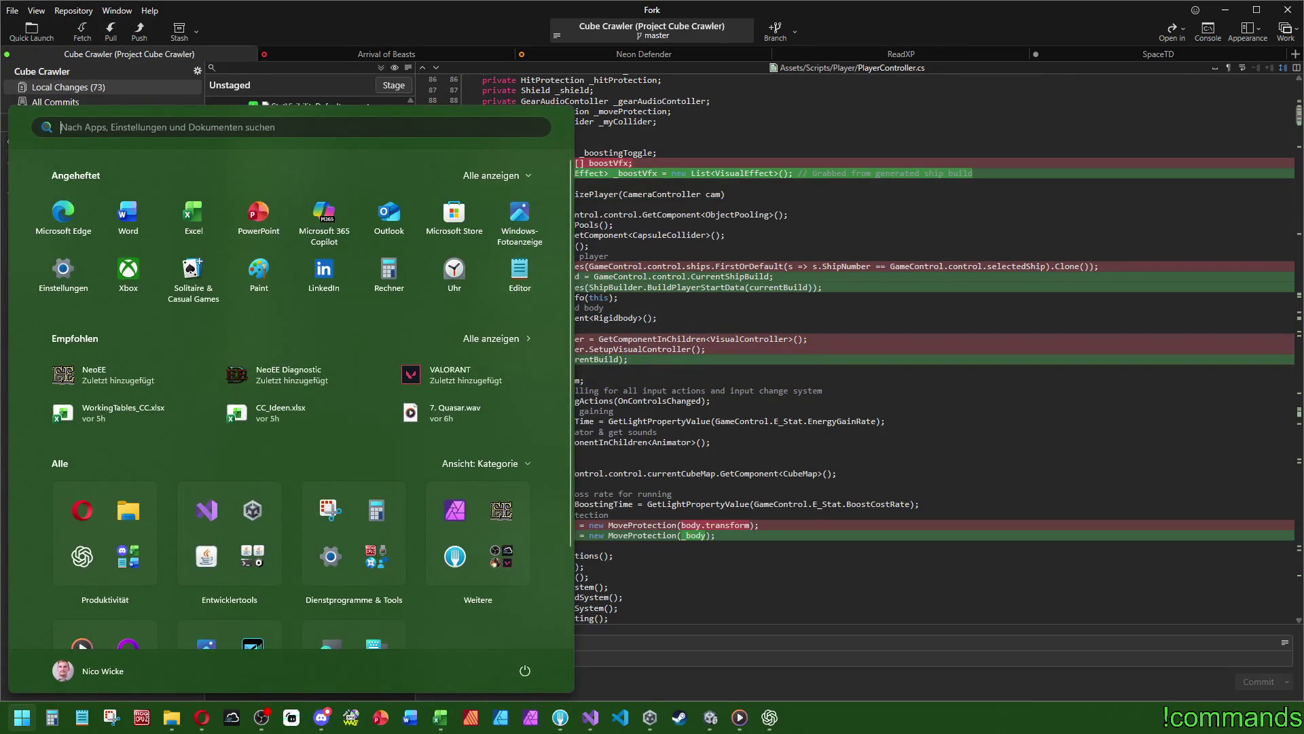
pyautogui.click(711, 717)
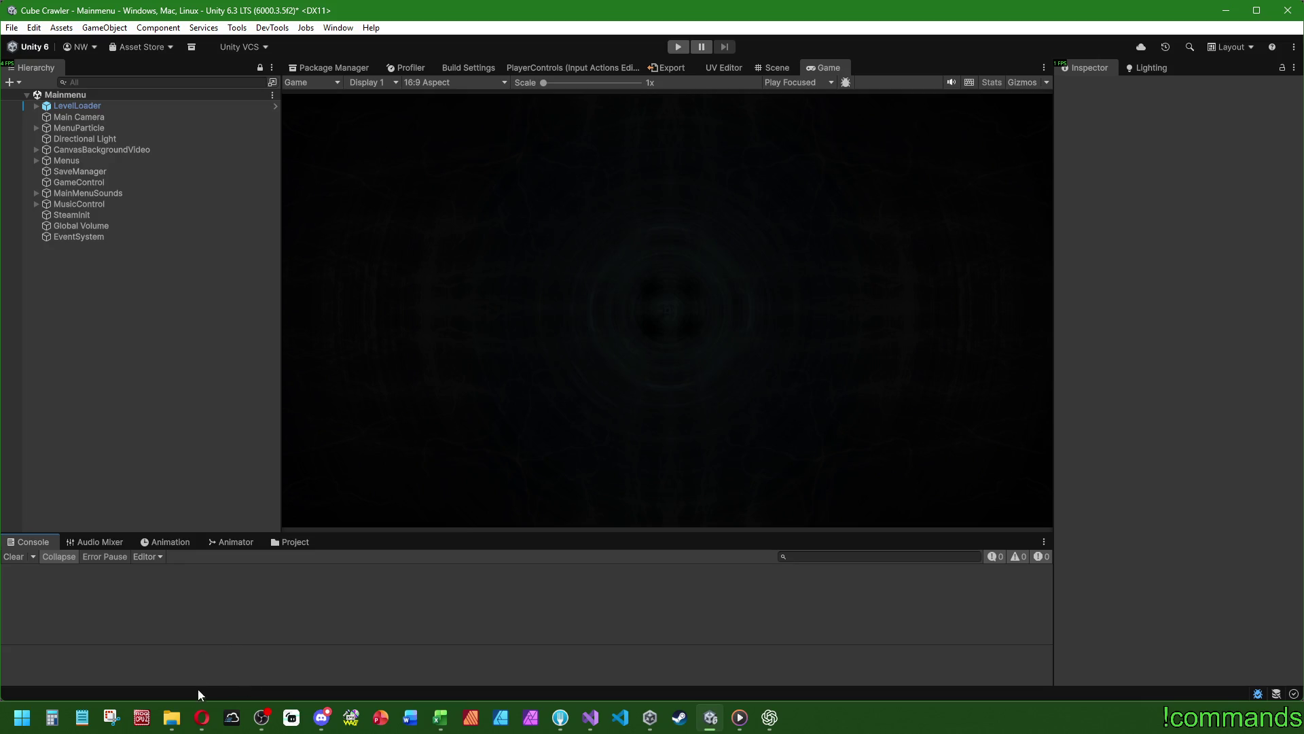
# - Bring the Opera browser forward, then return focus to the Unity editor
pyautogui.moveTo(171, 717)
pyautogui.click(202, 718)
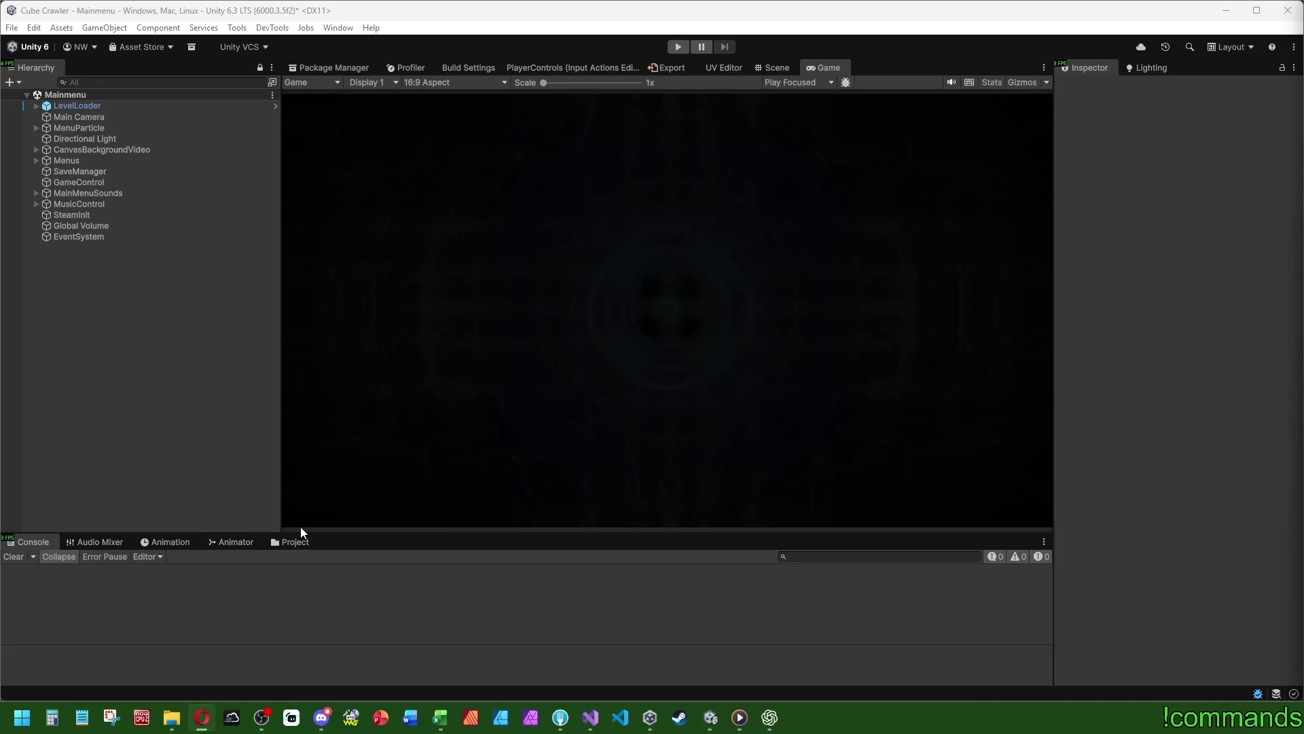
pyautogui.click(19, 550)
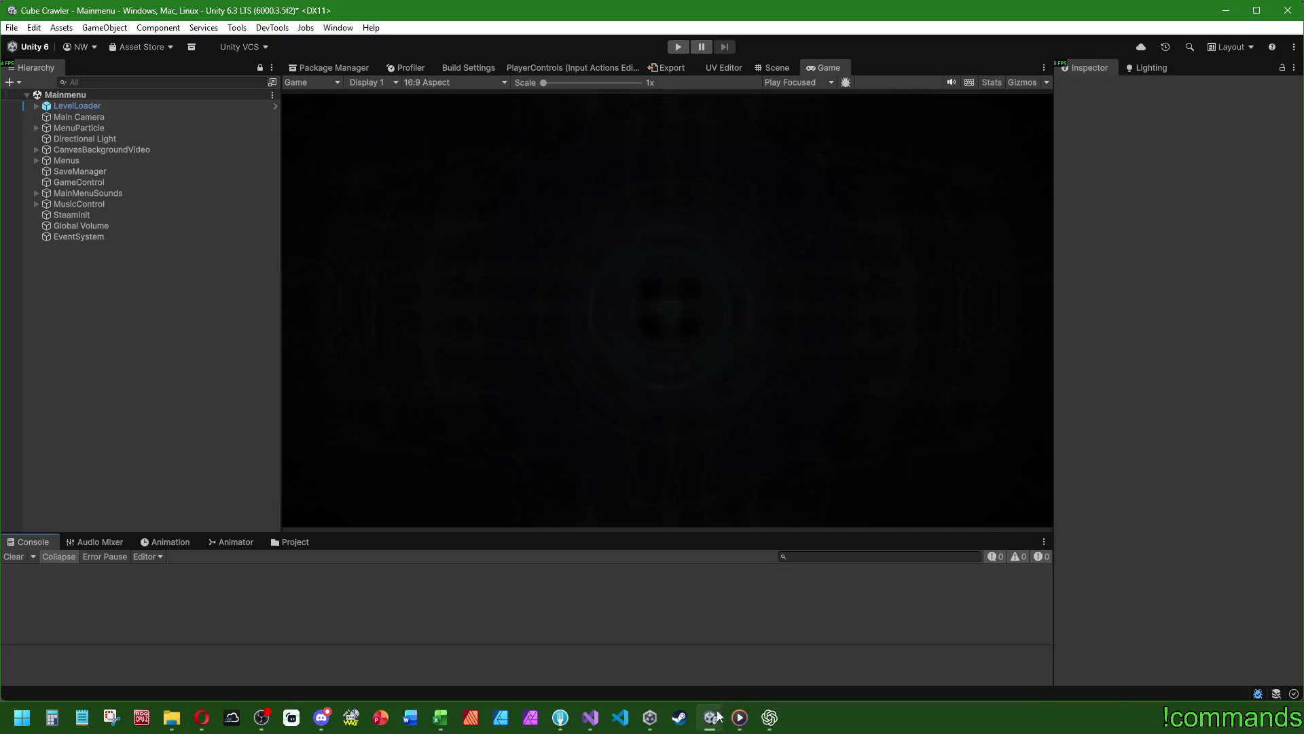
# - Launch Word, move it to the left edge, and start a blank document reading 'BREAK'
pyautogui.moveTo(652, 719)
pyautogui.moveTo(591, 721)
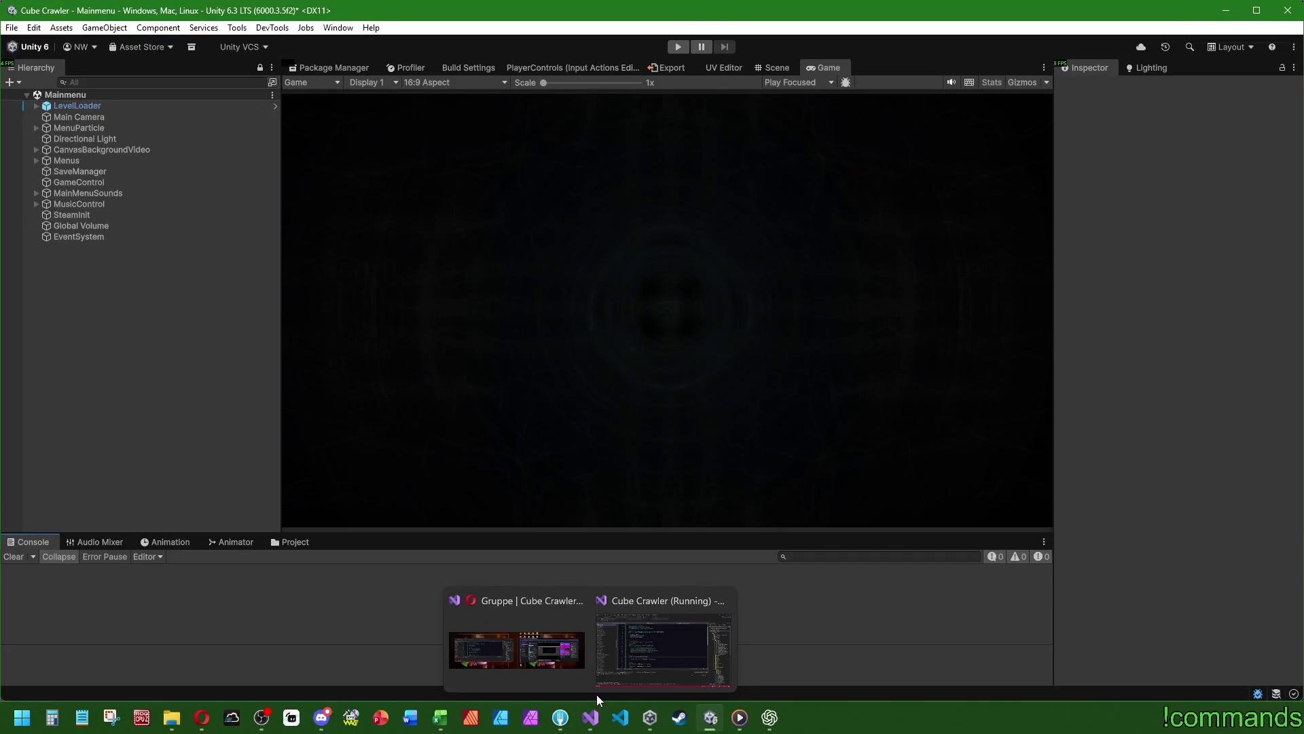
pyautogui.click(413, 720)
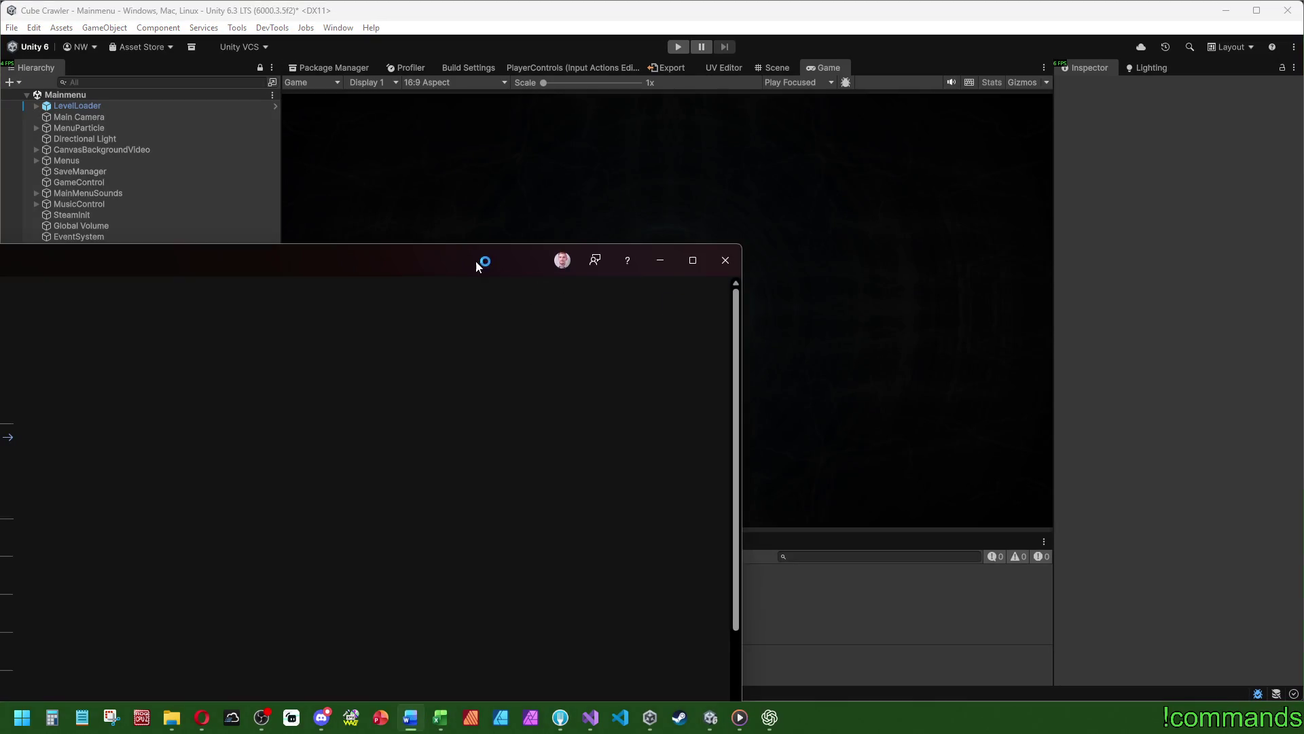
pyautogui.moveTo(485, 262); pyautogui.dragTo(3, 338)
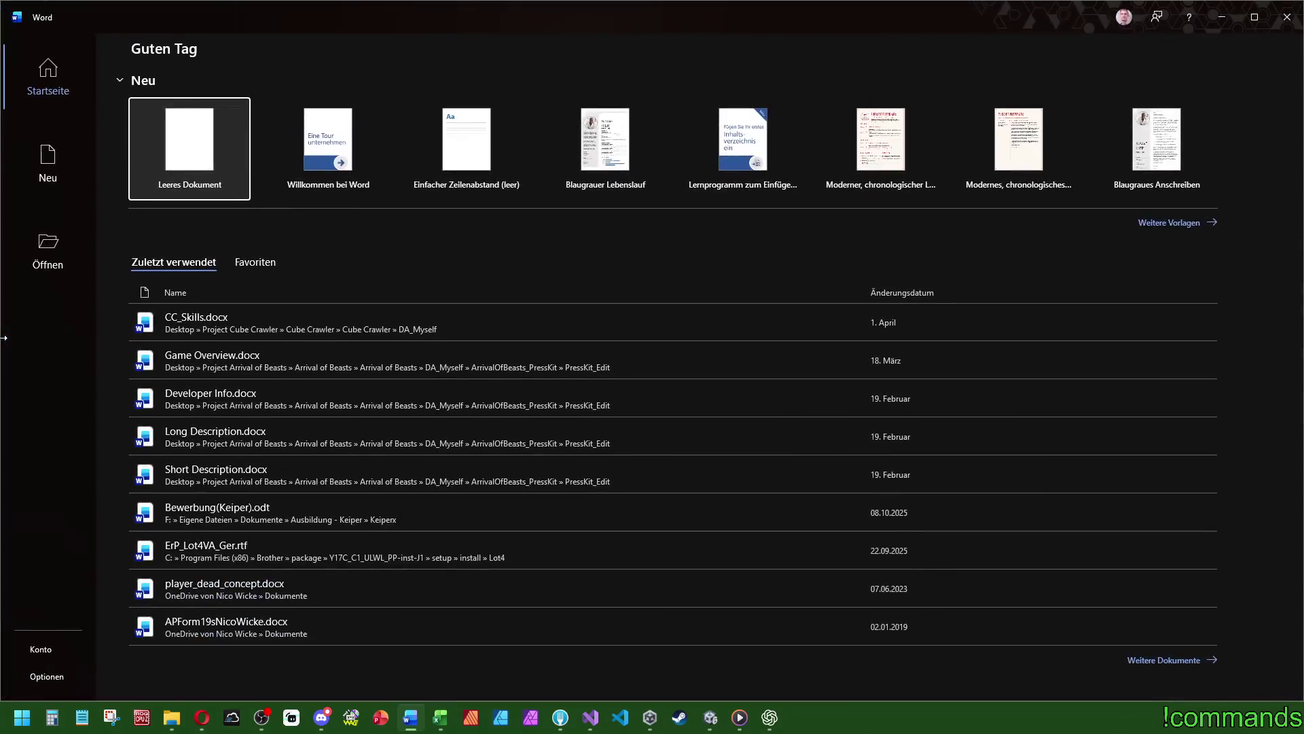
pyautogui.click(217, 149)
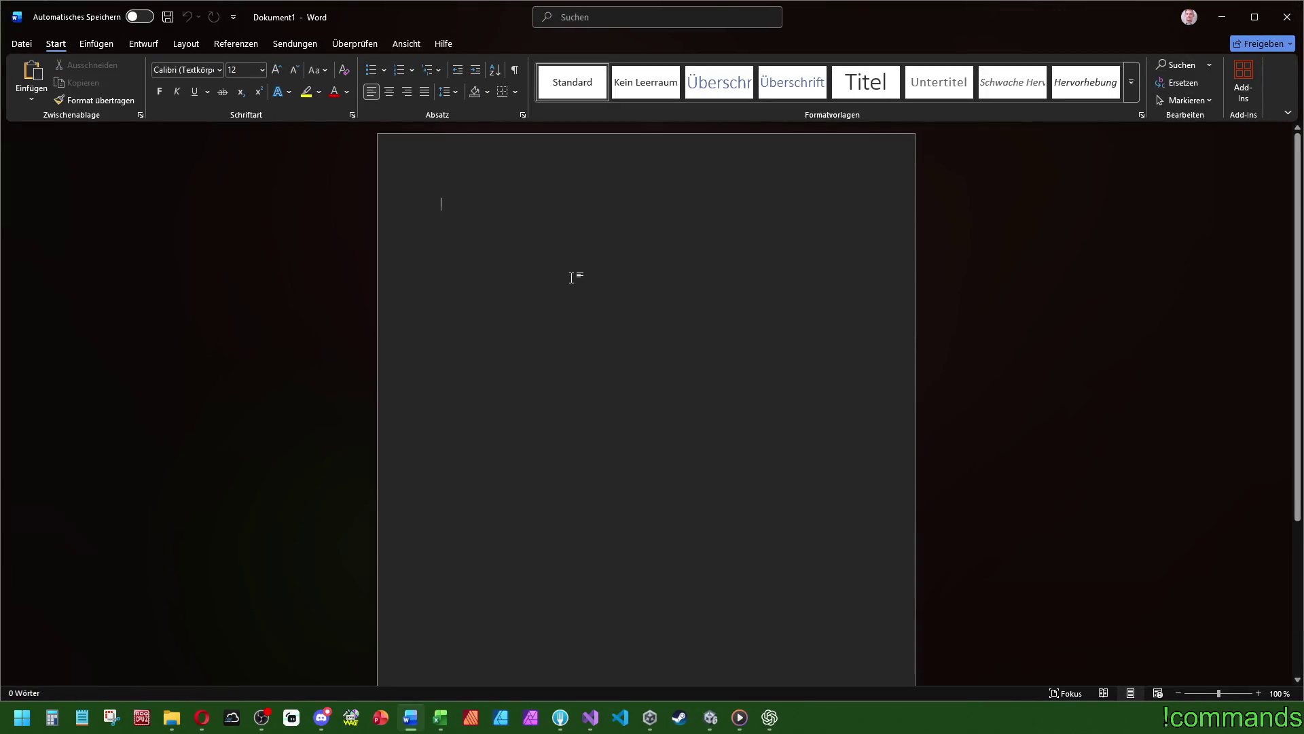
pyautogui.write('BREAK')
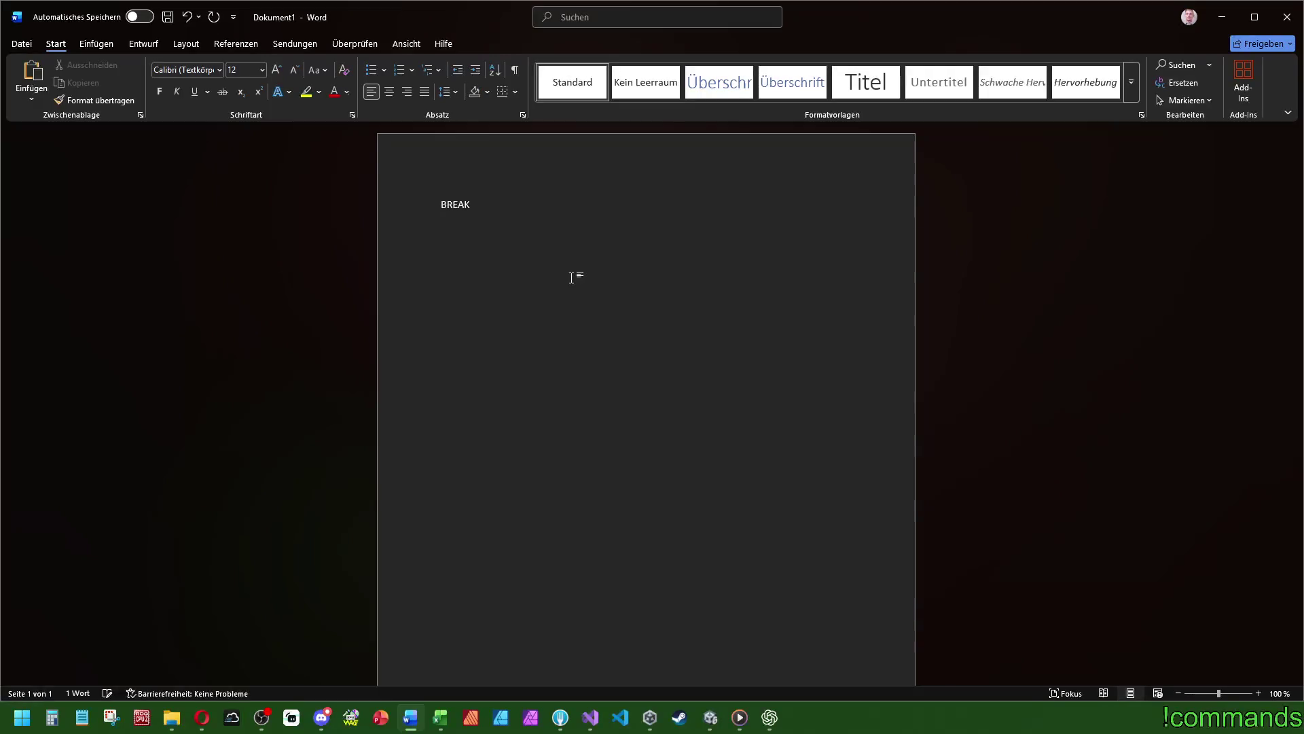
# - Add a second line reading '± 30 min (start: 14:45 Uhr)' below BREAK
pyautogui.press('Return')
pyautogui.write('± 30')
pyautogui.write(' min')
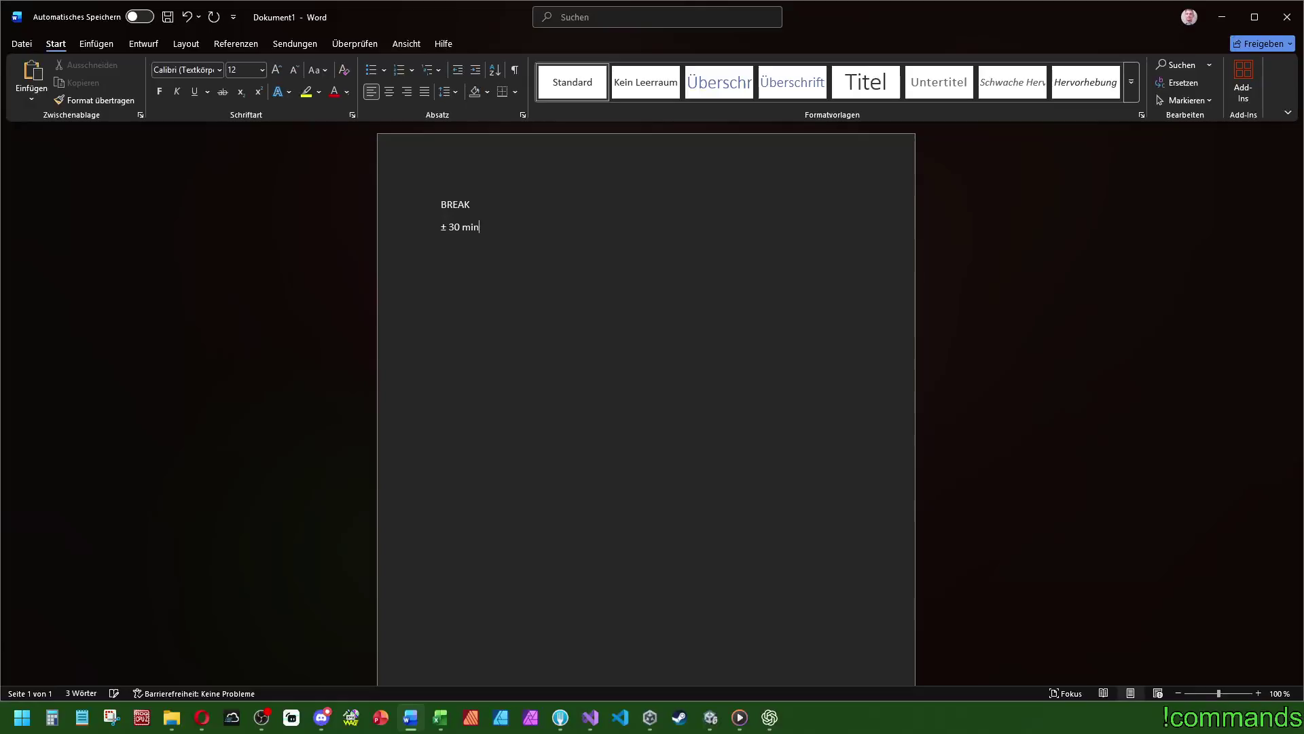
pyautogui.write(' (start: )')
pyautogui.press('Left')
pyautogui.write('14:45')
pyautogui.write(' Uhr')
pyautogui.press('End')
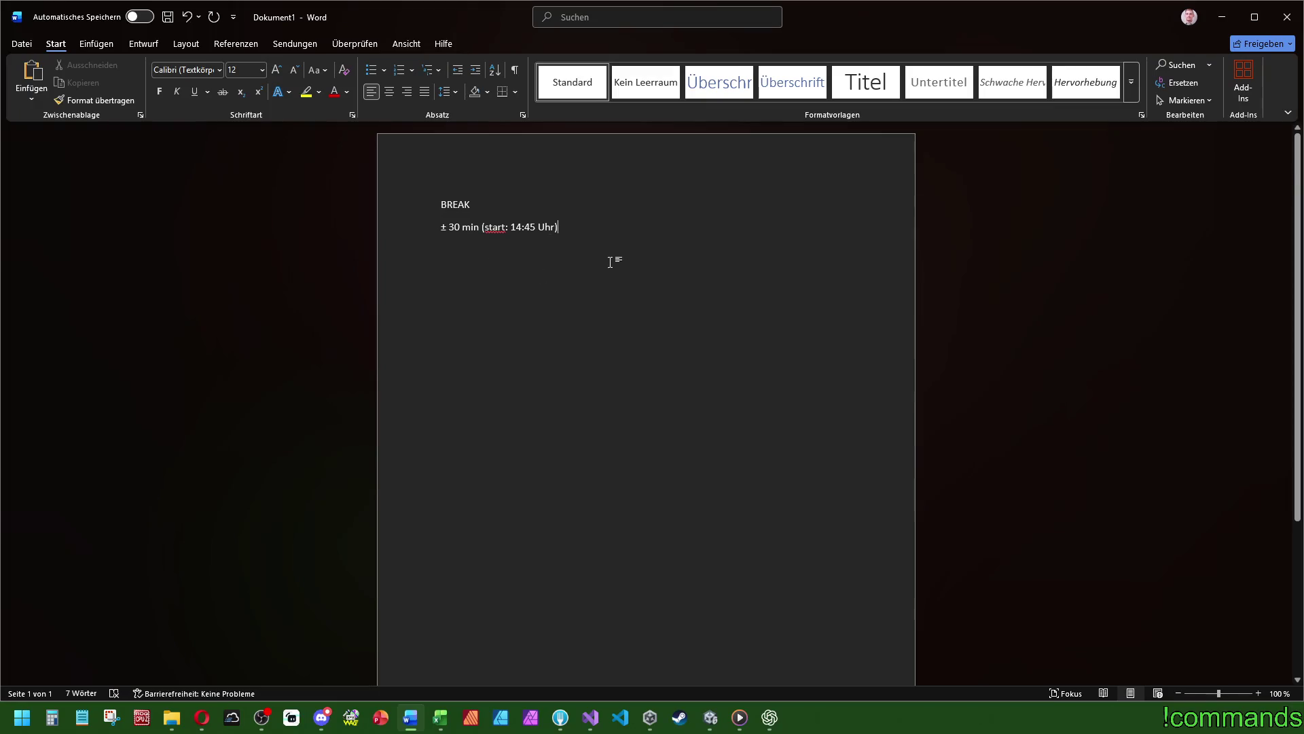
pyautogui.keyDown('ctrl'); pyautogui.scroll(8, 520, 467); pyautogui.keyUp('ctrl')
pyautogui.keyDown('ctrl'); pyautogui.scroll(7, 457, 271); pyautogui.keyUp('ctrl')
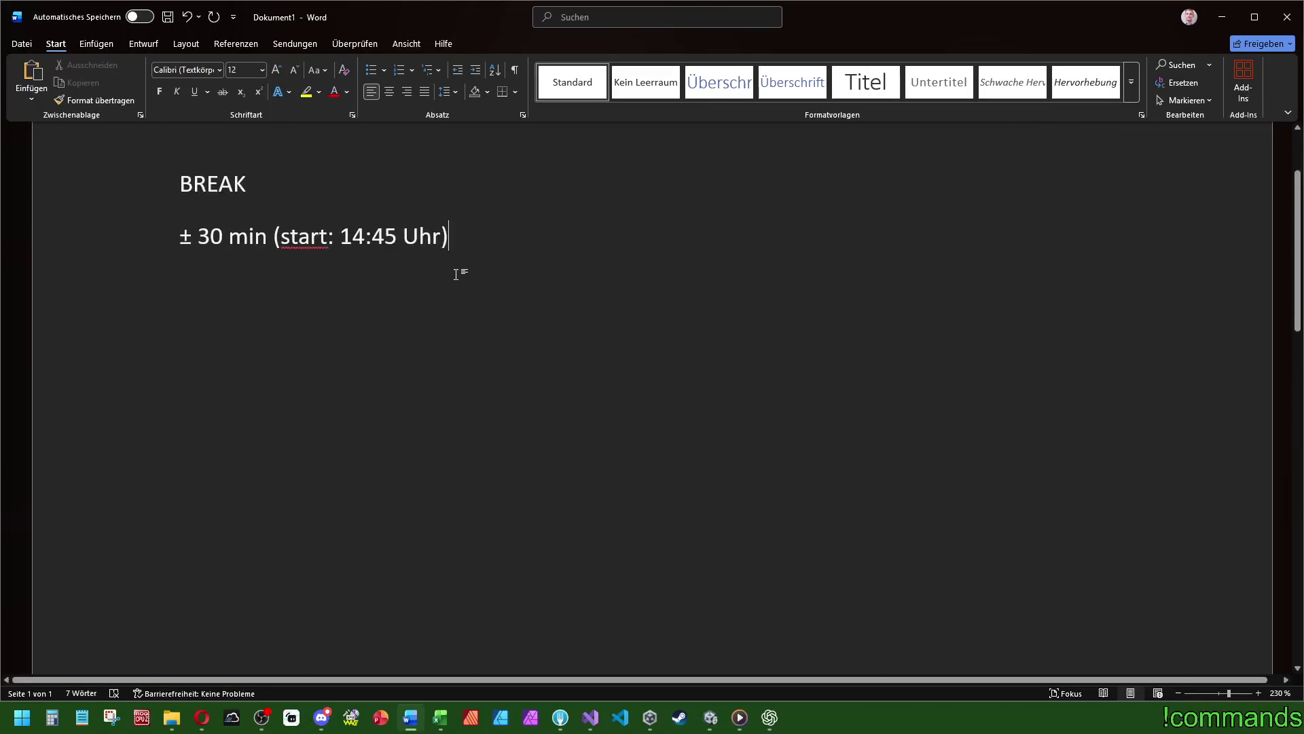
pyautogui.keyDown('ctrl'); pyautogui.scroll(-18, 462, 272); pyautogui.keyUp('ctrl')
pyautogui.keyDown('ctrl'); pyautogui.scroll(3, 481, 280); pyautogui.keyUp('ctrl')
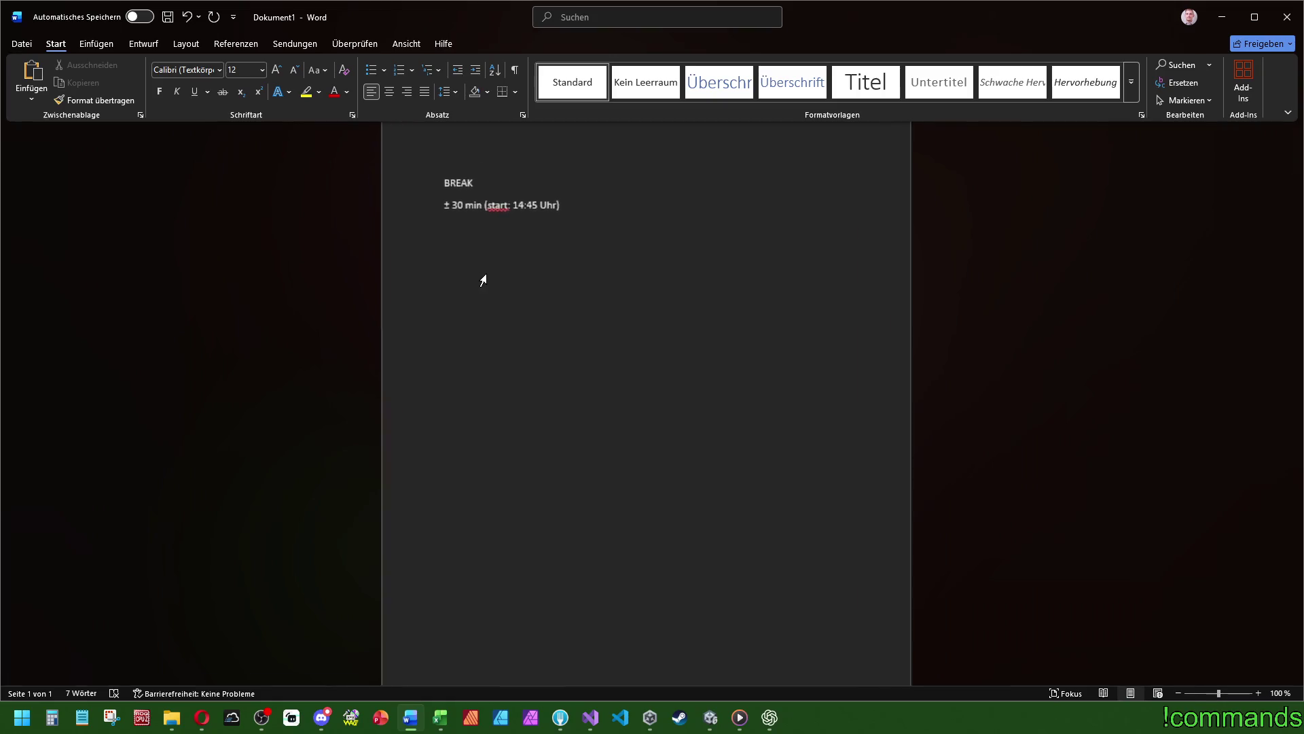
# - Format all the text as 72-point bold
pyautogui.hotkey('ctrl', 'a')
pyautogui.click(263, 70)
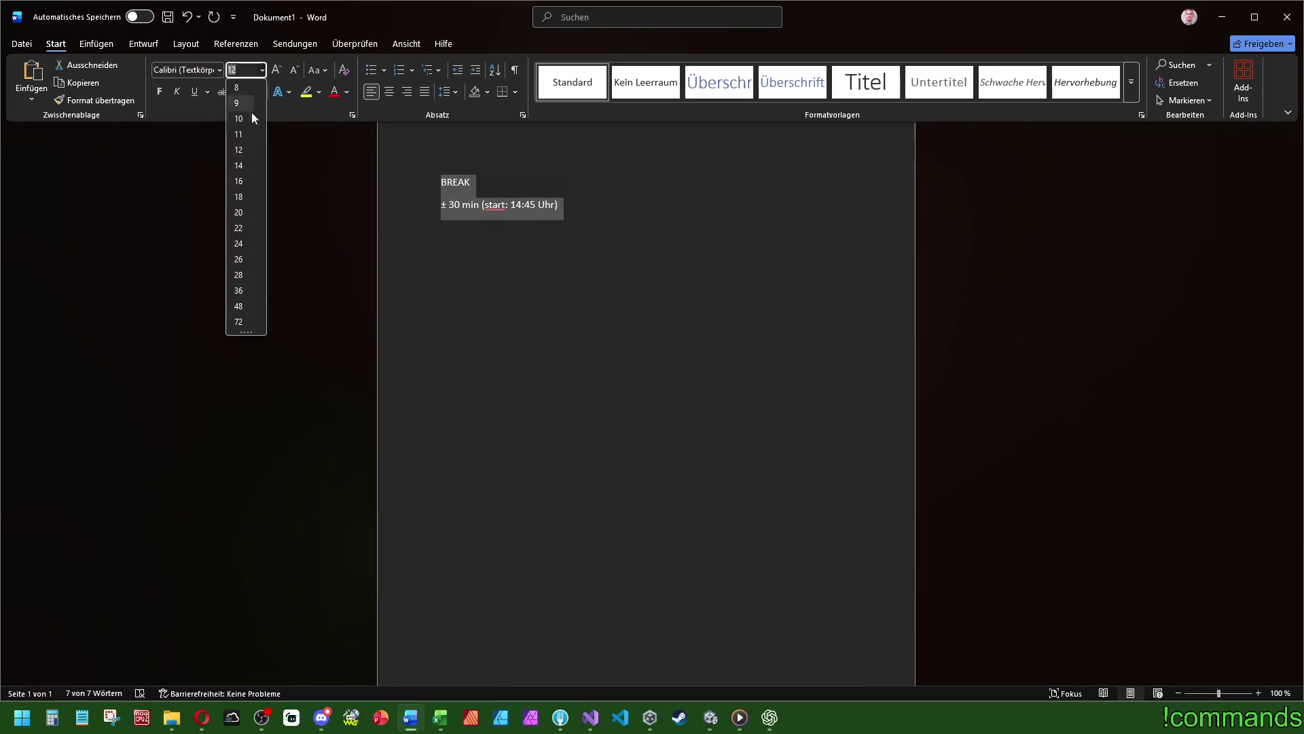
pyautogui.click(243, 322)
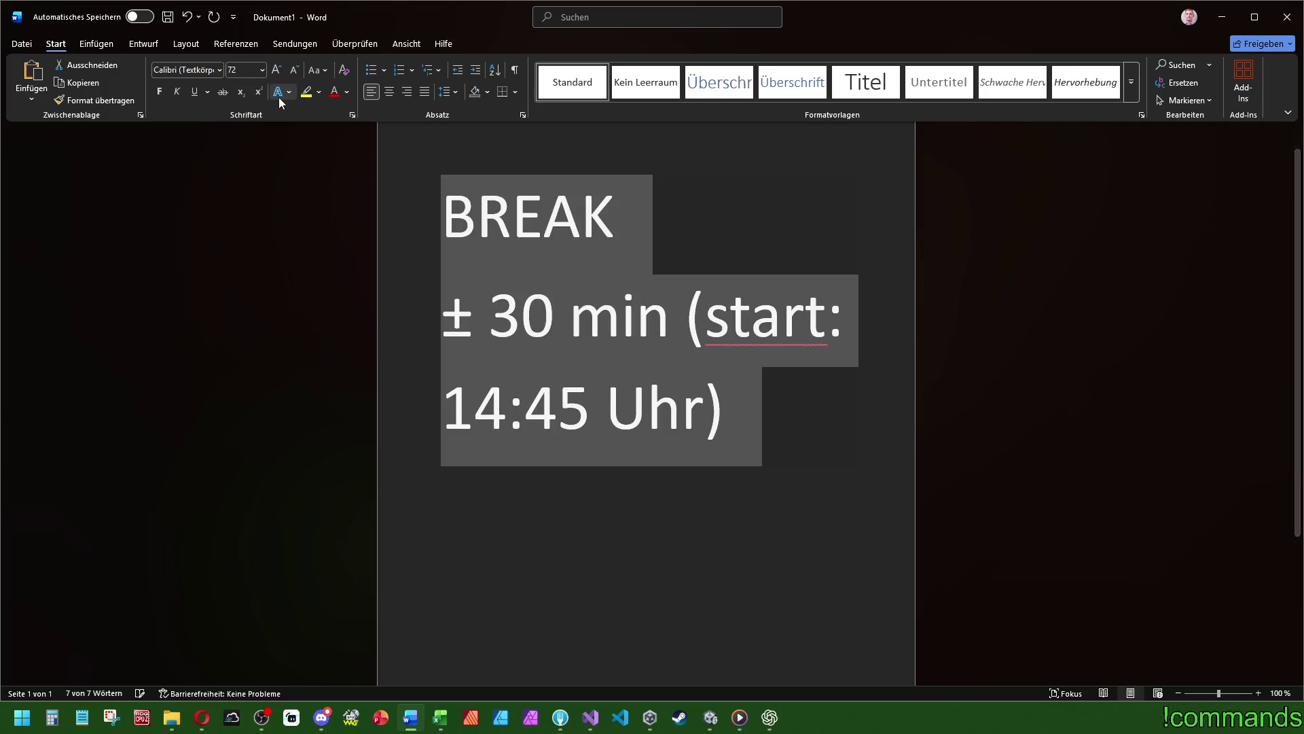
pyautogui.click(160, 91)
pyautogui.click(770, 258)
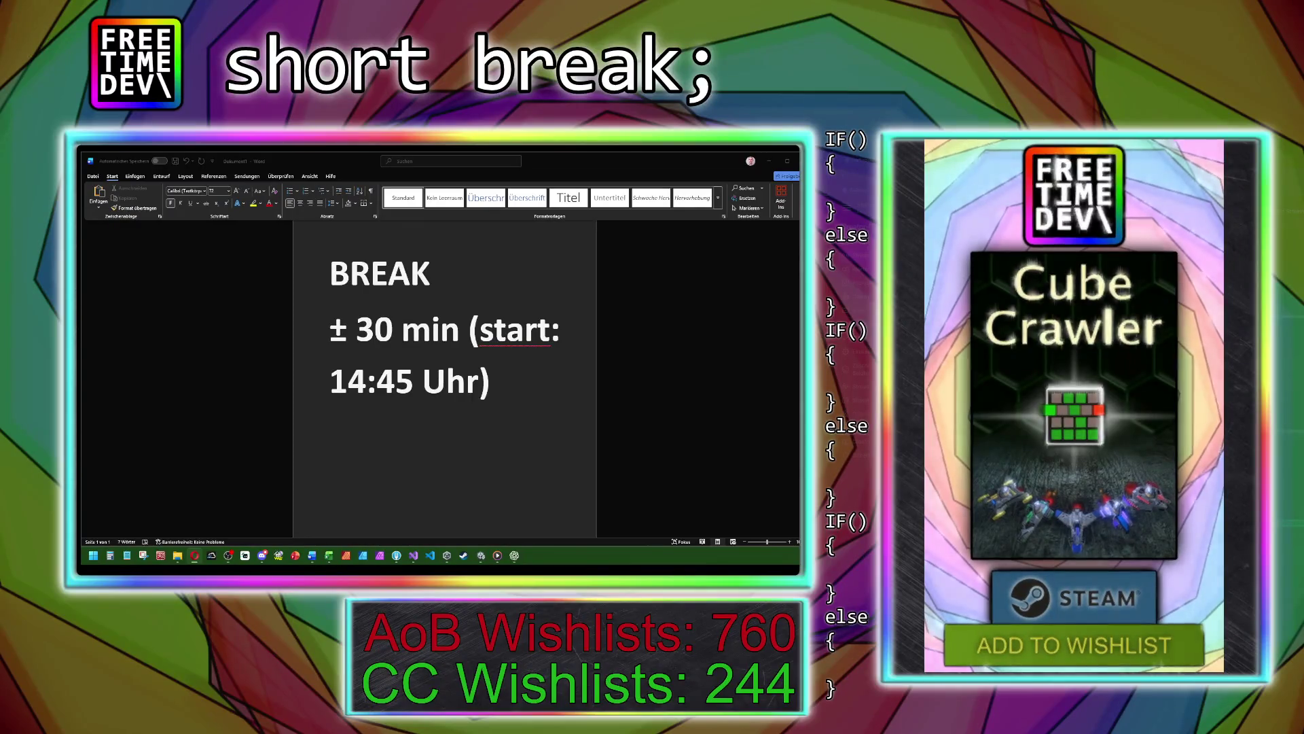
# - After the break, press Enter to enter the cube from the ship selection
pyautogui.press('Return')
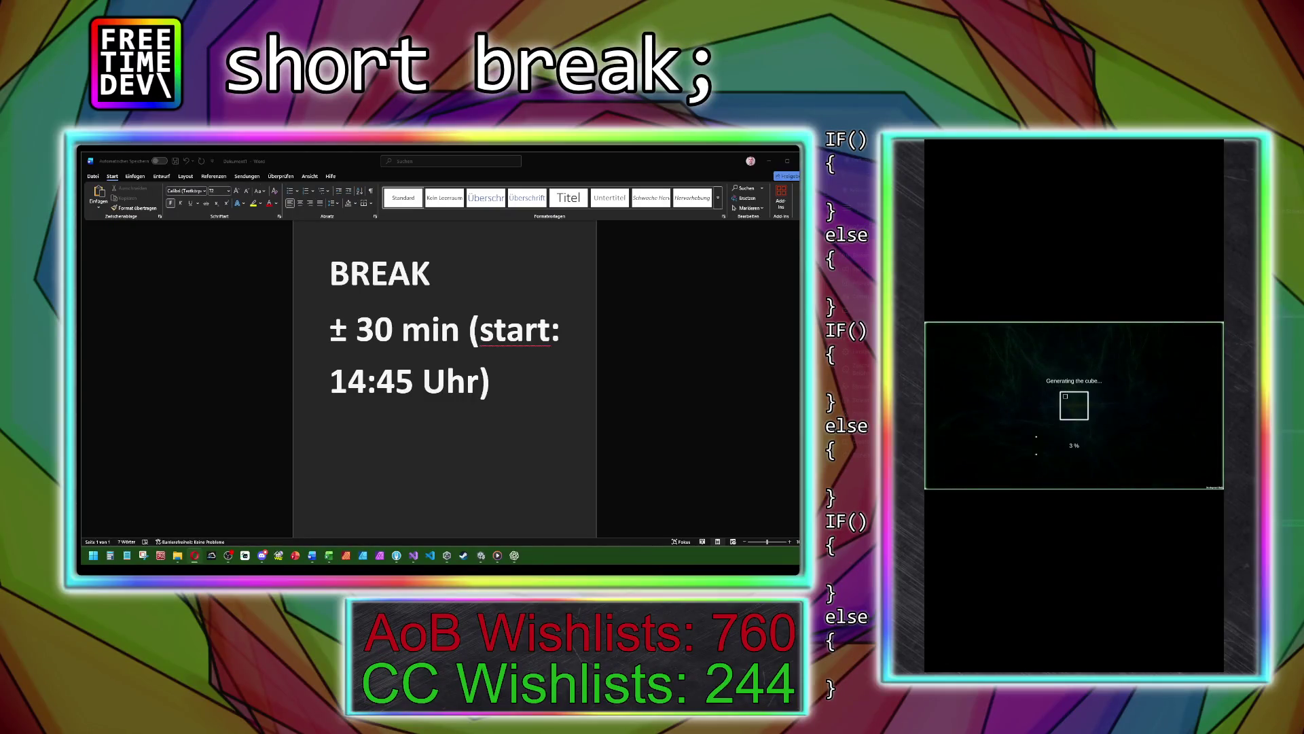
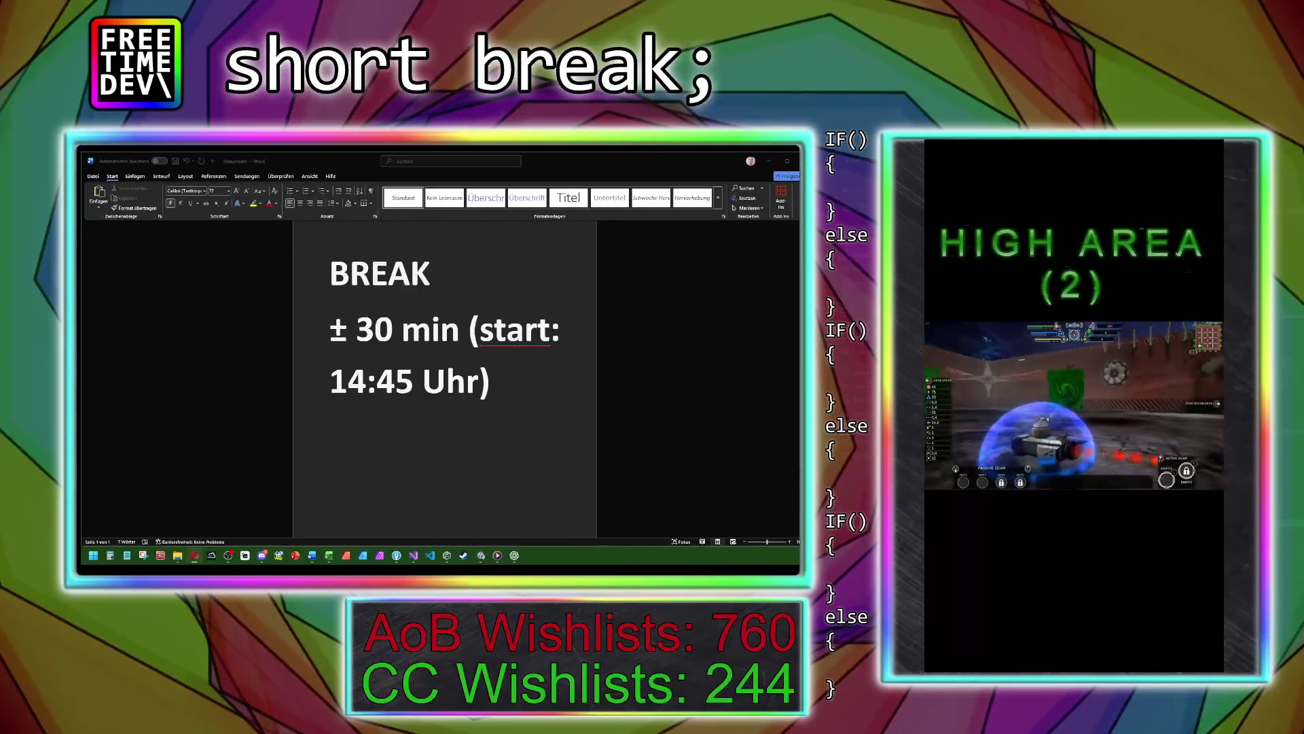
# - Close the Word break note and discard its changes with Nicht speichern
pyautogui.click(793, 161)
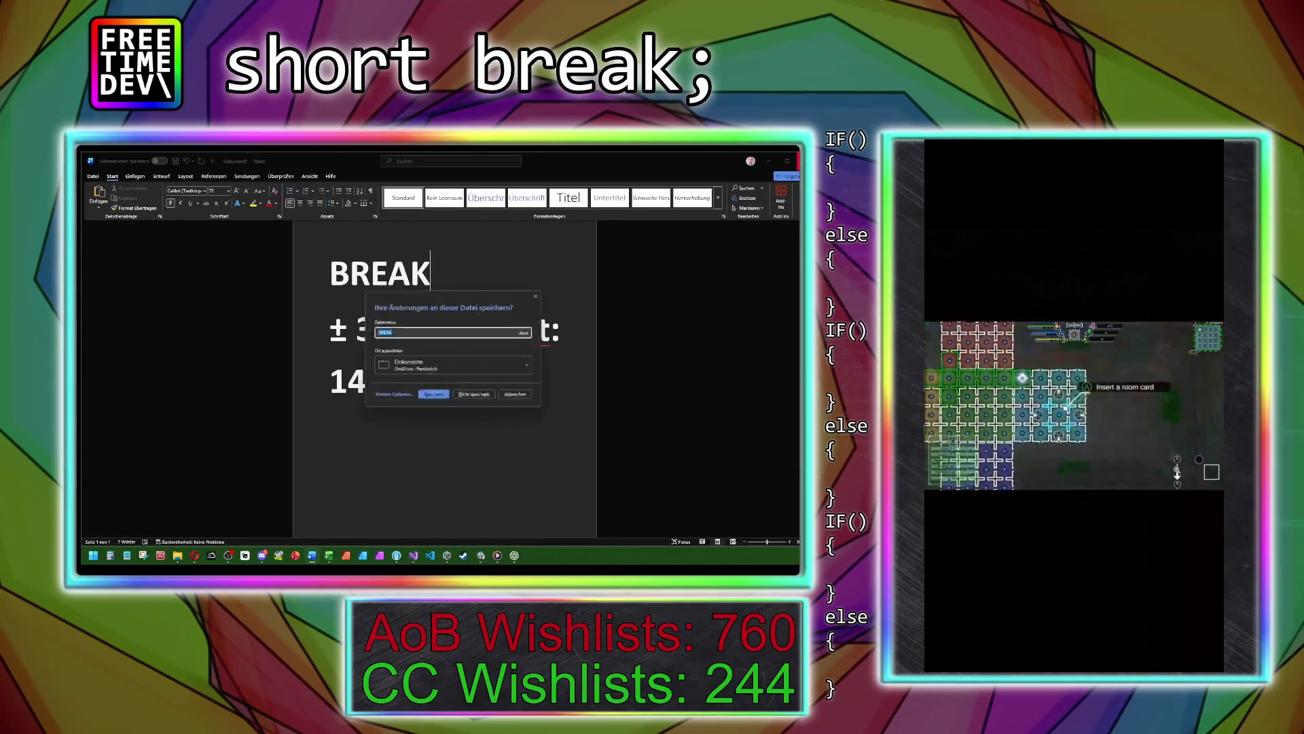
pyautogui.click(473, 393)
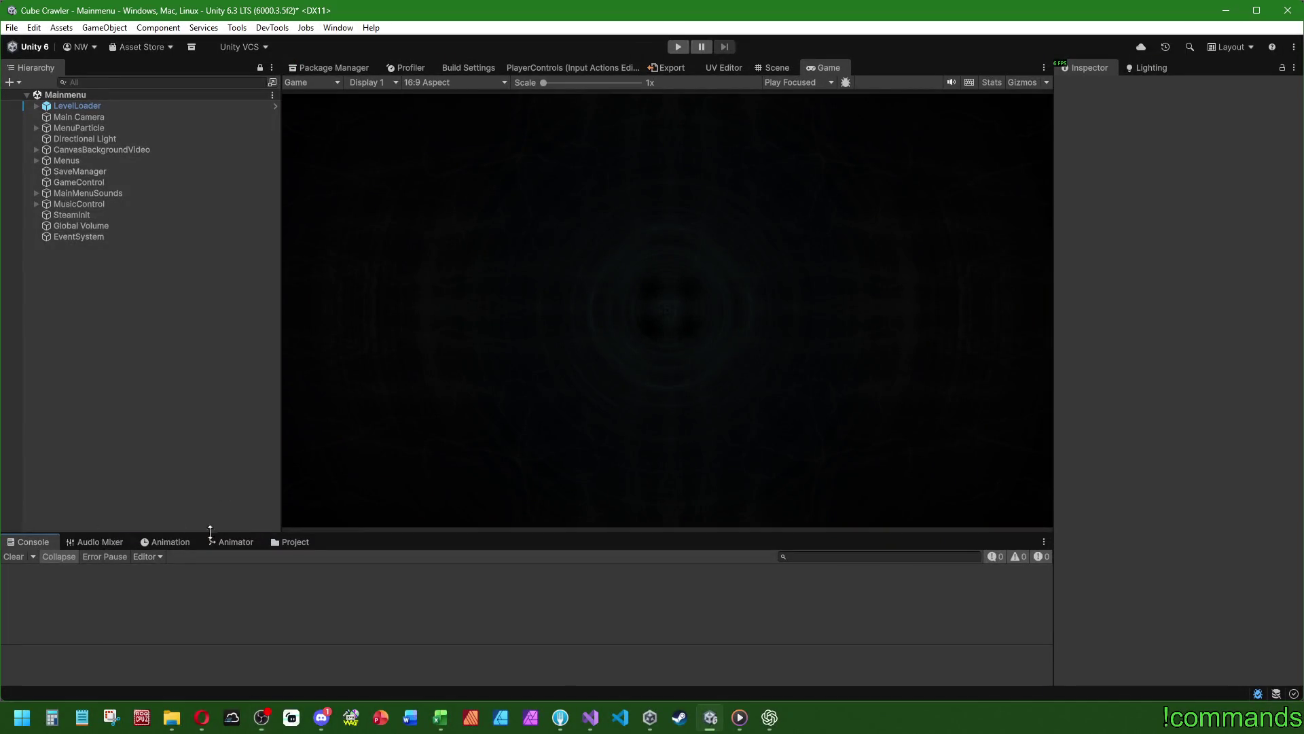
# - Open the PulseBlaster_Weapon prefab from the Project assets and orbit around its cannon in the Scene view
pyautogui.click(295, 541)
pyautogui.doubleClick(319, 609)
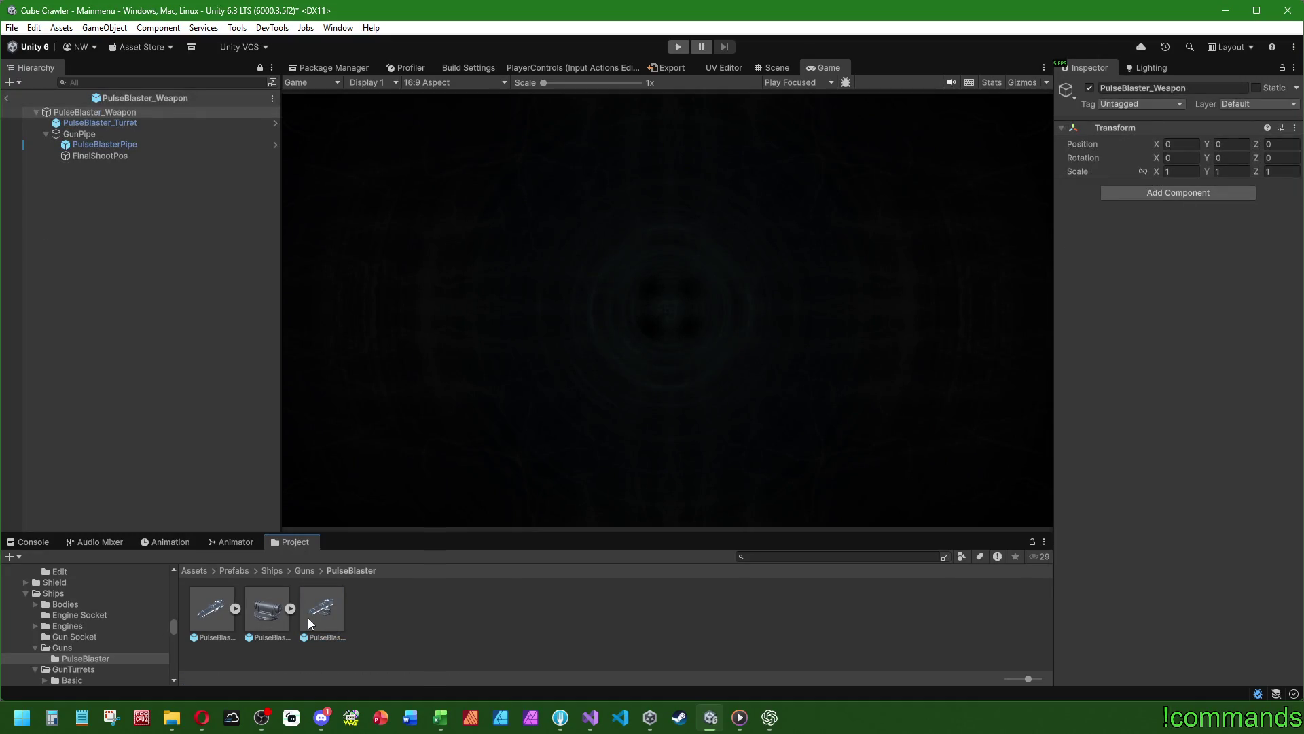
pyautogui.click(770, 67)
pyautogui.click(143, 400)
pyautogui.moveTo(679, 380)
pyautogui.mouseDown()
pyautogui.moveTo(724, 398)
pyautogui.moveTo(643, 381)
pyautogui.moveTo(703, 386)
pyautogui.moveTo(682, 394)
pyautogui.mouseUp()
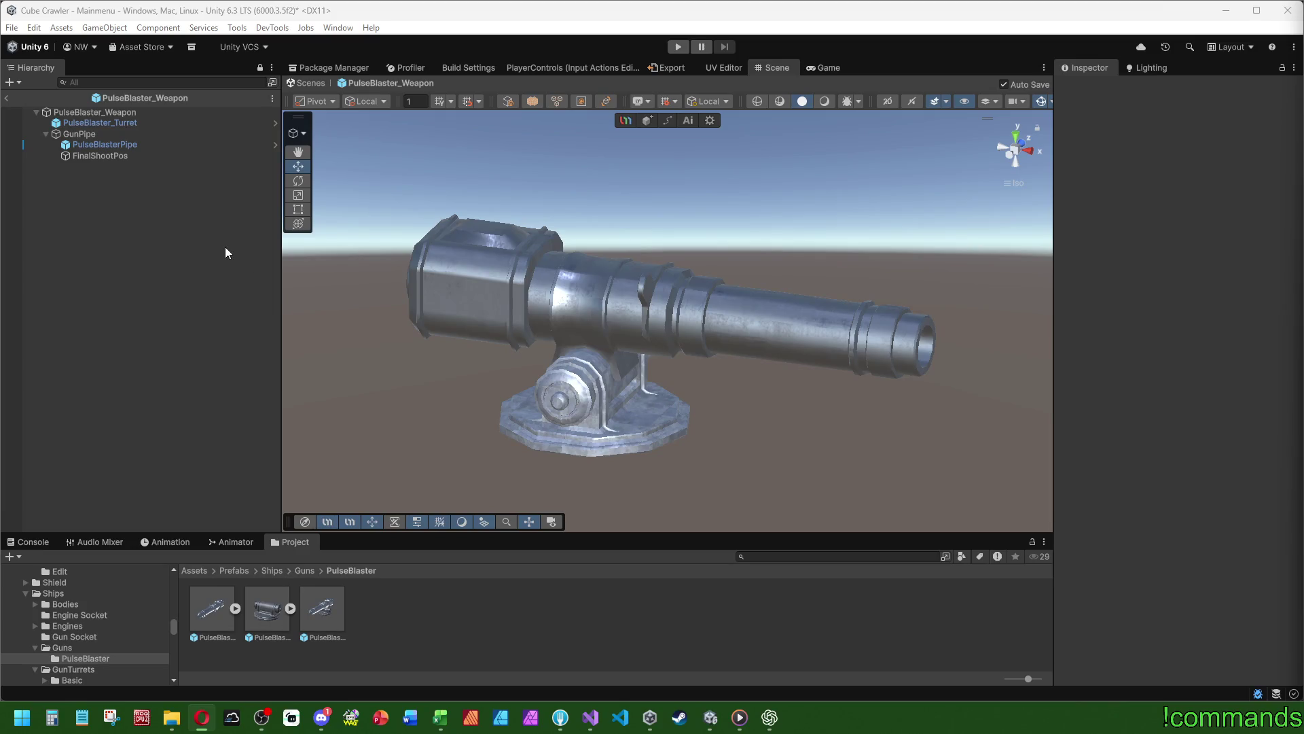
# - Return to the Mainmenu scene, show the Console, start Play mode and clear the messages
pyautogui.click(7, 98)
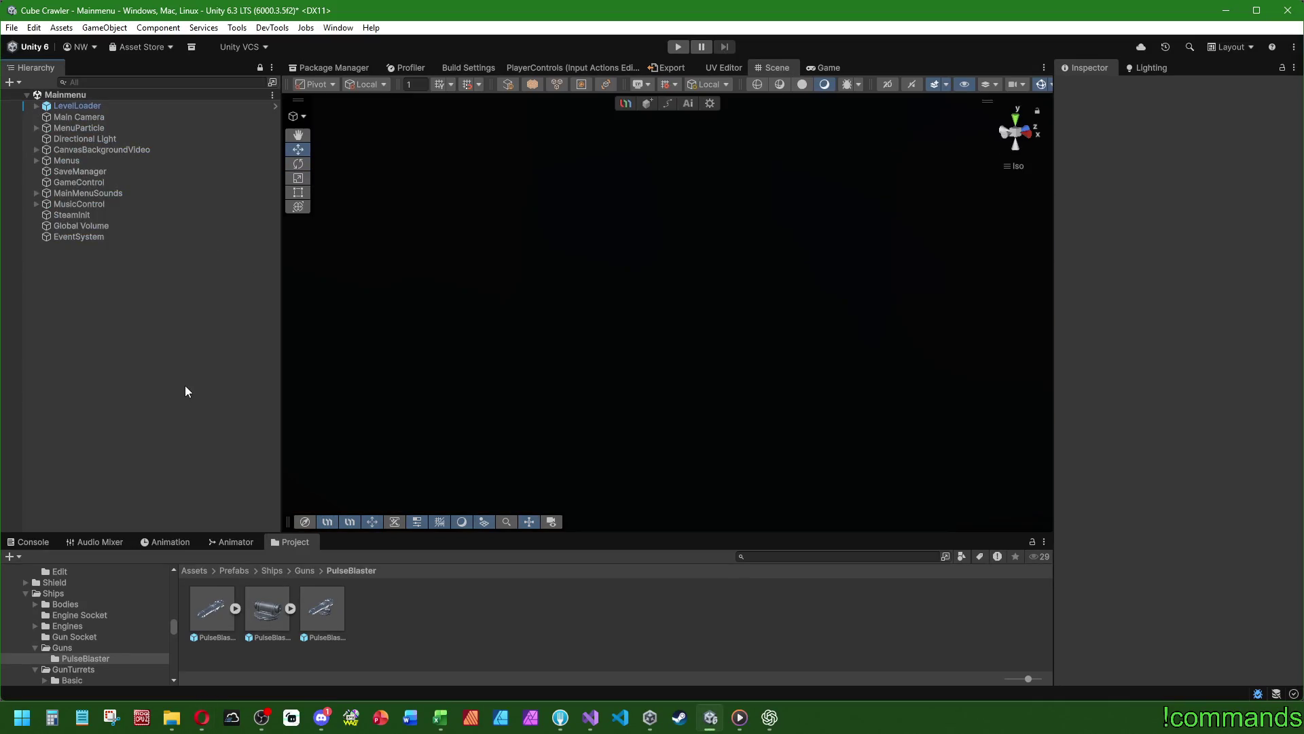
pyautogui.click(31, 541)
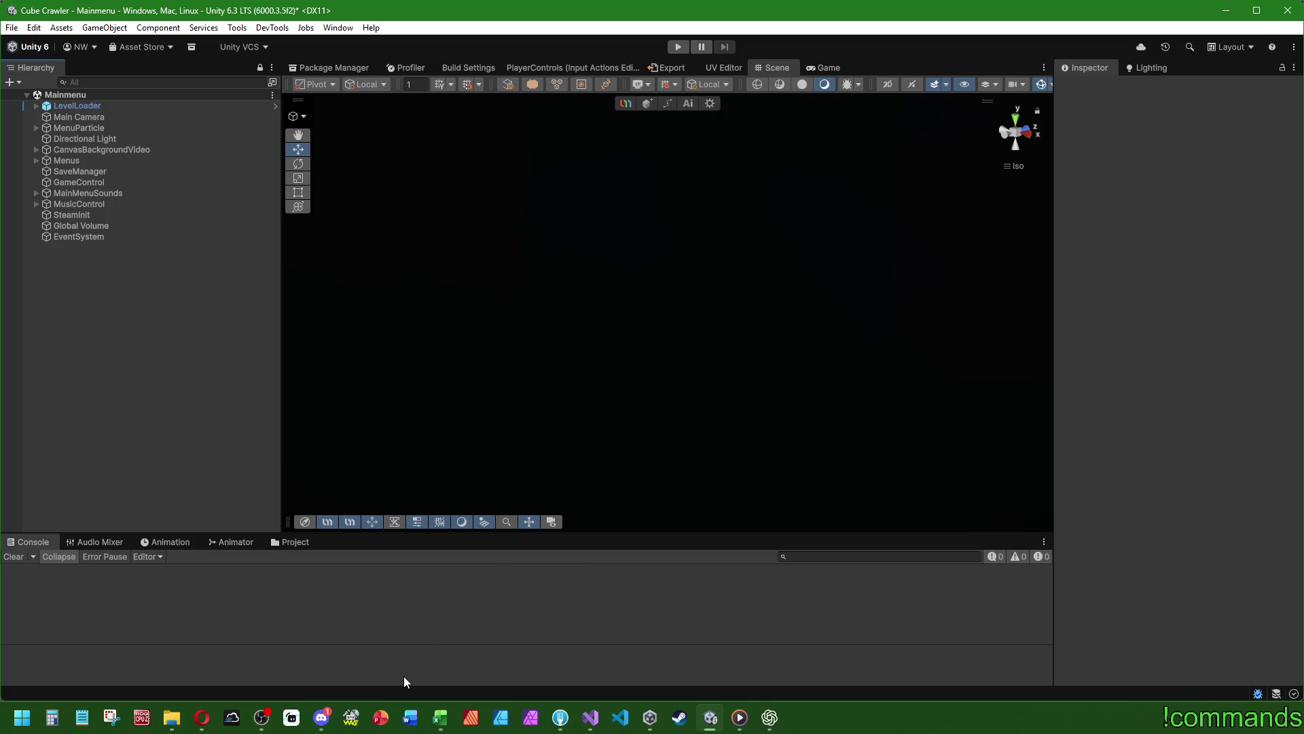
pyautogui.click(677, 47)
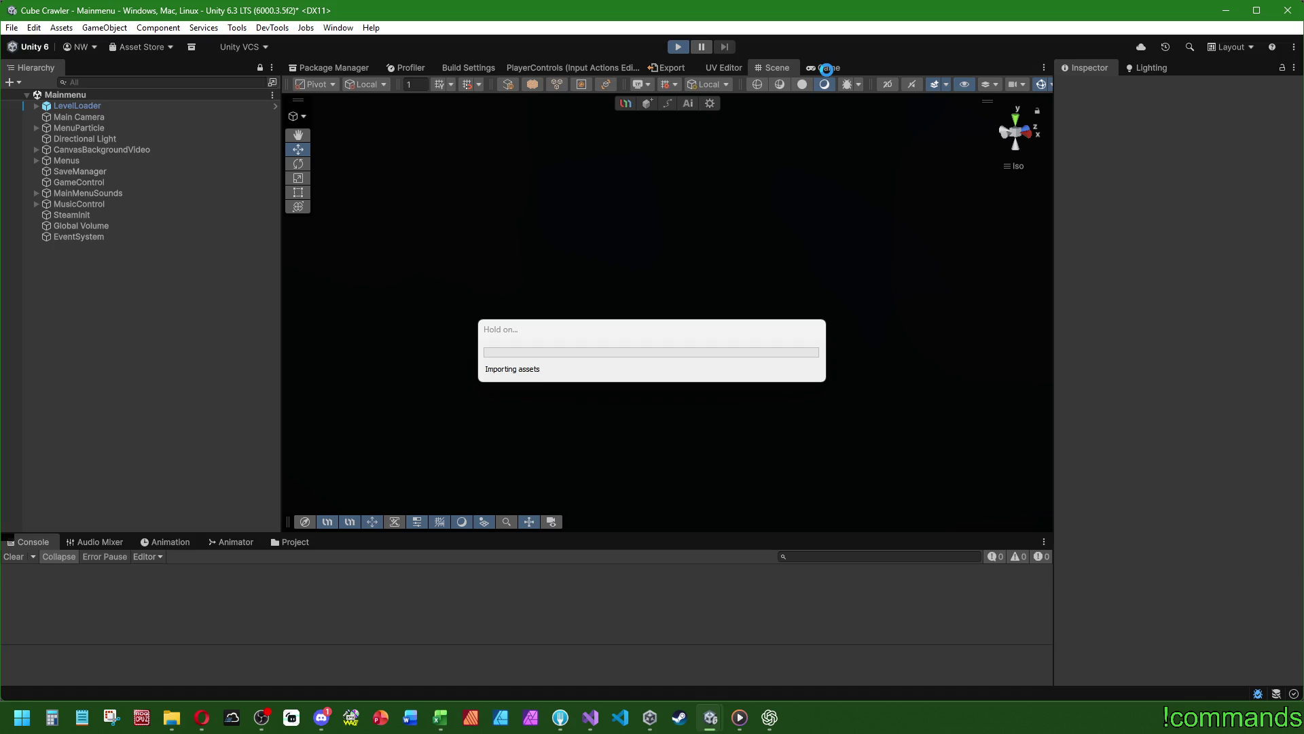
pyautogui.click(315, 726)
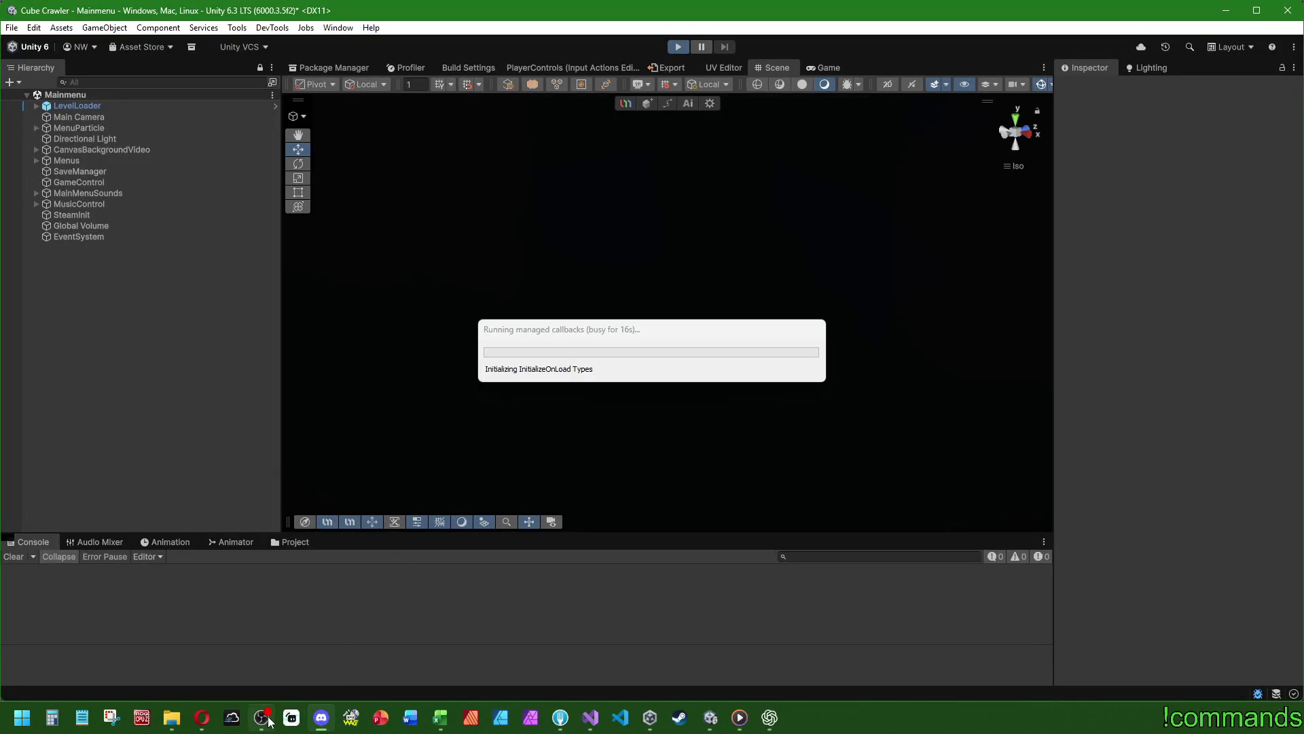
pyautogui.moveTo(642, 338); pyautogui.dragTo(668, 360)
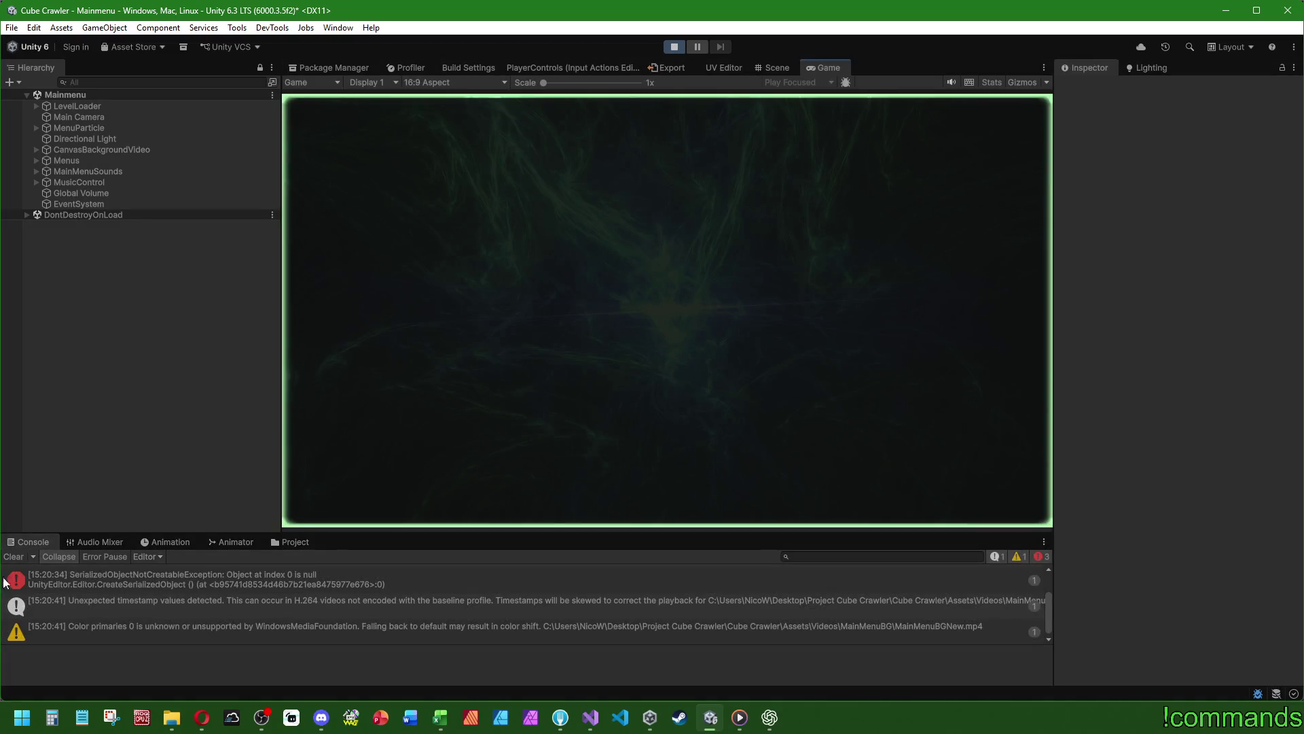
pyautogui.click(14, 556)
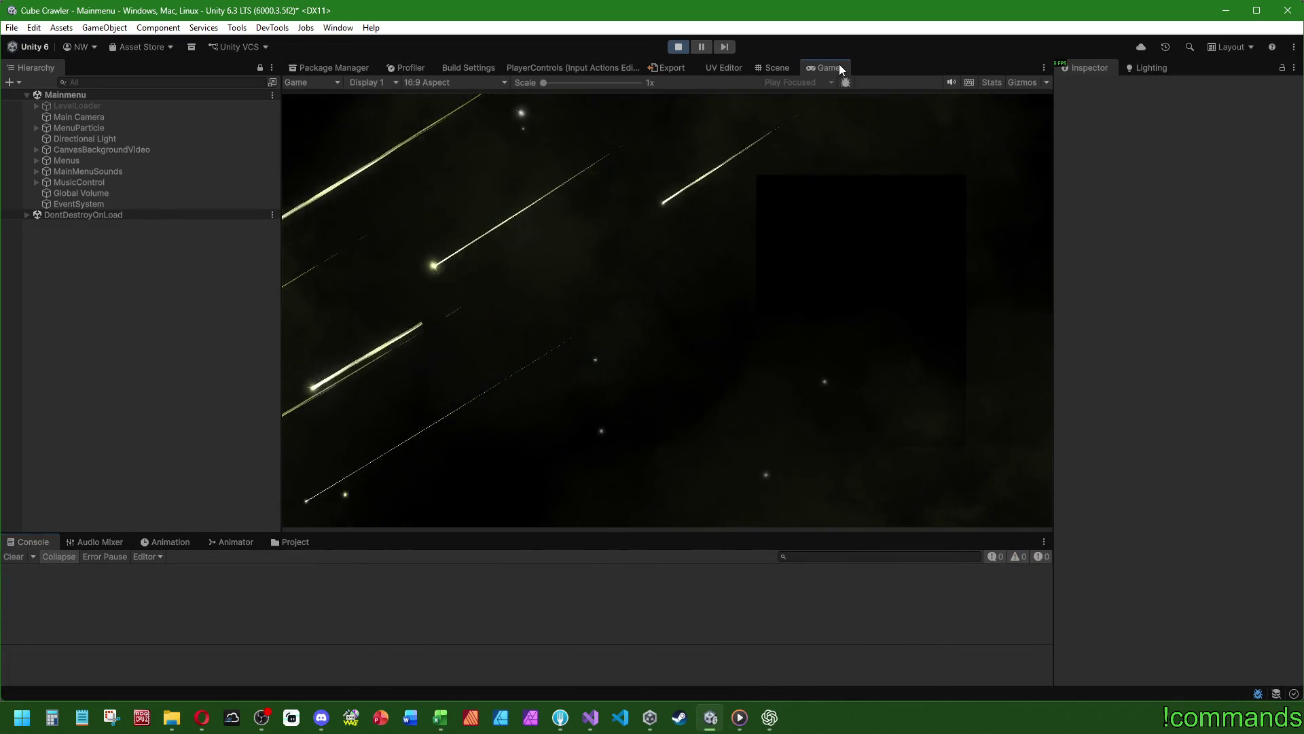
# - Maximize the Game view, start a new game and confirm the ship to enter the cube
pyautogui.doubleClick(838, 64)
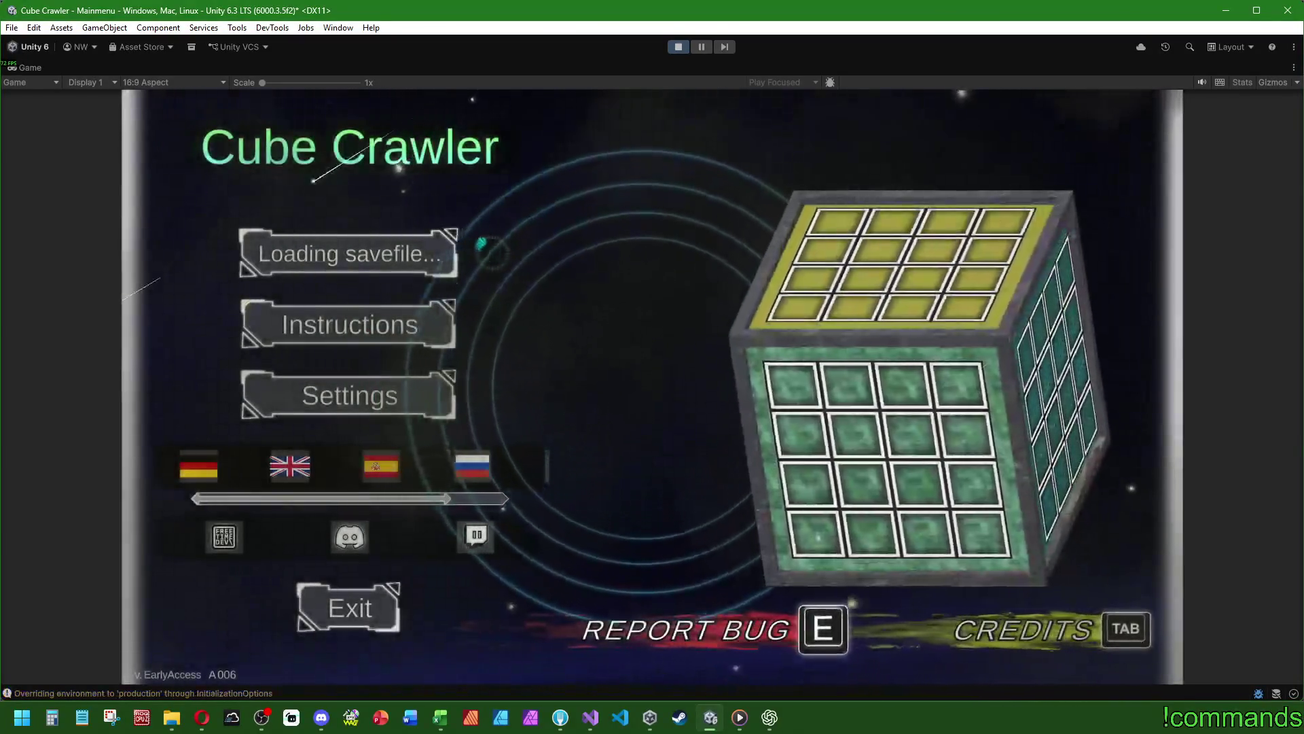
pyautogui.press('Return')
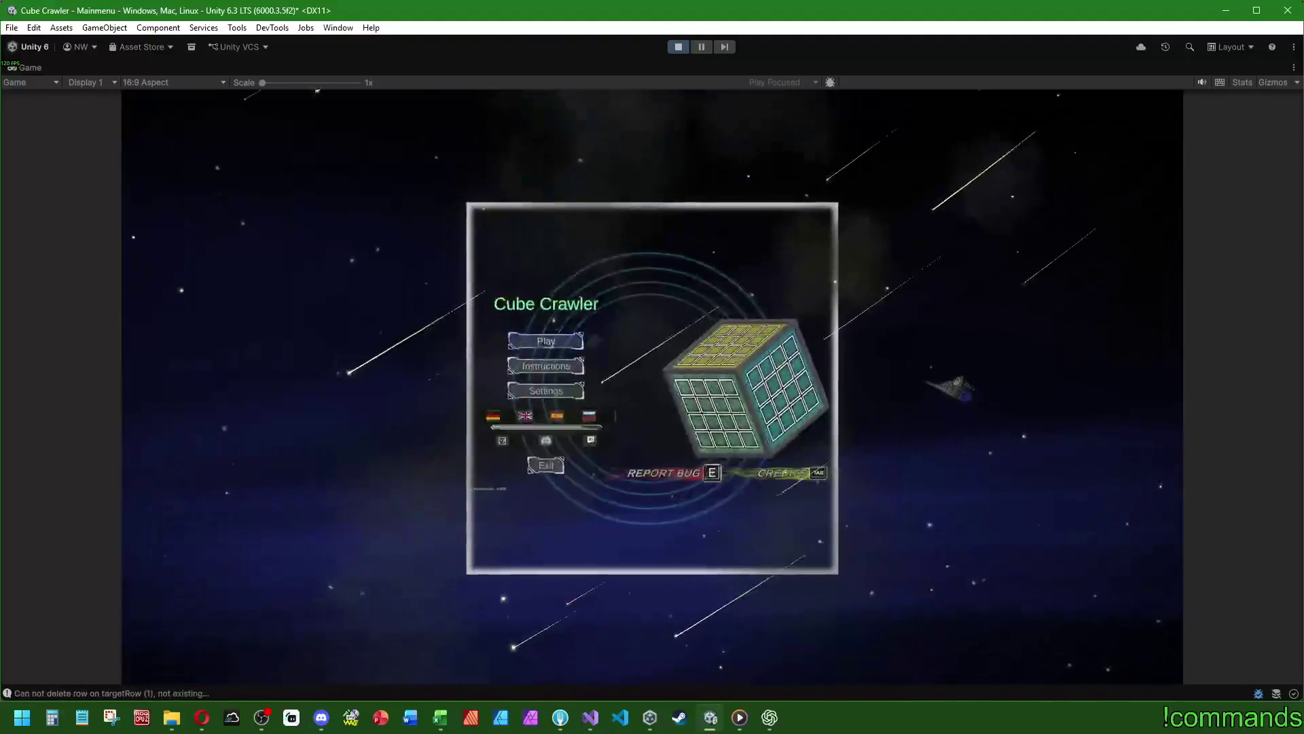
pyautogui.press('Return')
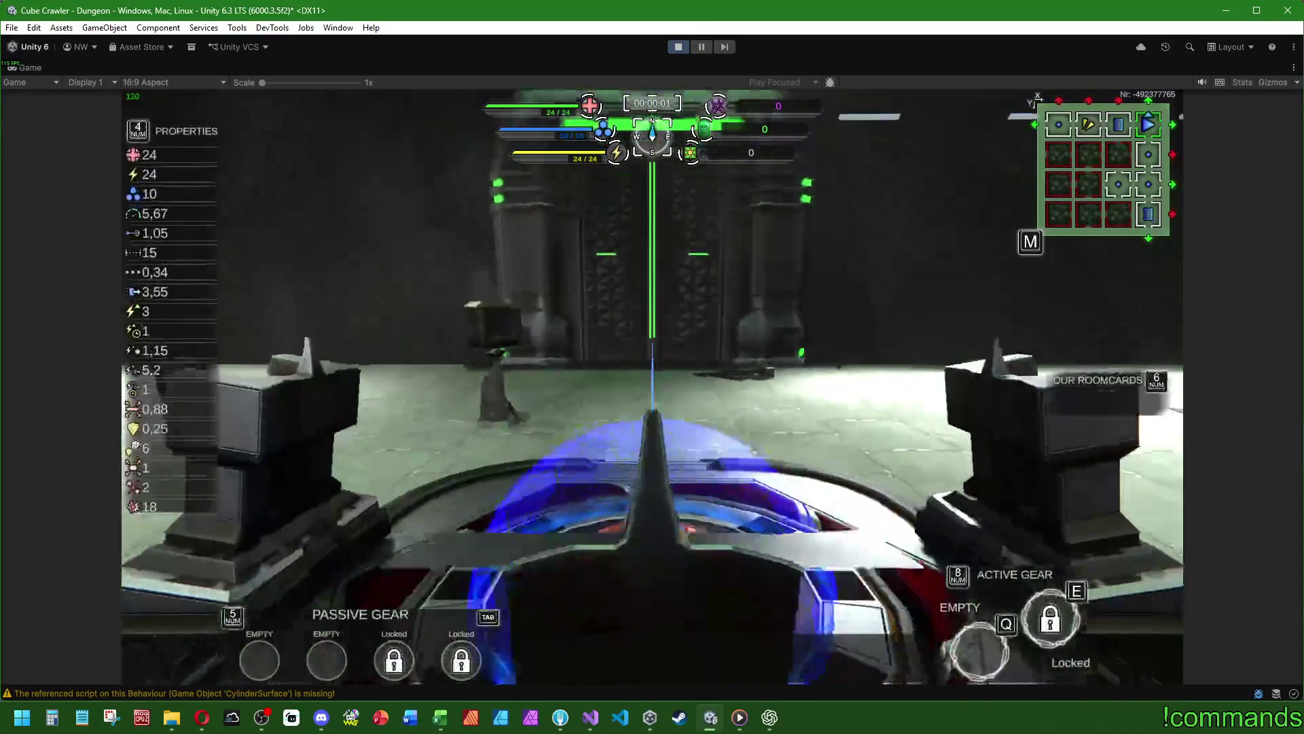
# - Drive the ship toward the door, then over to the blue cube
pyautogui.press('w')
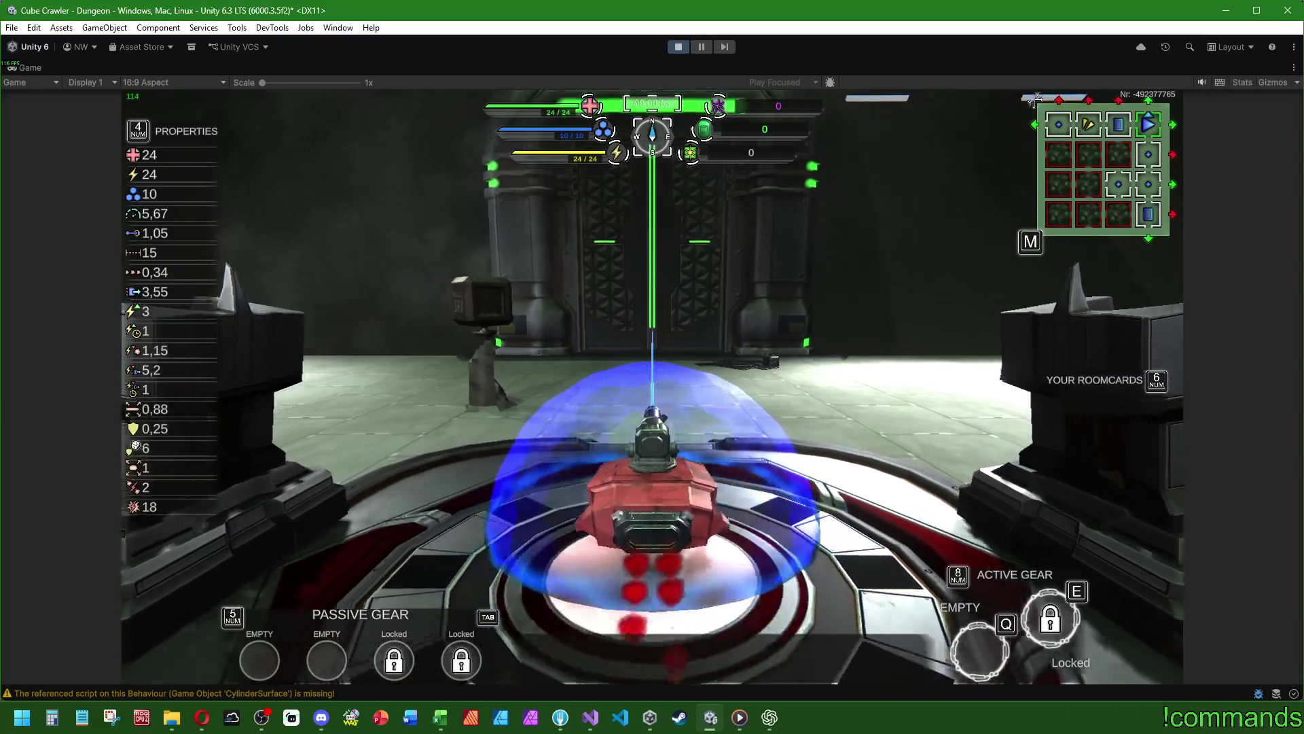
pyautogui.press('w')
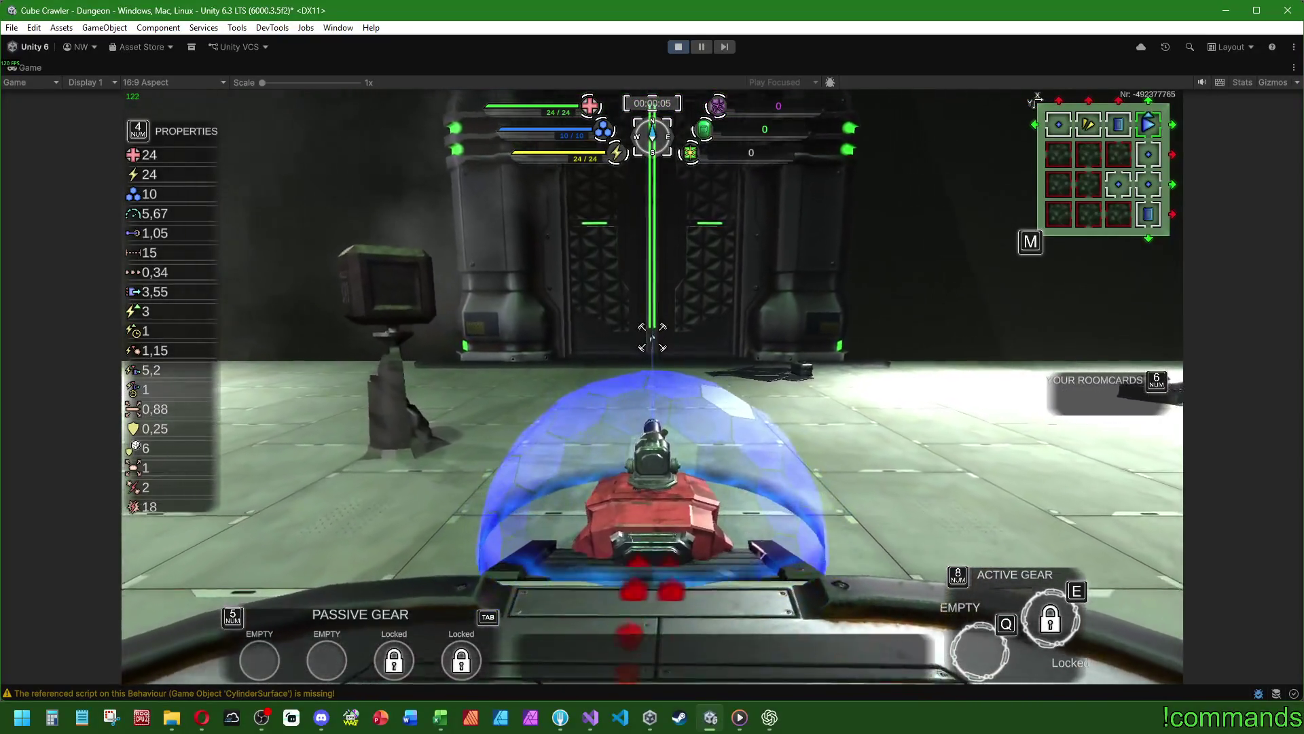
pyautogui.press('a')
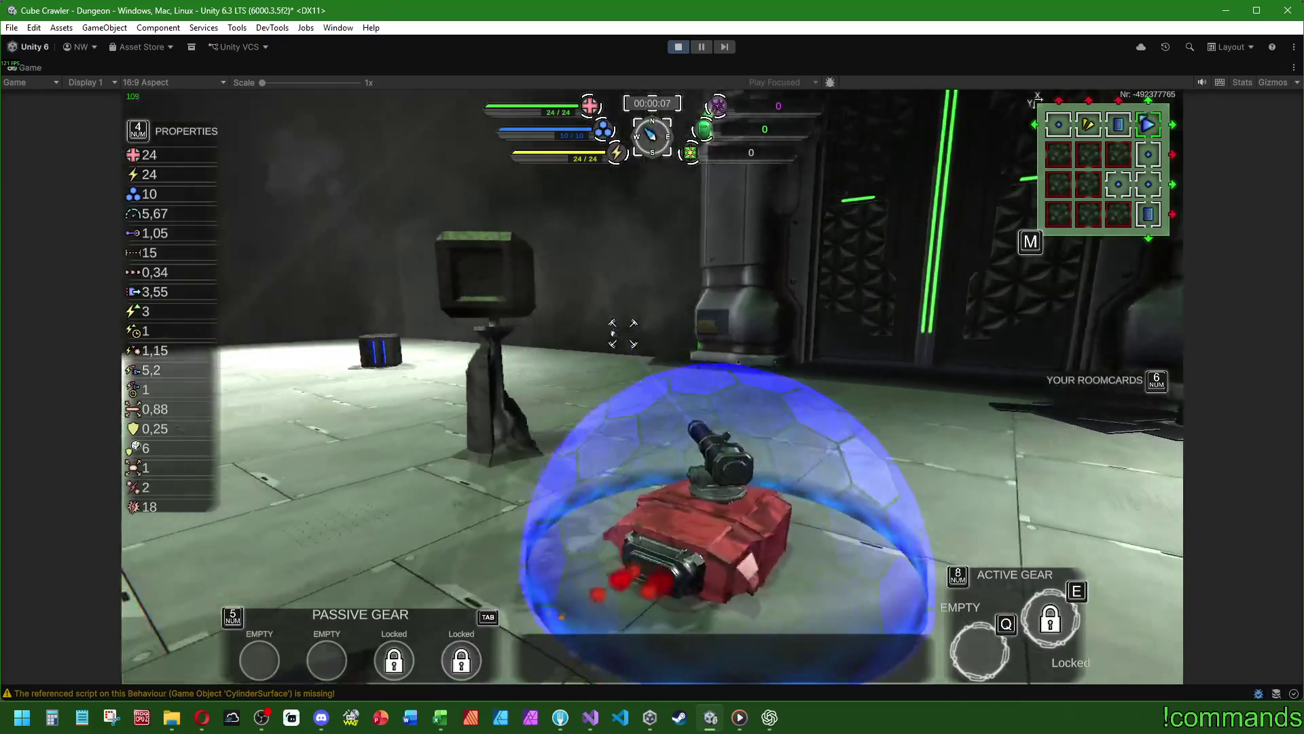
pyautogui.press('d')
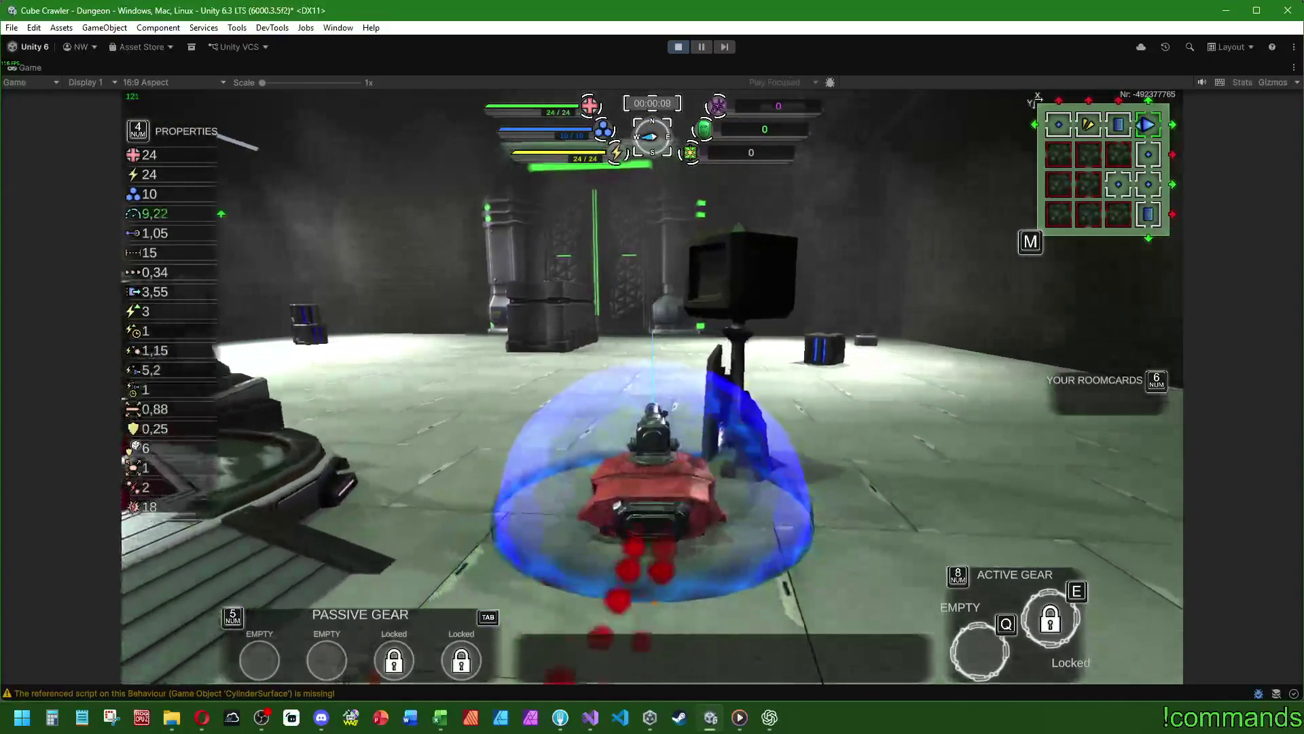
pyautogui.press('d')
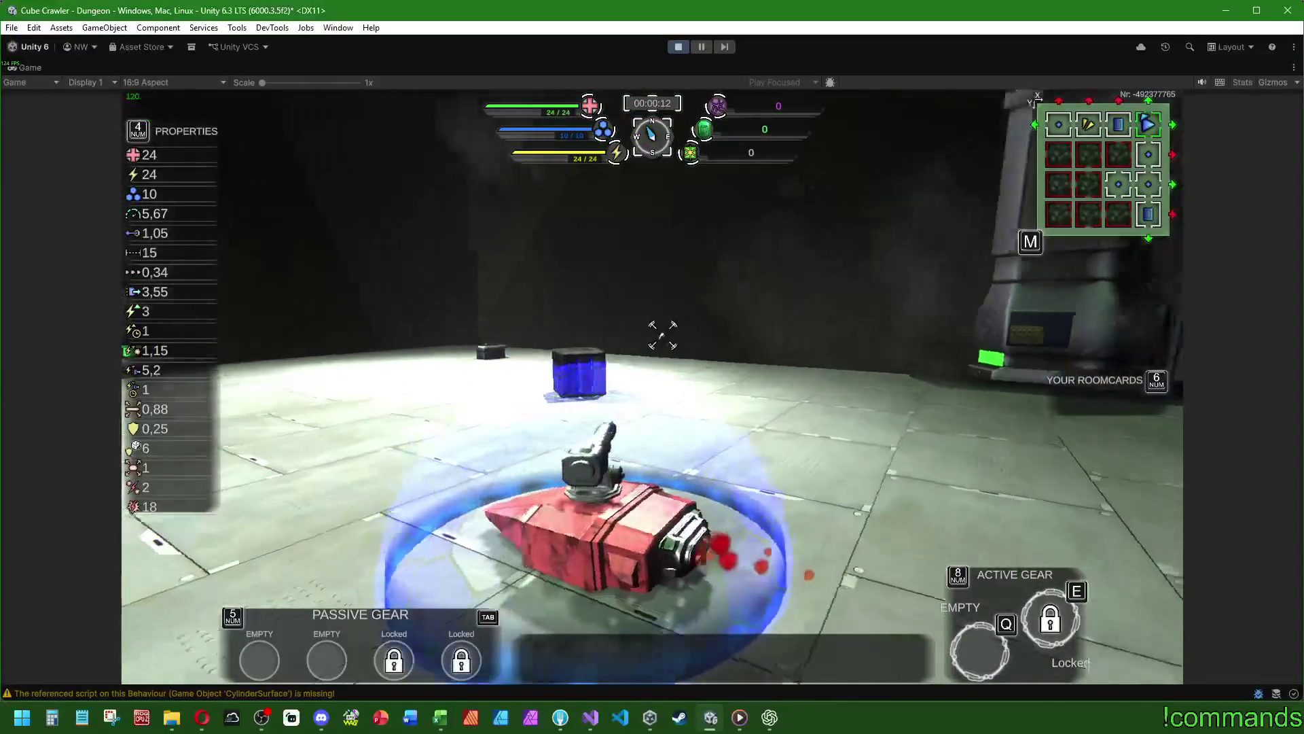
pyautogui.press('d')
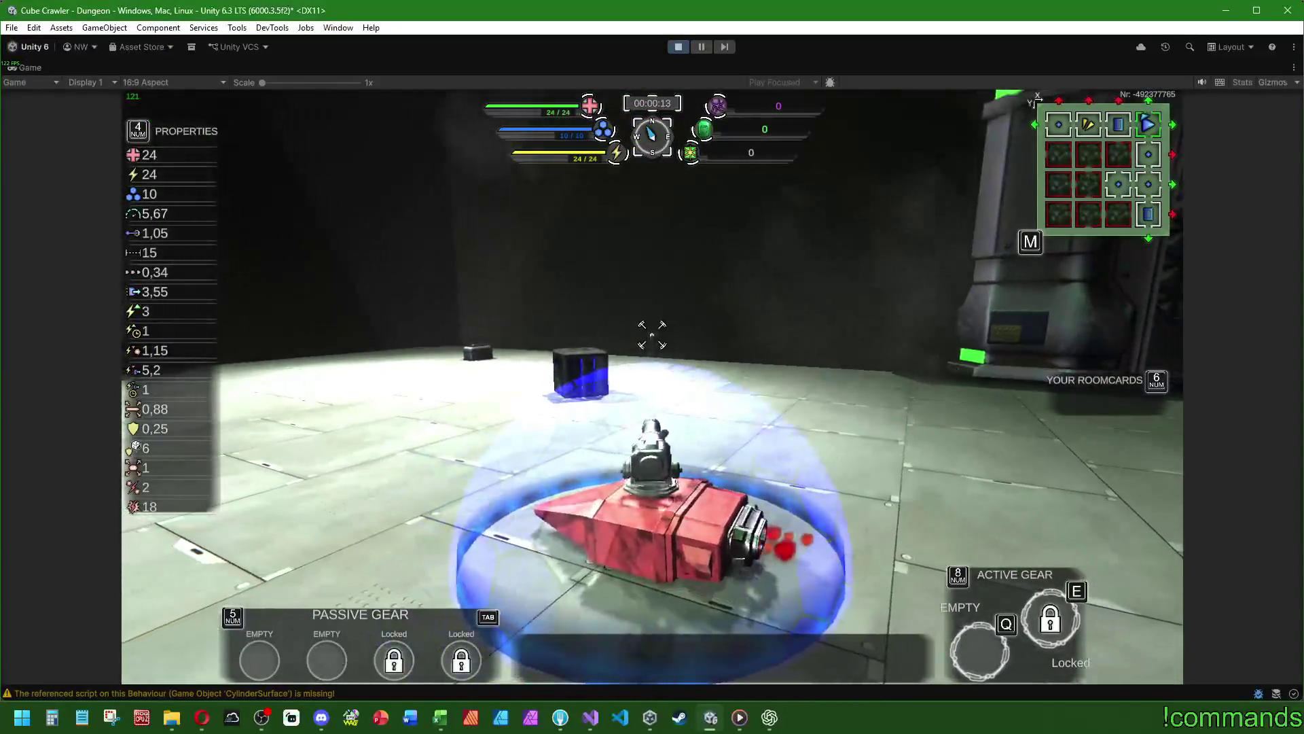
pyautogui.press('w')
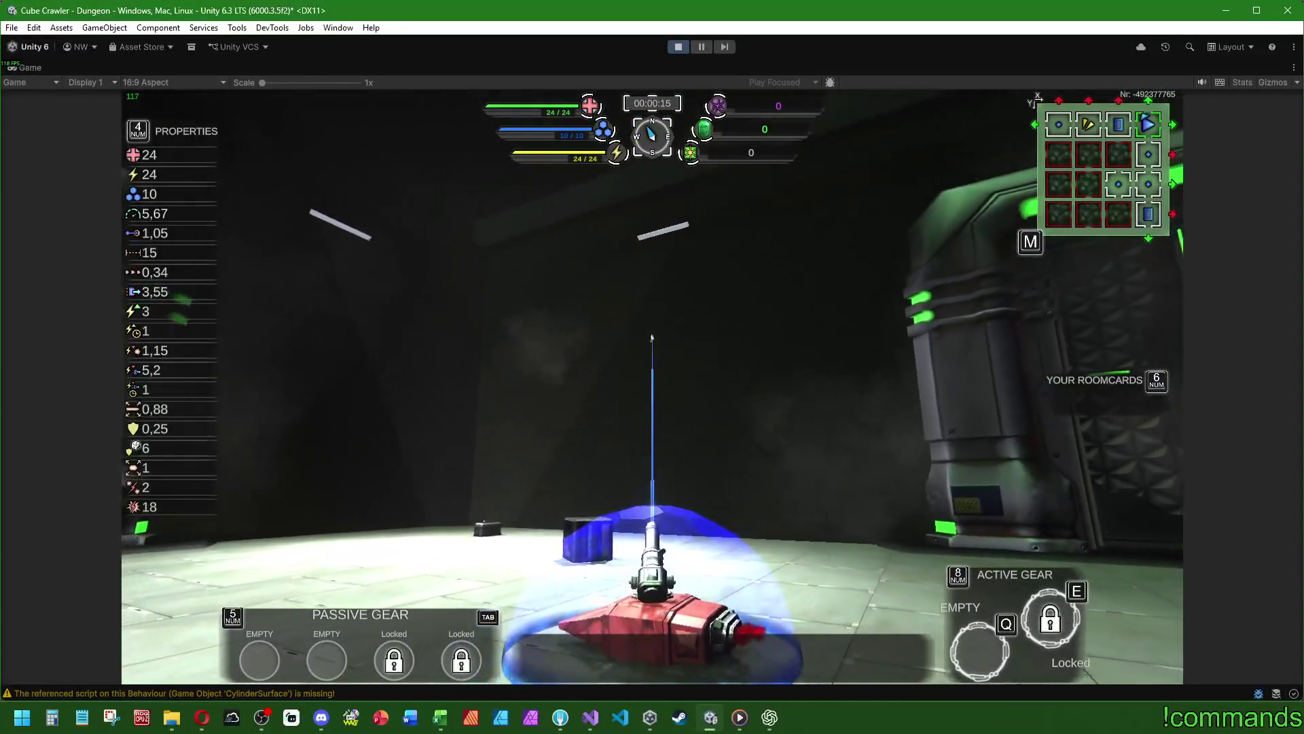
pyautogui.press('d')
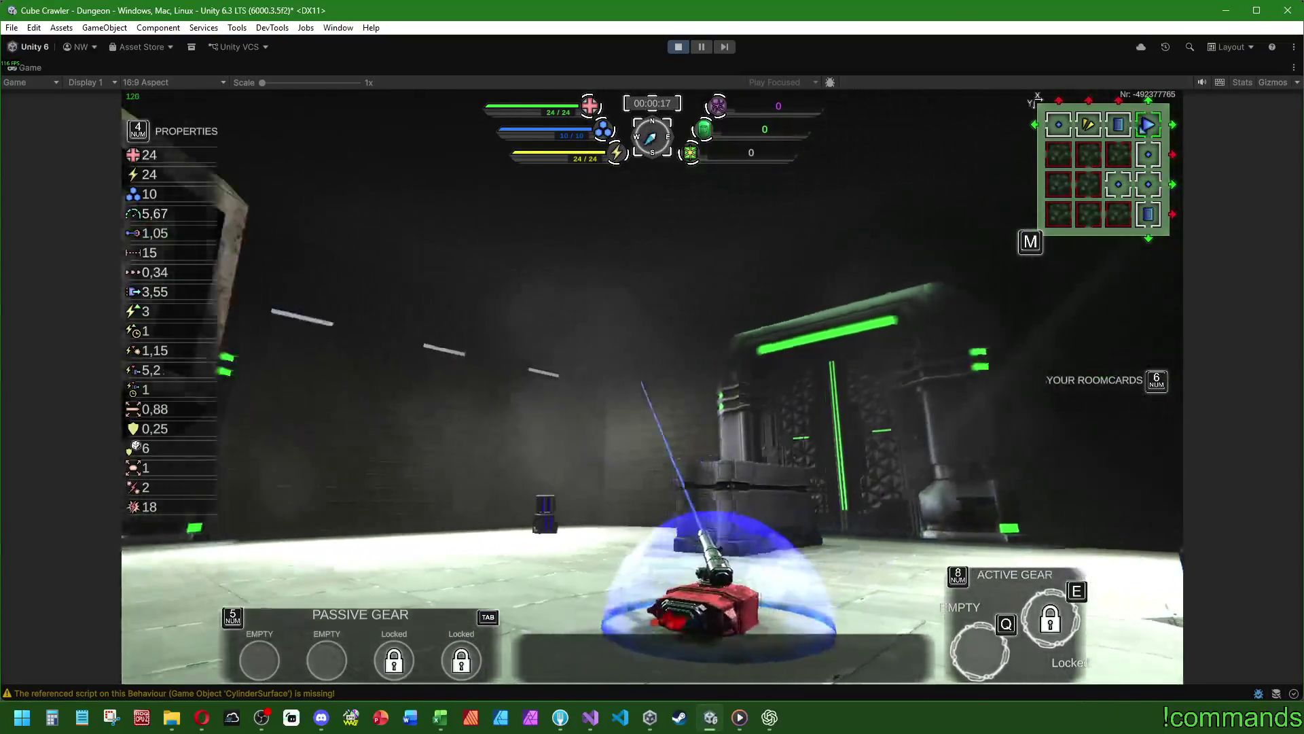
pyautogui.press('d')
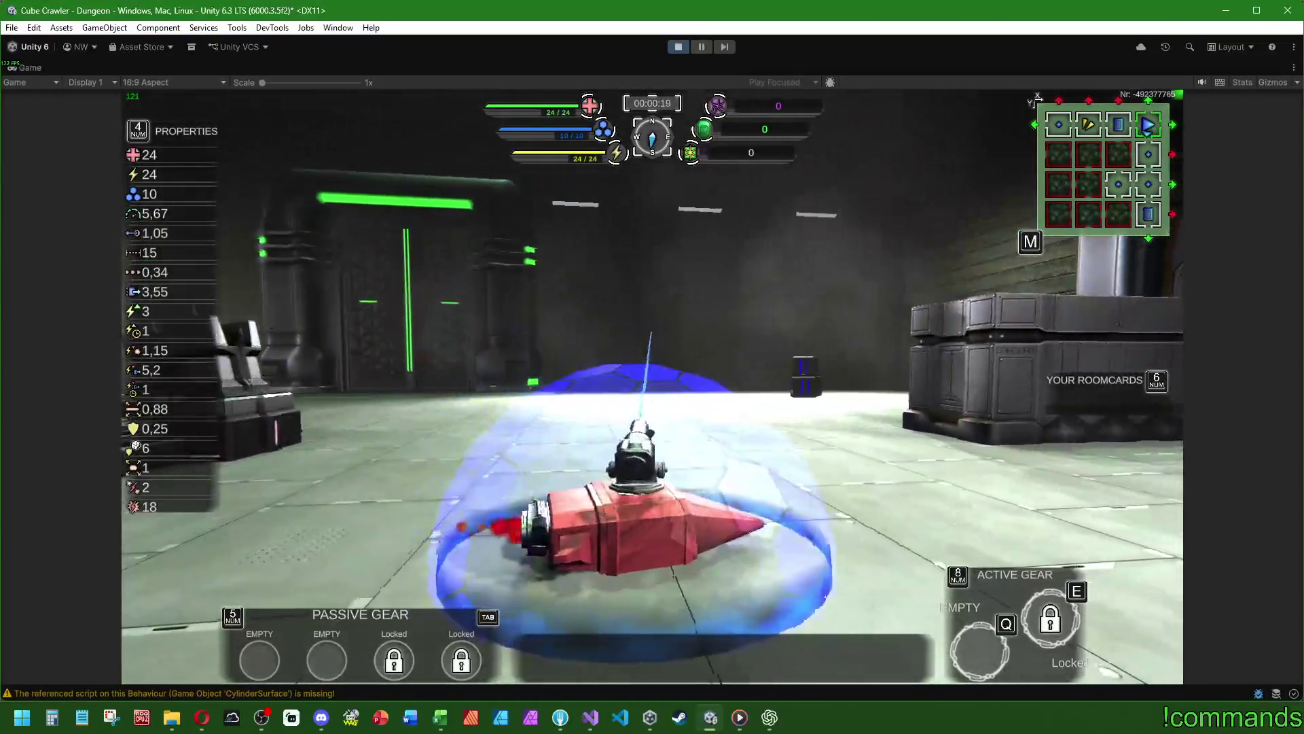
# - Boost across the room and steer left and right until facing the doorway
pyautogui.press('w')
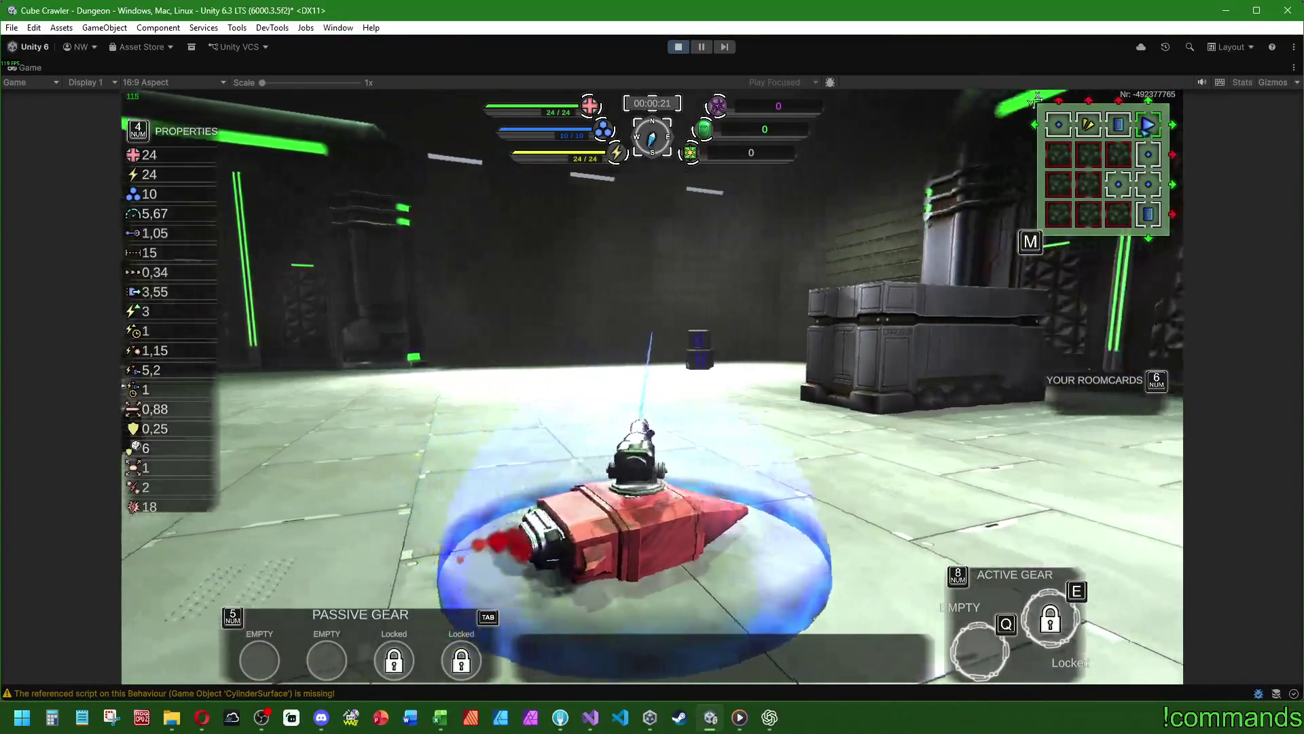
pyautogui.press('w')
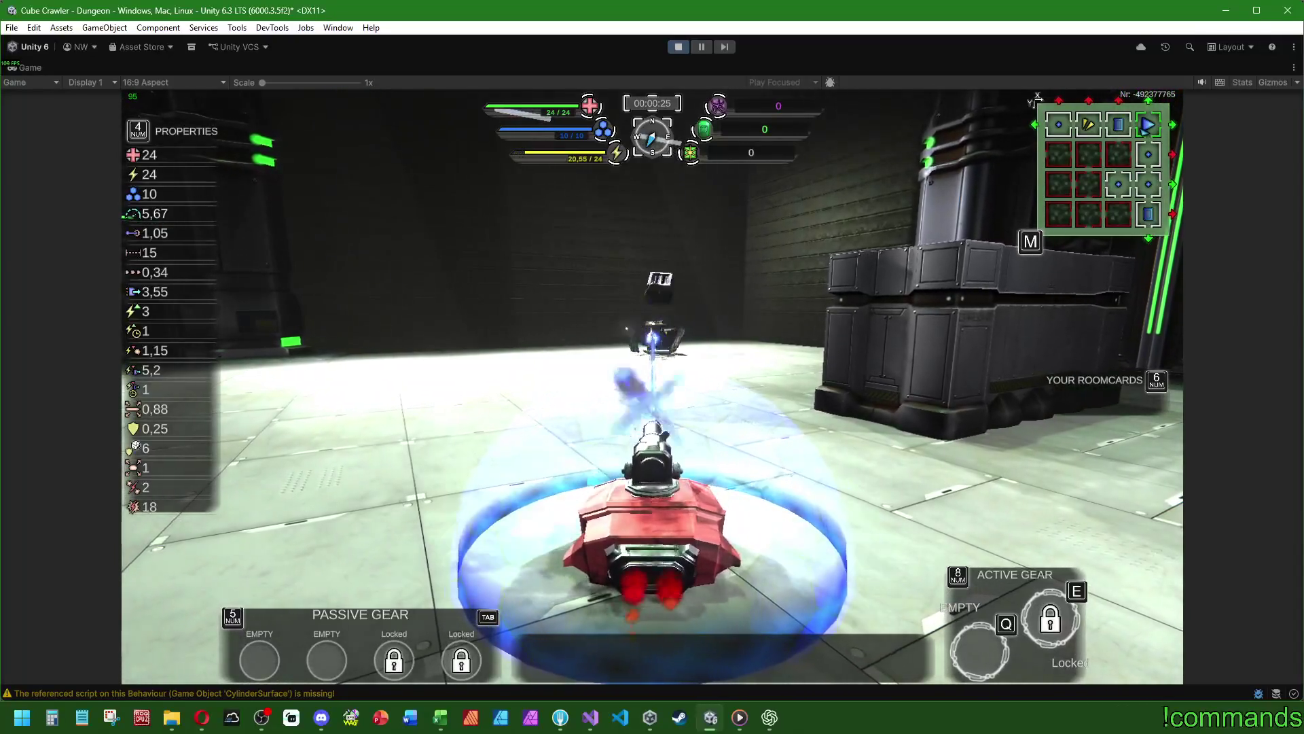
pyautogui.press('a')
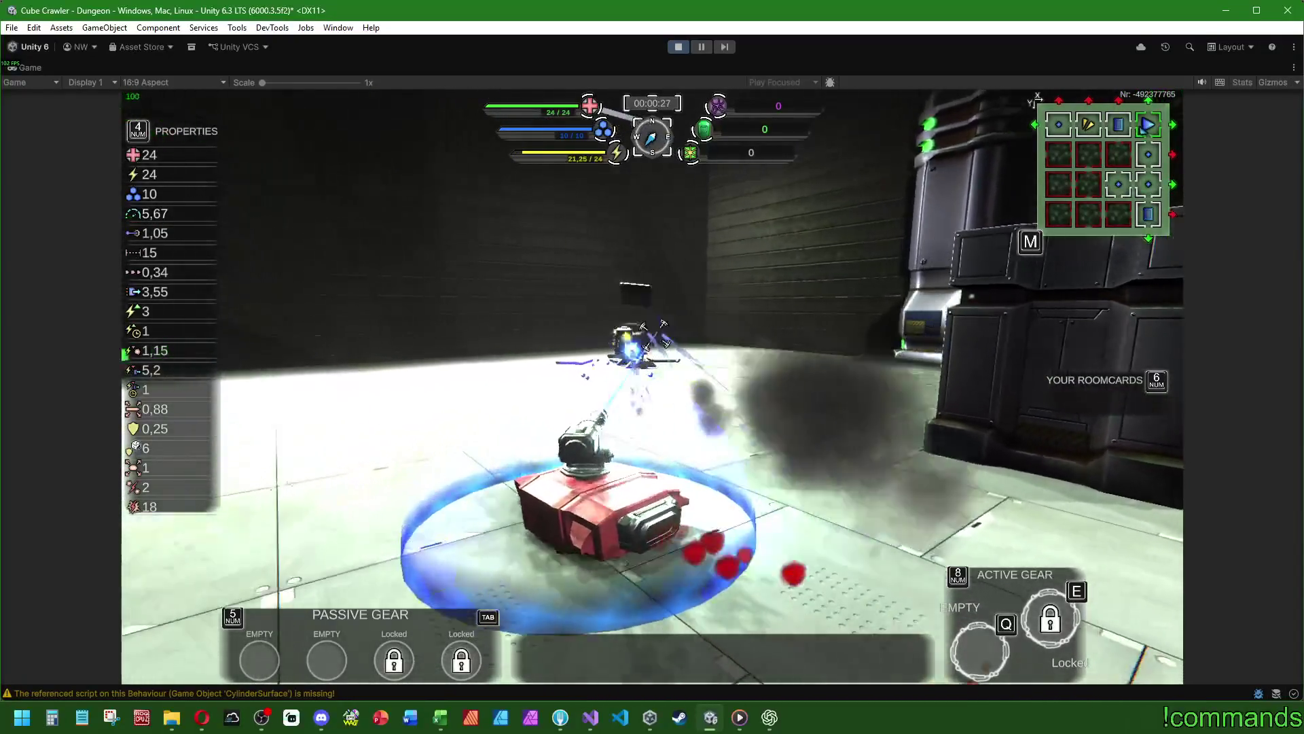
pyautogui.press('w')
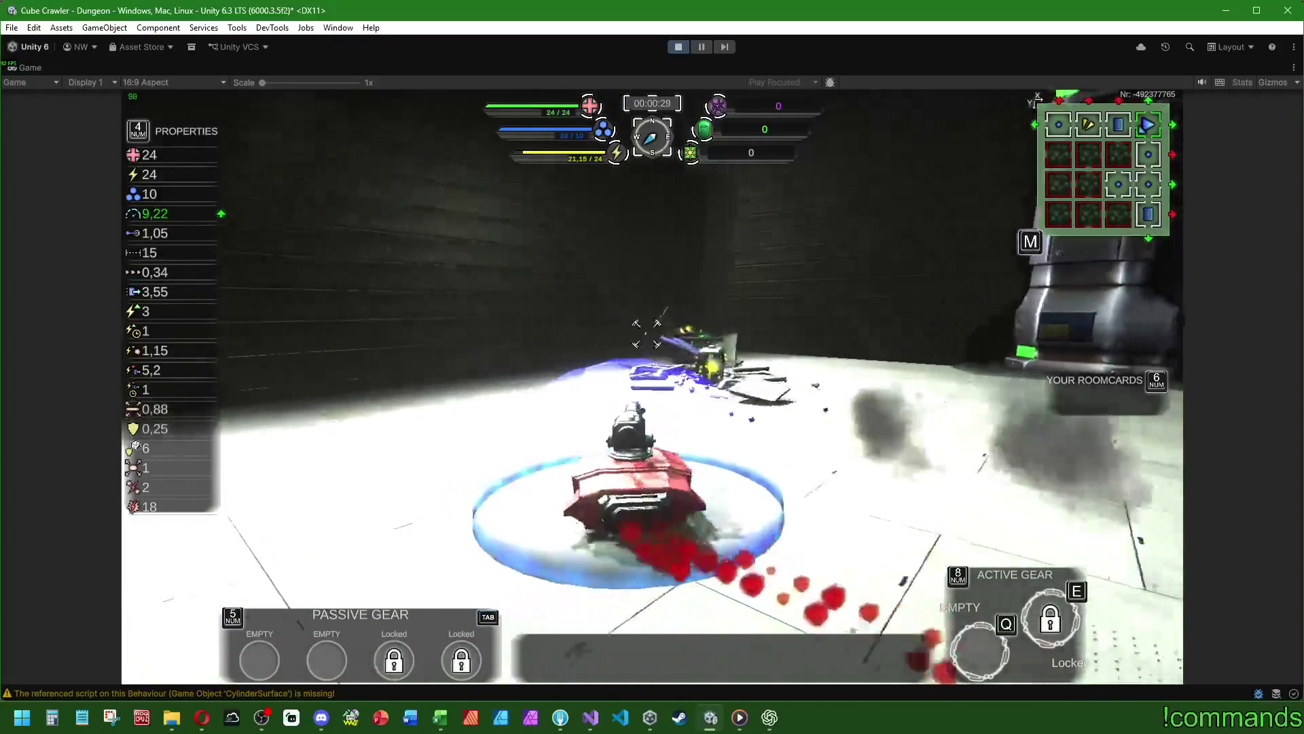
pyautogui.press('d')
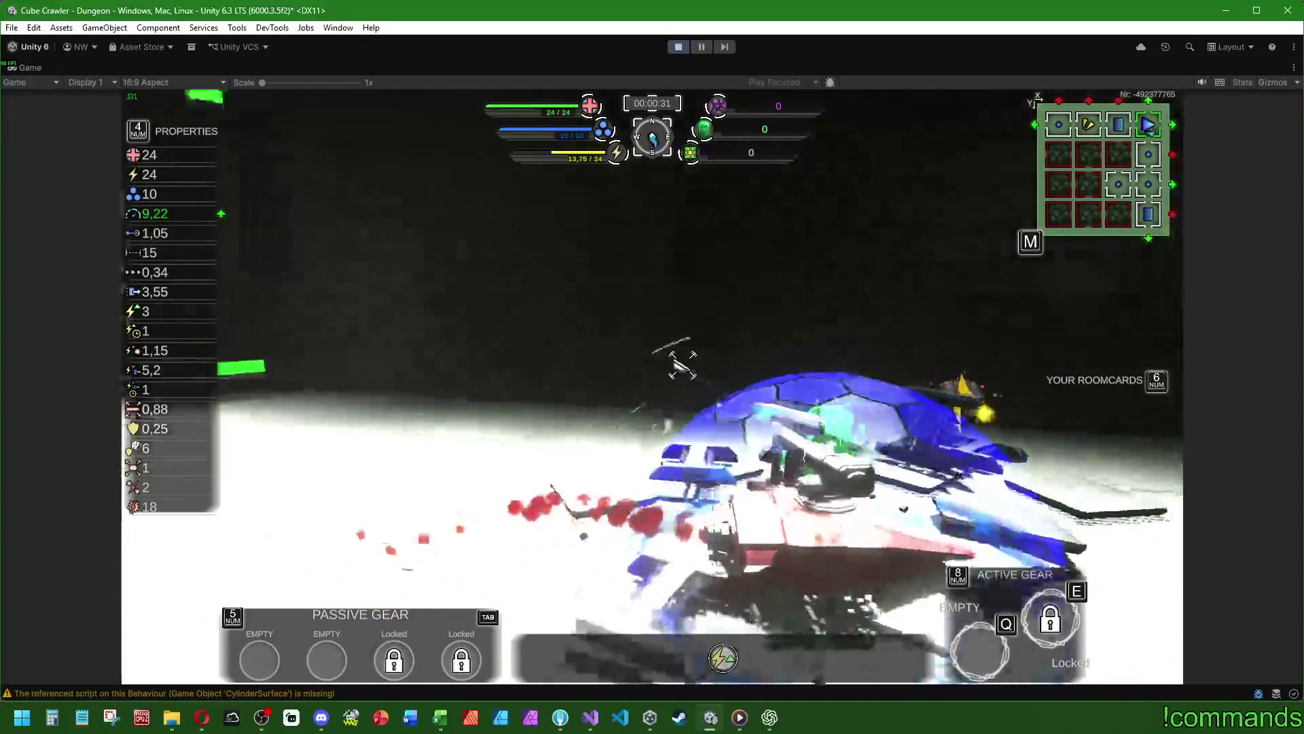
pyautogui.press('a')
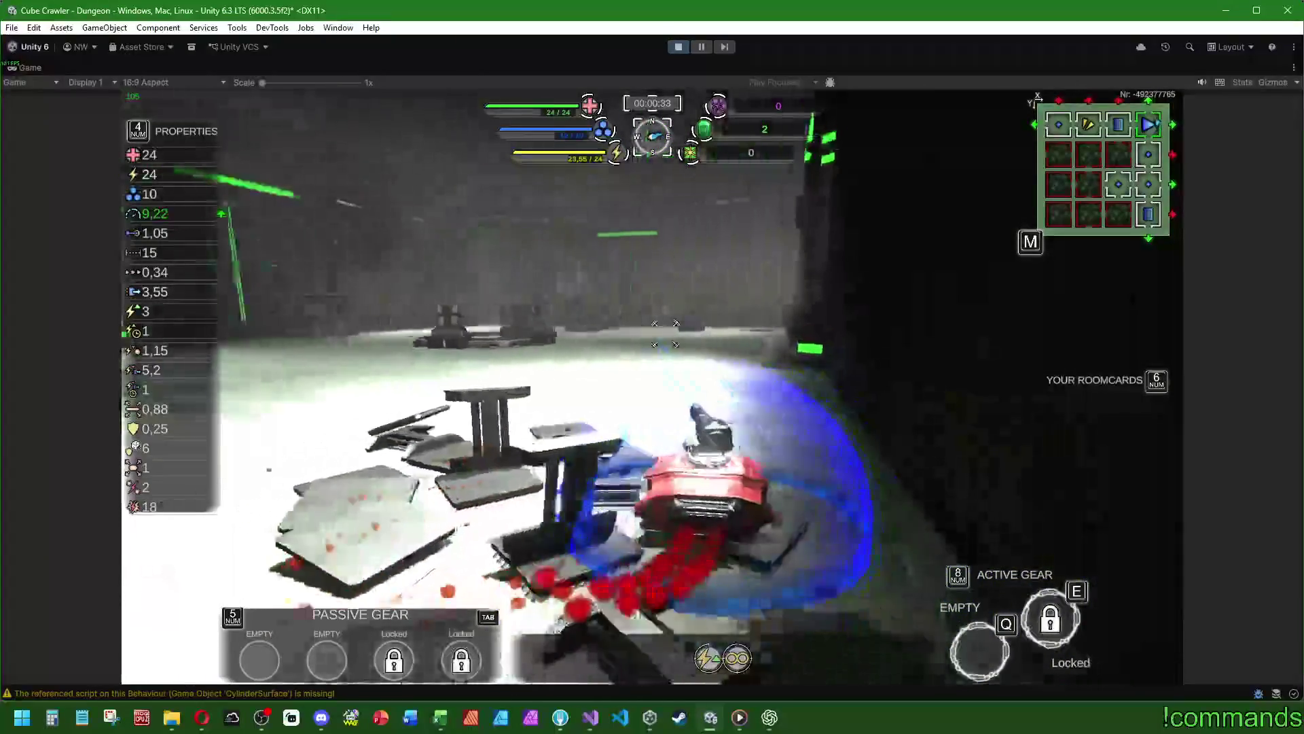
pyautogui.press('d')
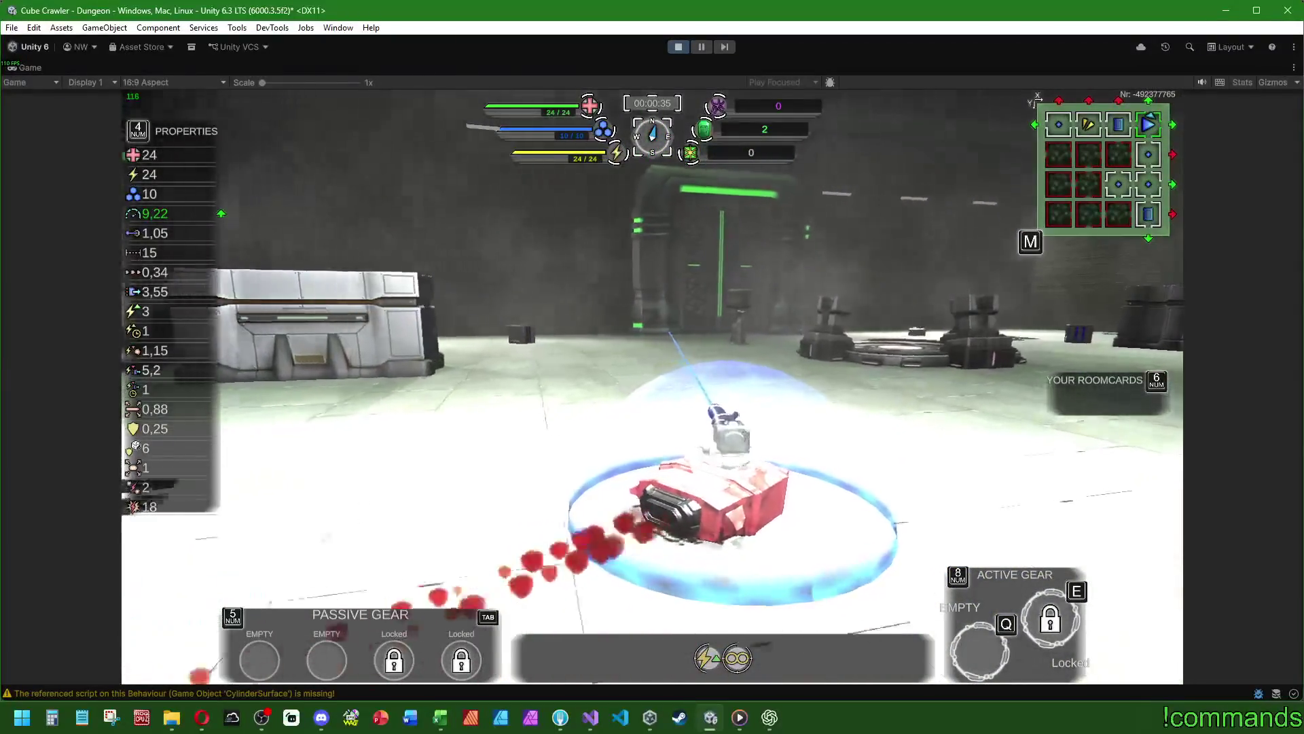
pyautogui.press('a')
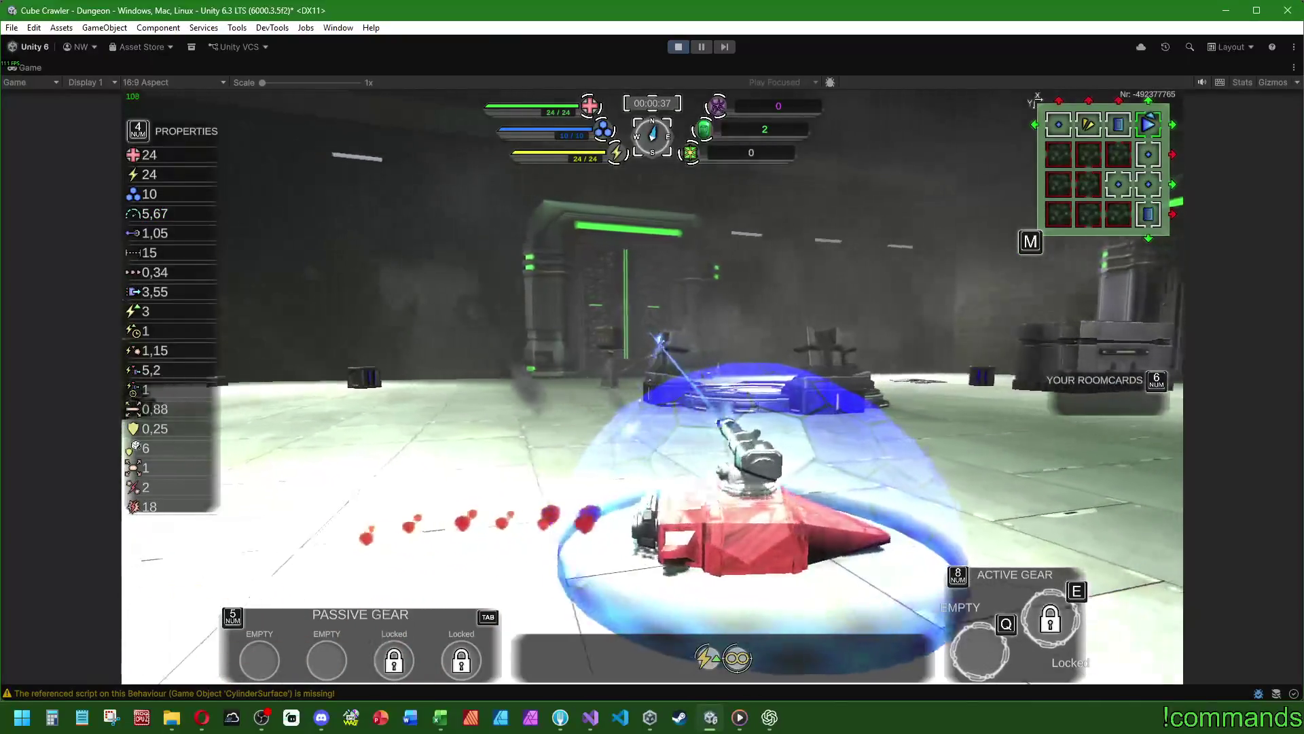
pyautogui.press('a')
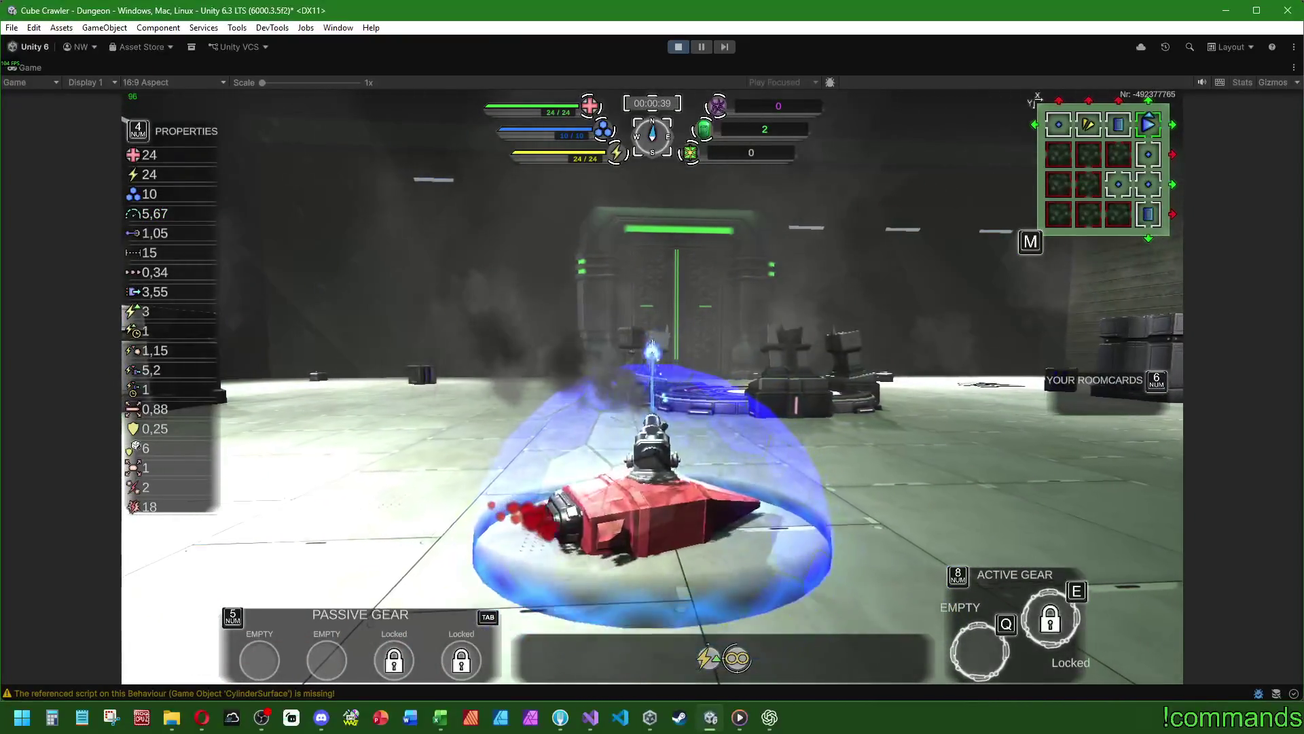
# - Drive to the central platform, ram the chairs and crates, then open the map and ship information screen
pyautogui.press('w')
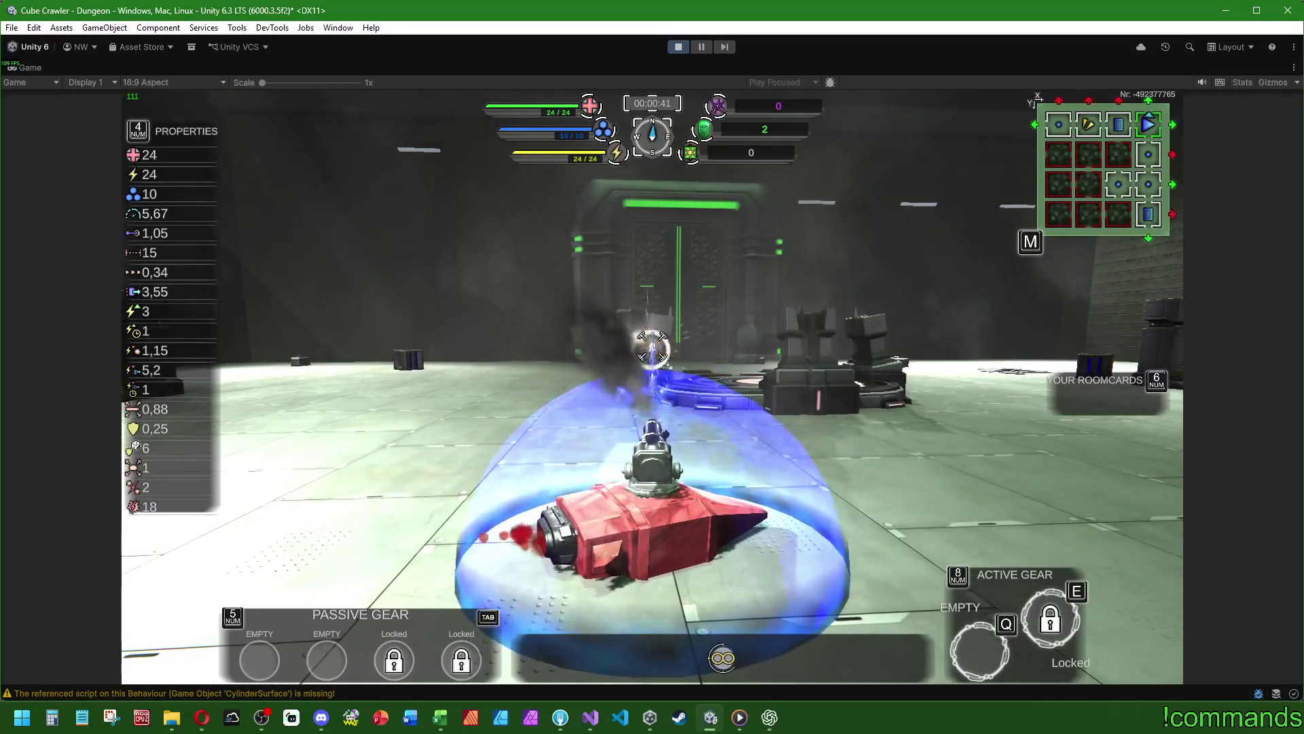
pyautogui.press('w')
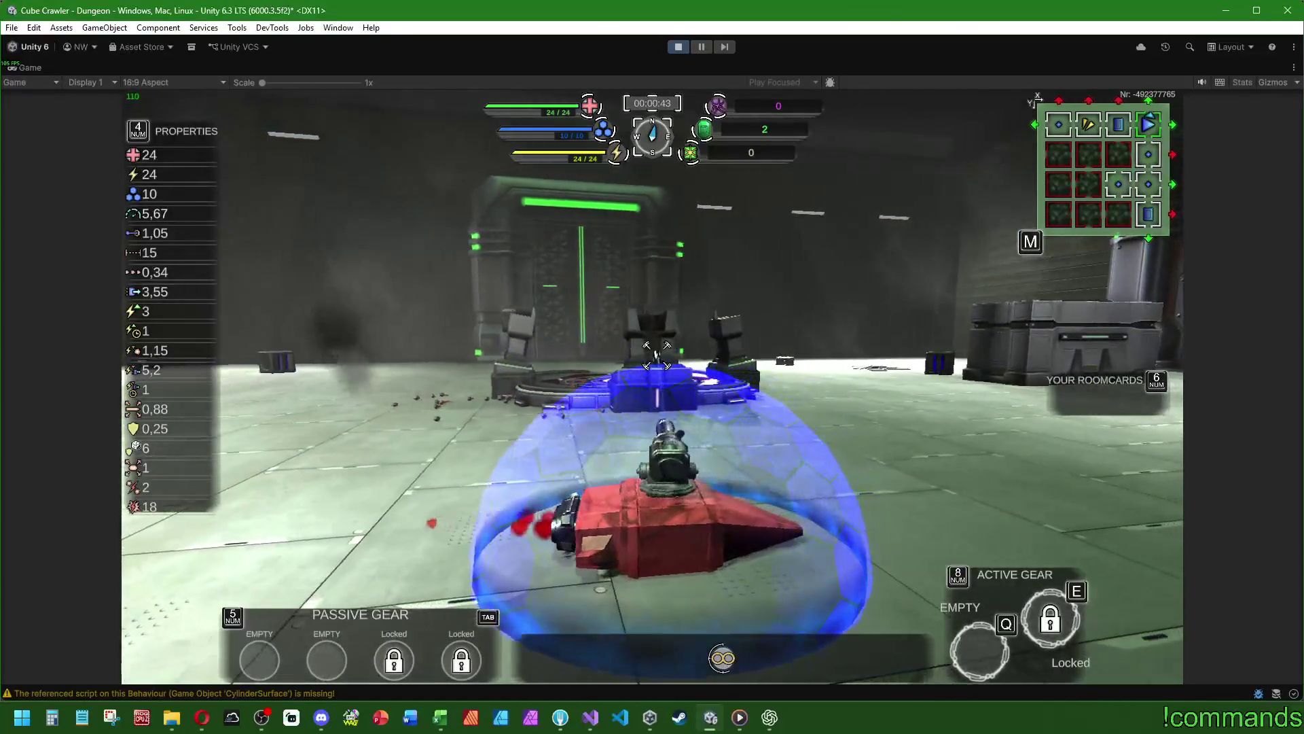
pyautogui.press('w')
pyautogui.press('w')
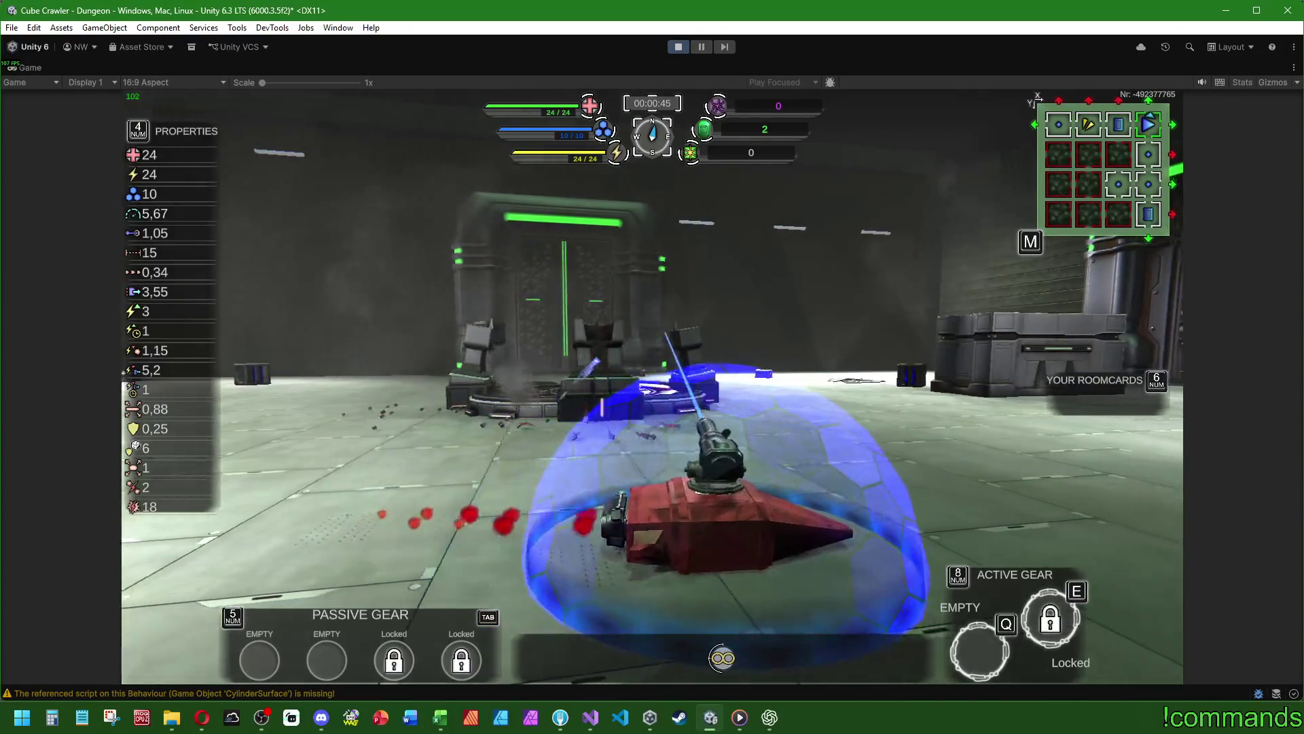
pyautogui.press('d')
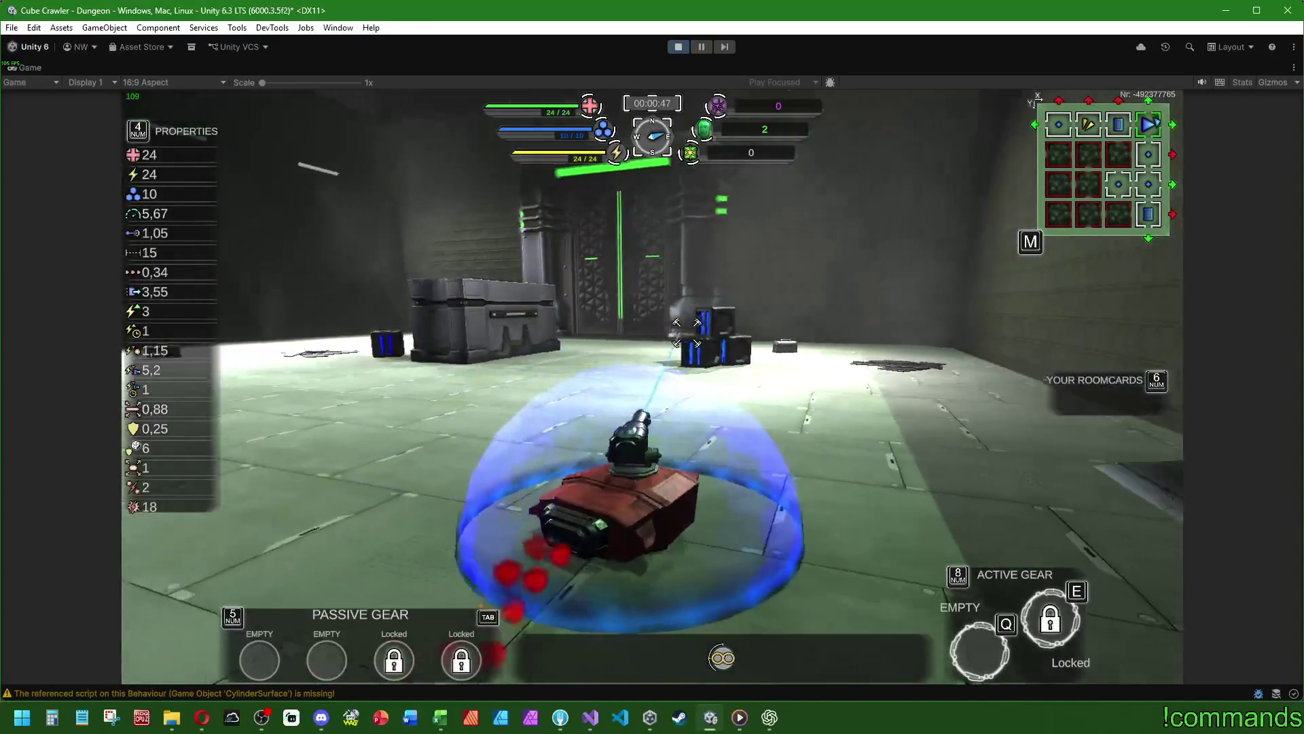
pyautogui.press('w')
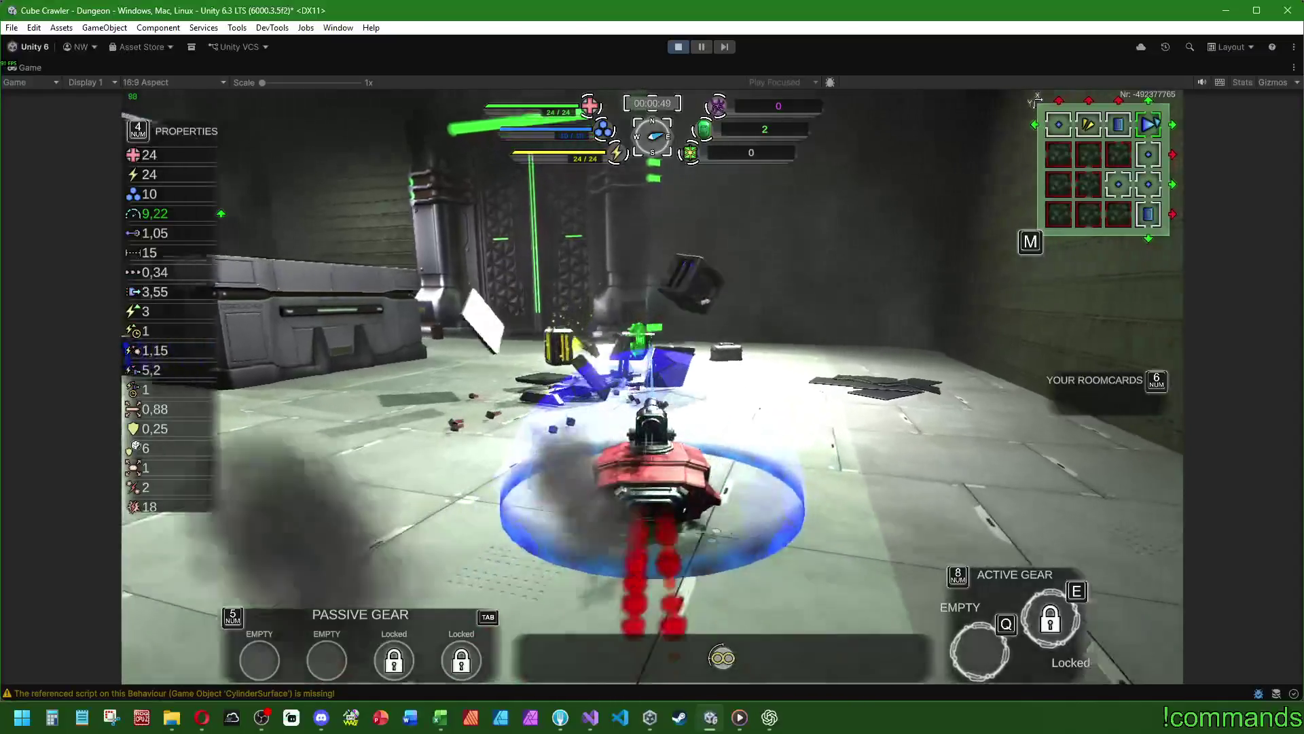
pyautogui.press('w')
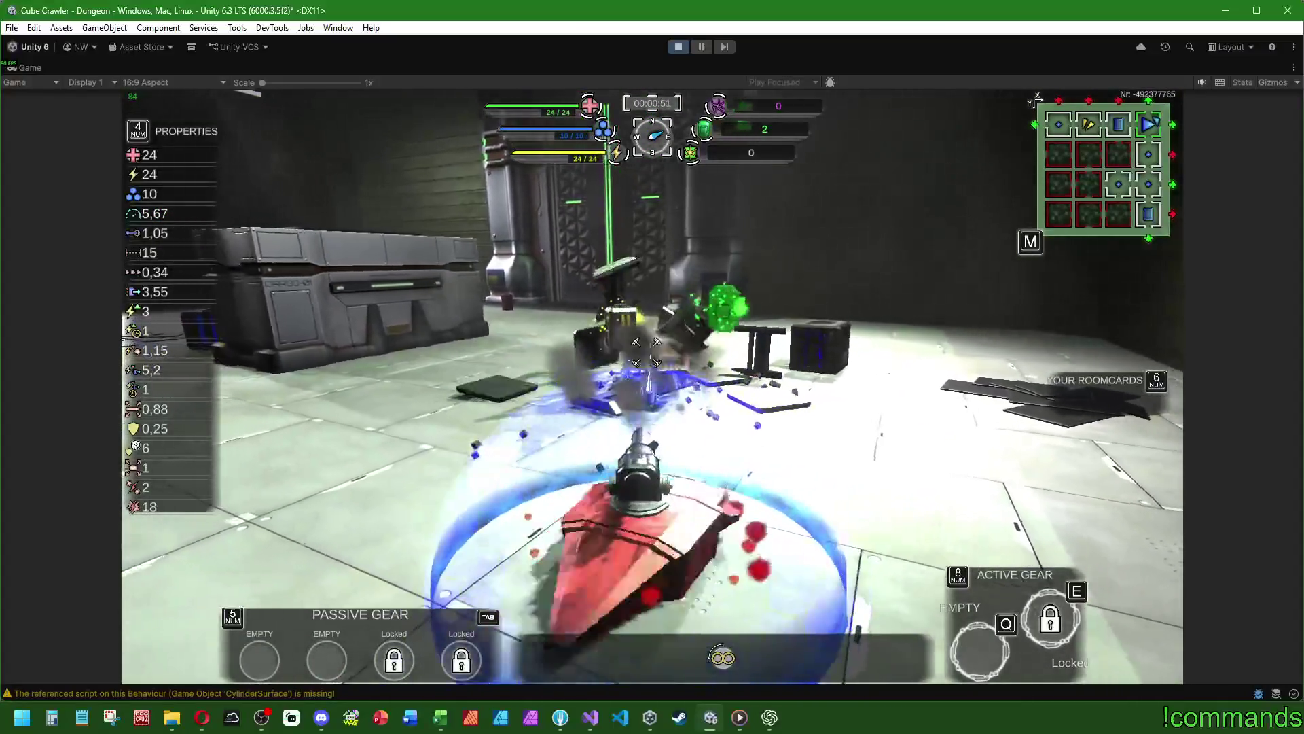
pyautogui.press('a')
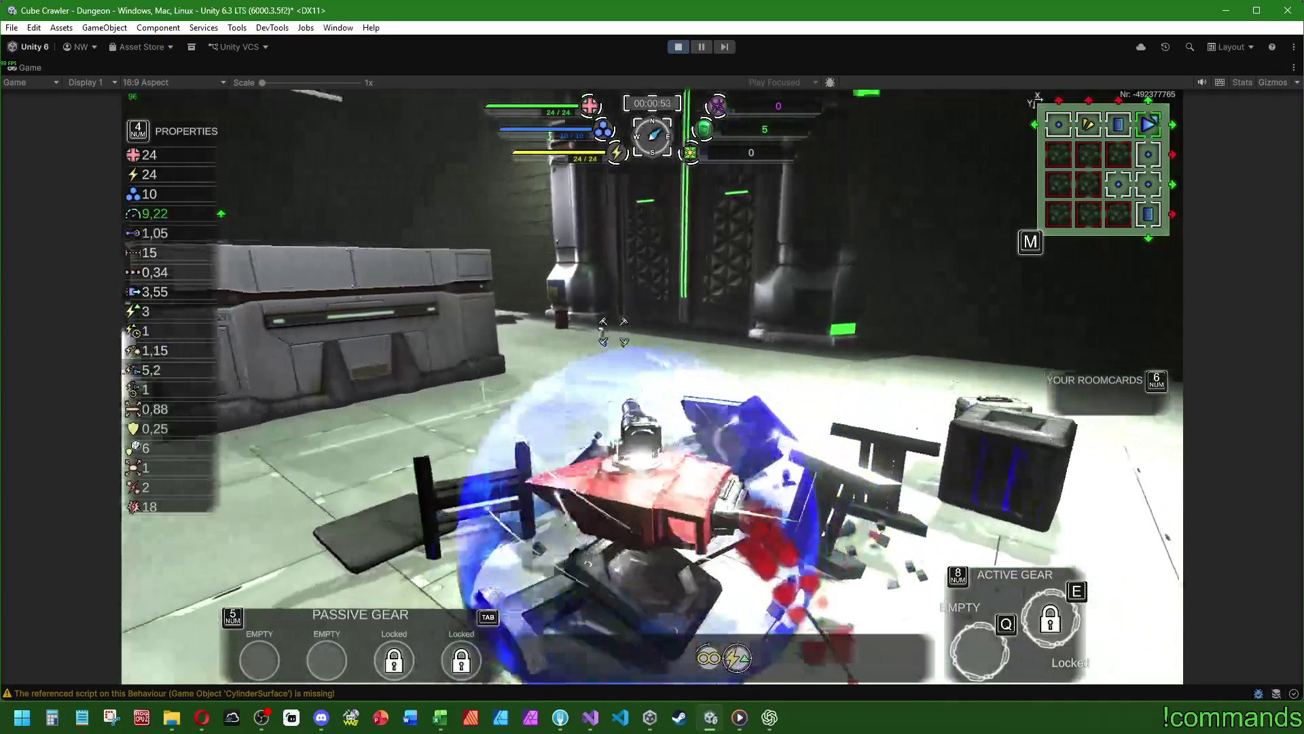
pyautogui.press('a')
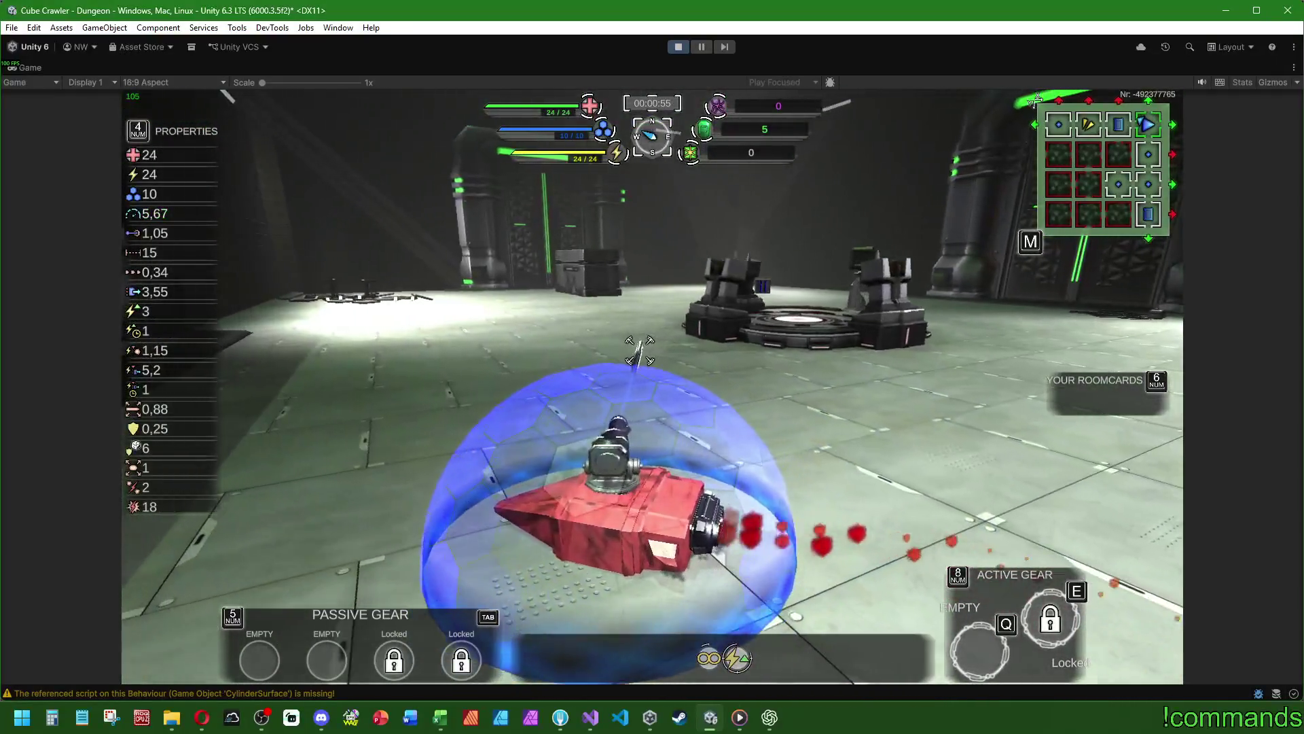
pyautogui.press('m')
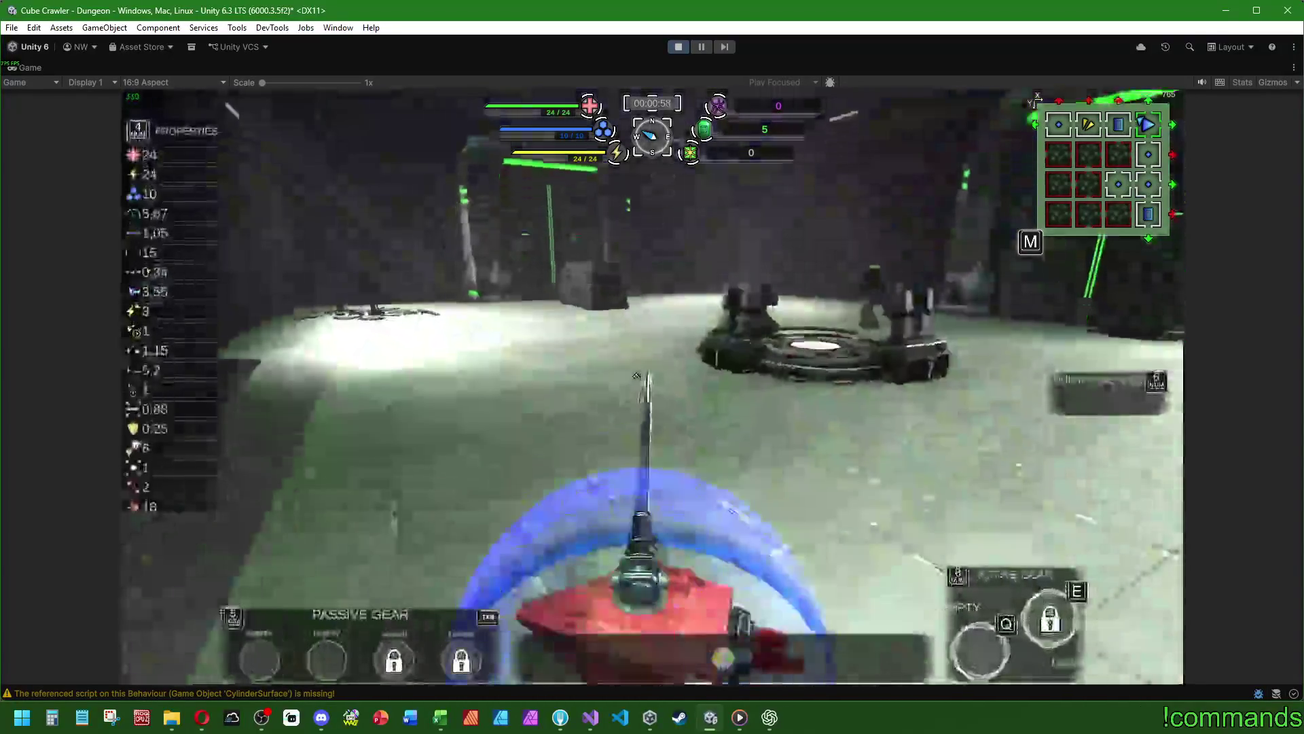
pyautogui.press('Tab')
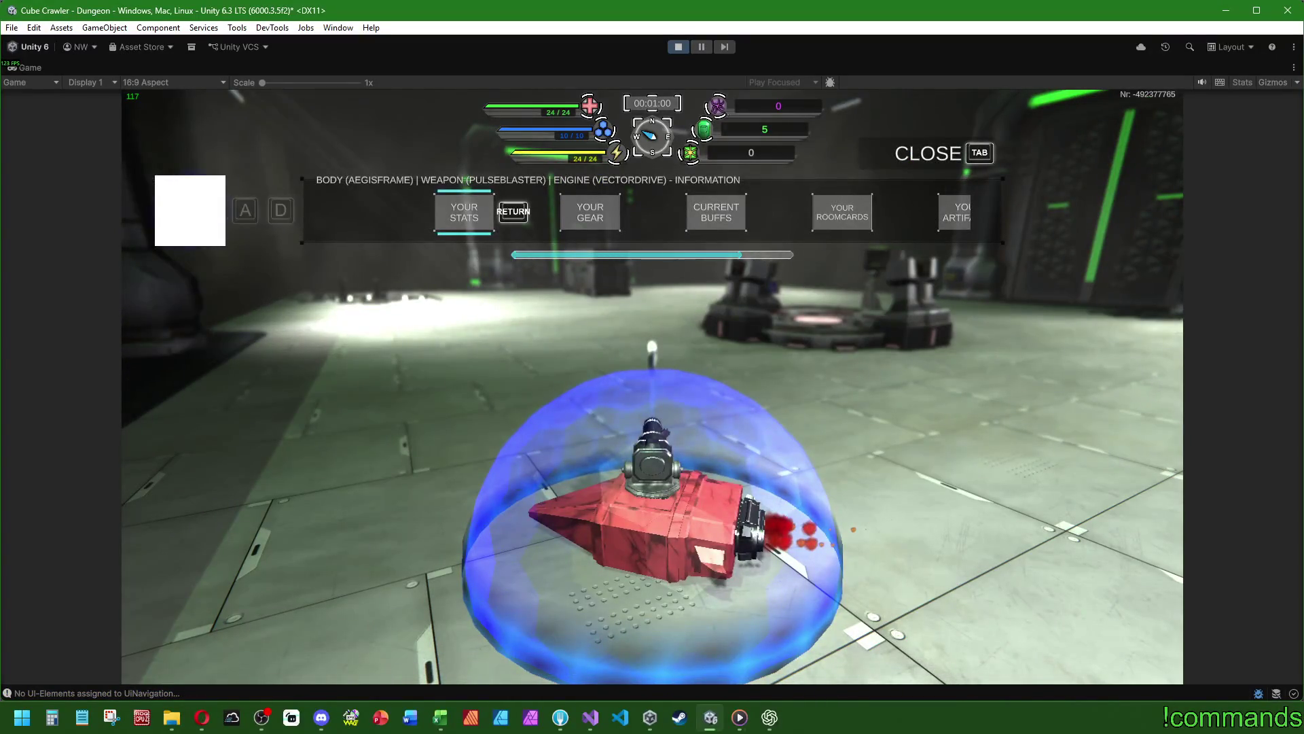
# - View the Energy Change buff details under Current Buffs, then stop the running game
pyautogui.press('super')
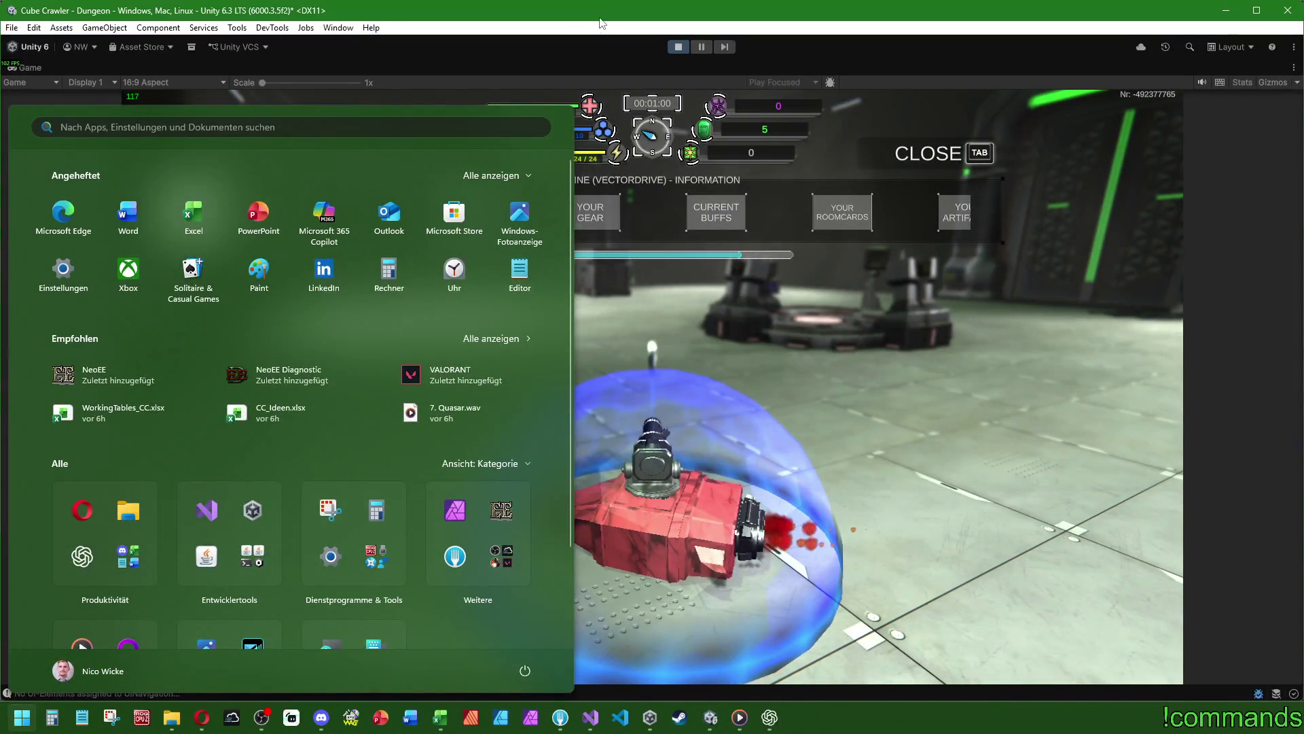
pyautogui.press('Escape')
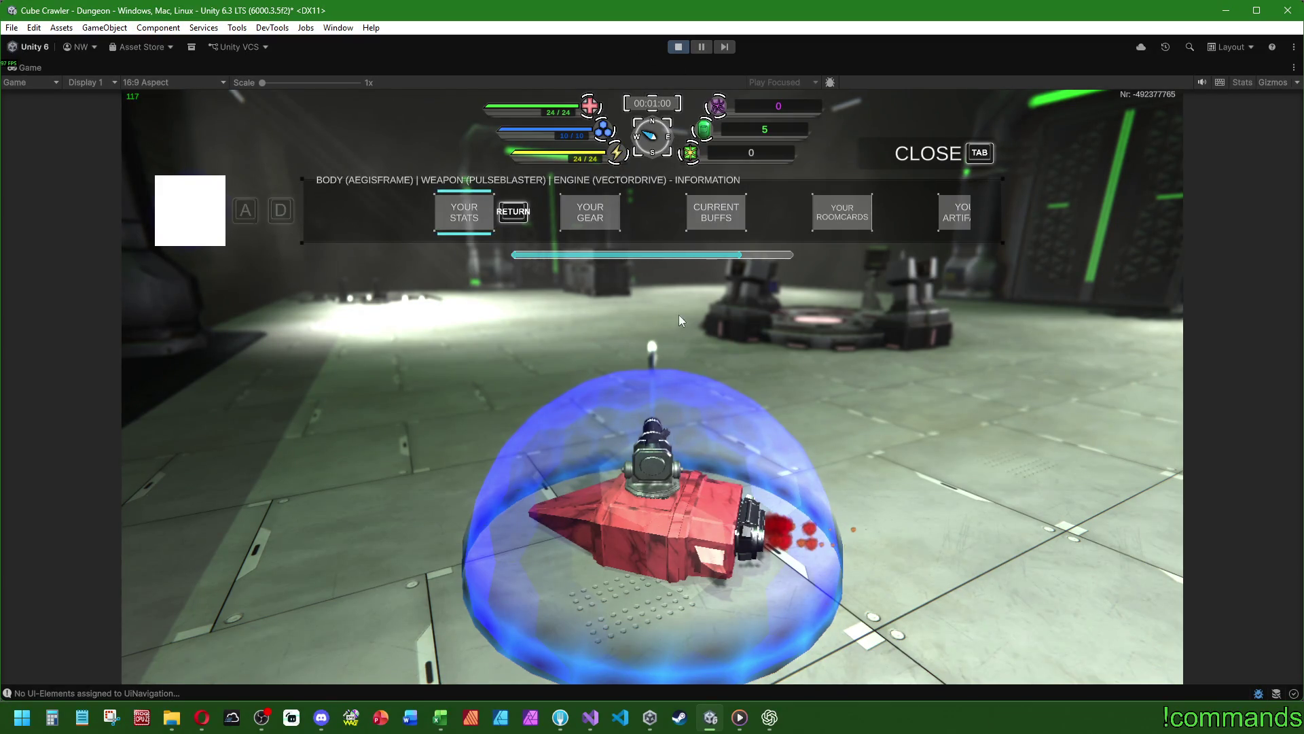
pyautogui.press('Tab')
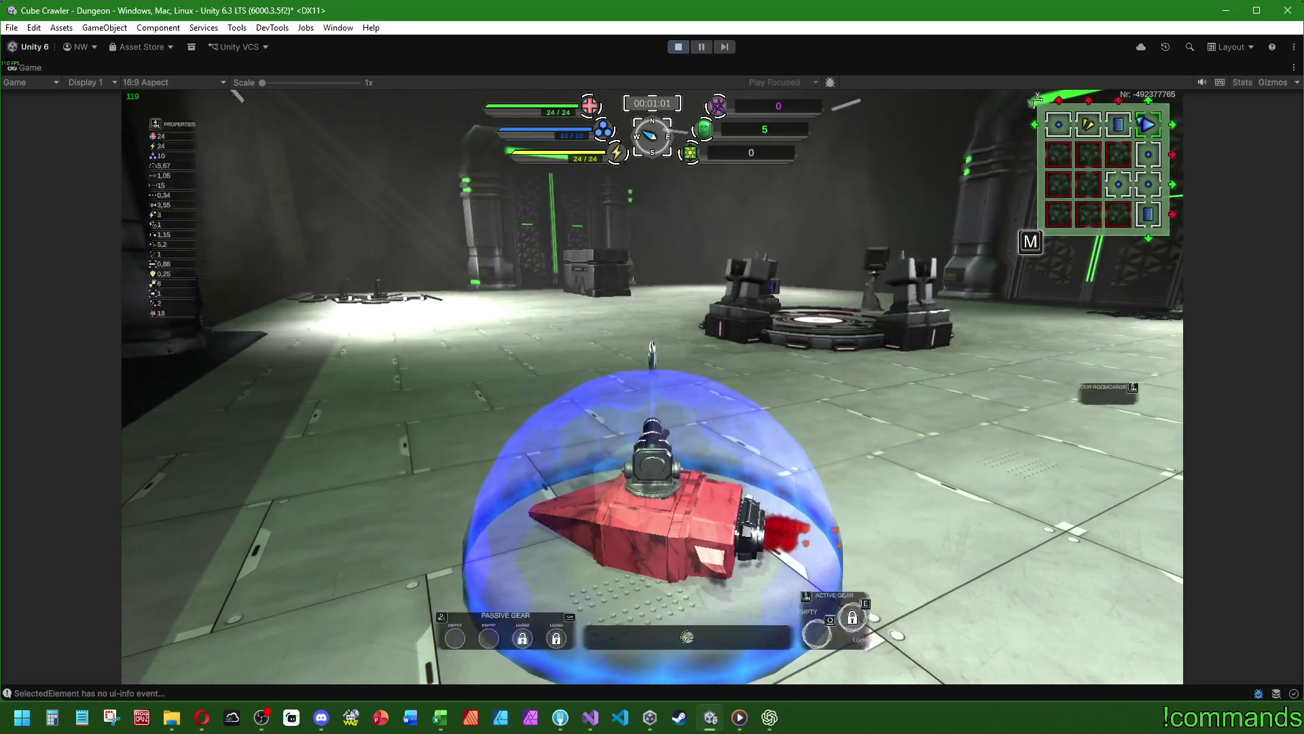
pyautogui.press('Tab')
pyautogui.press('Return')
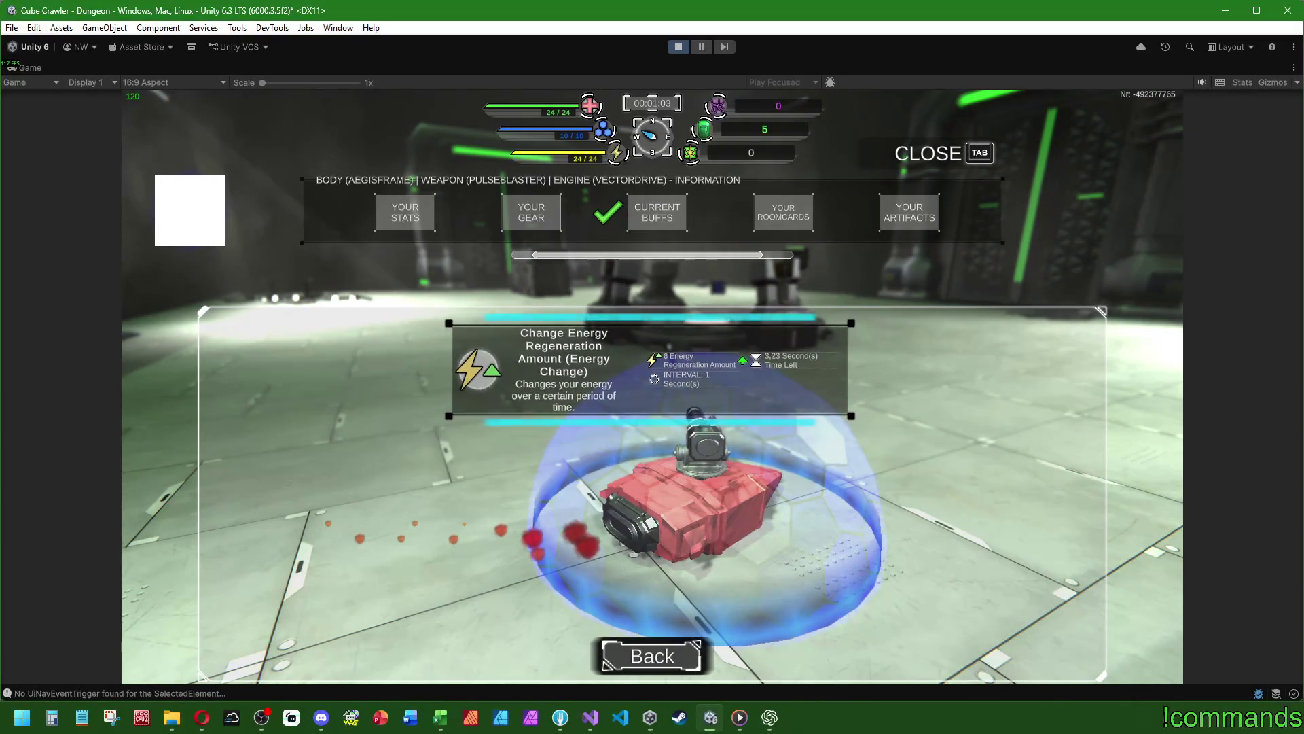
pyautogui.press('super')
pyautogui.click(678, 47)
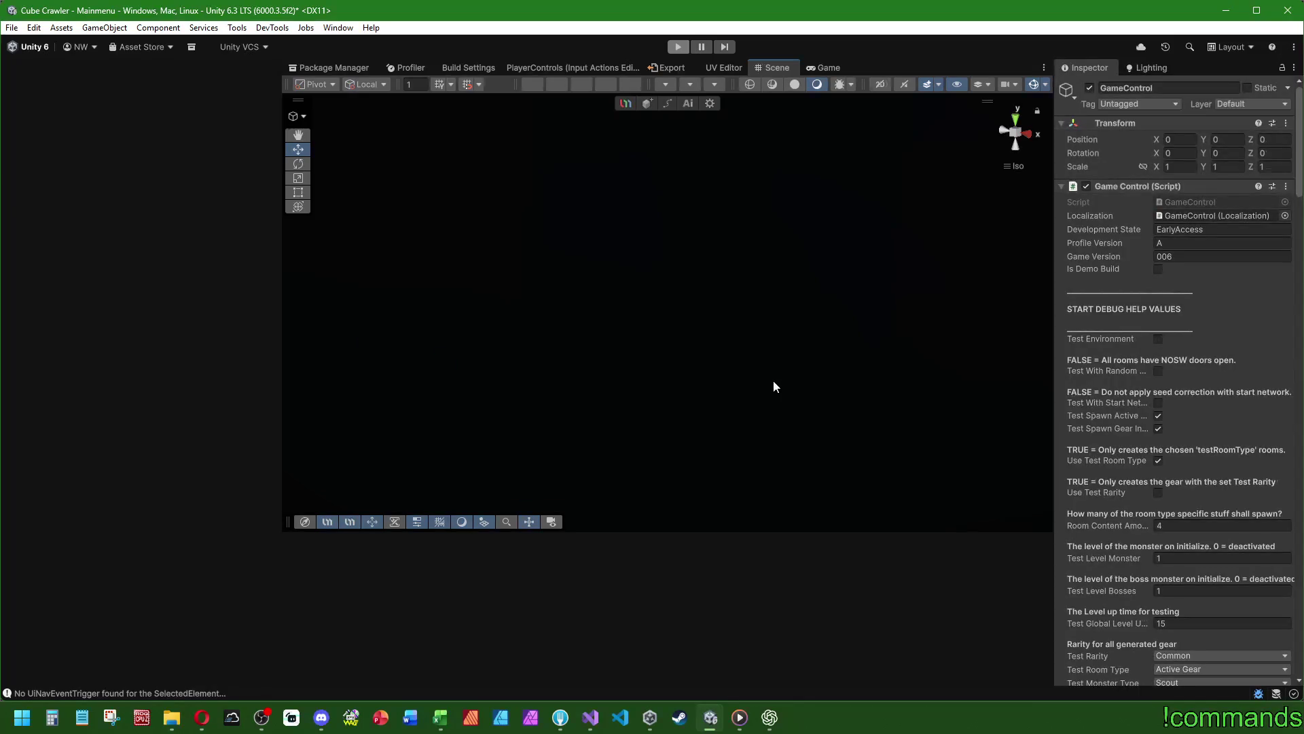
# - Save the current scene and quit the Unity editor from the File menu
pyautogui.click(11, 28)
pyautogui.click(48, 174)
pyautogui.click(13, 30)
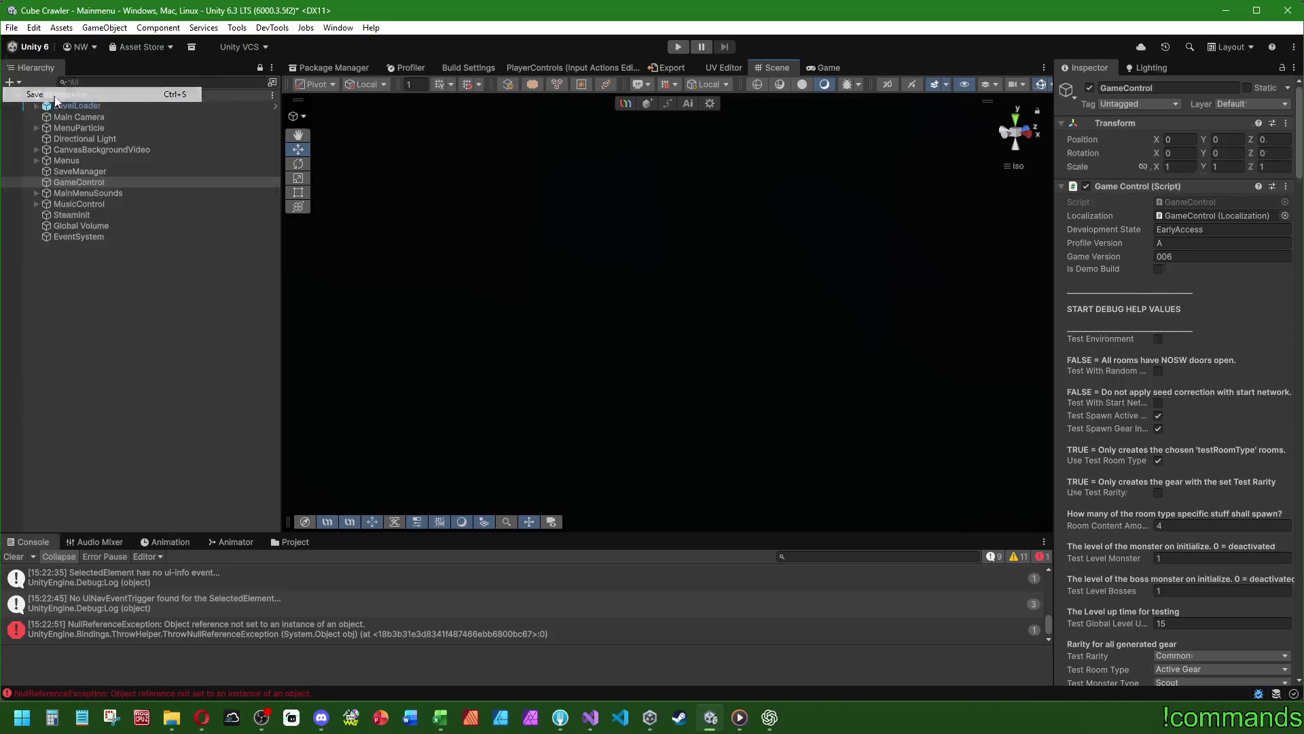
pyautogui.click(11, 28)
pyautogui.click(92, 231)
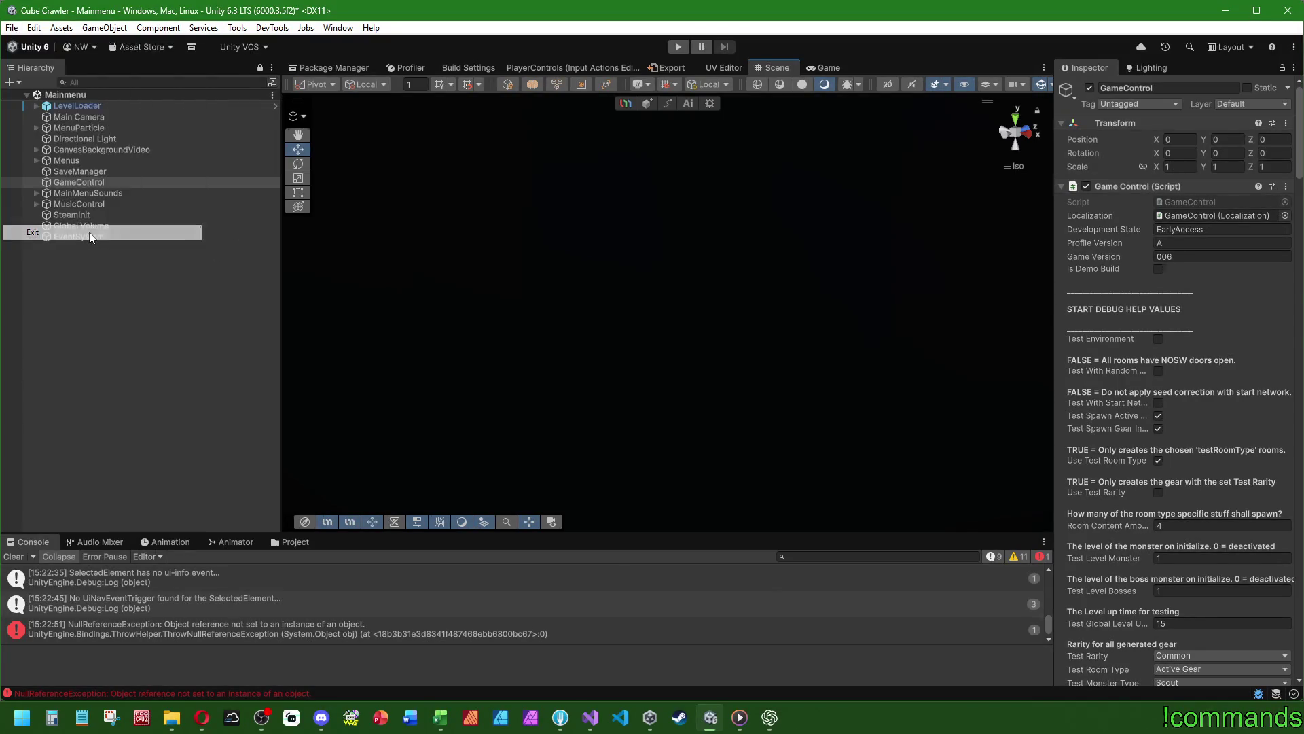
pyautogui.scroll(10, 241, 283)
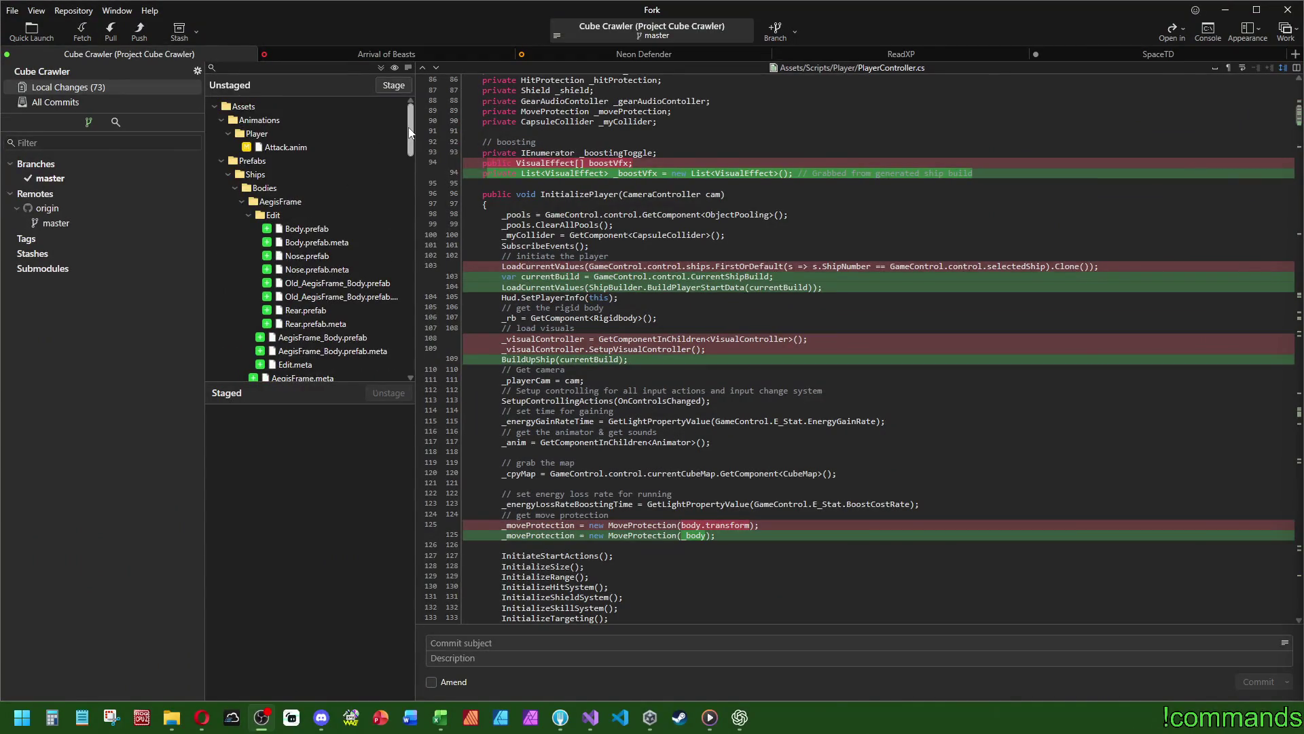
# - Stage all changes in the Assets folder in Fork
pyautogui.moveTo(409, 128); pyautogui.dragTo(418, 264)
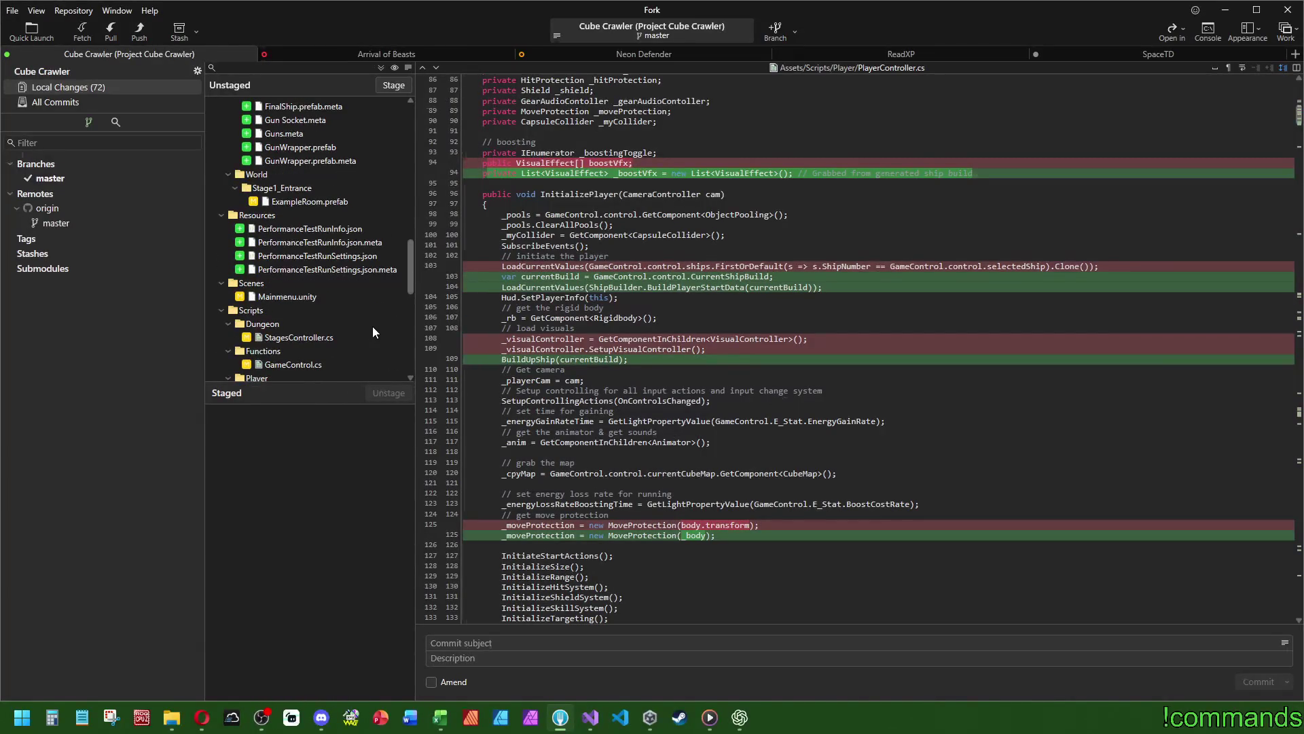
pyautogui.scroll(-5, 340, 346)
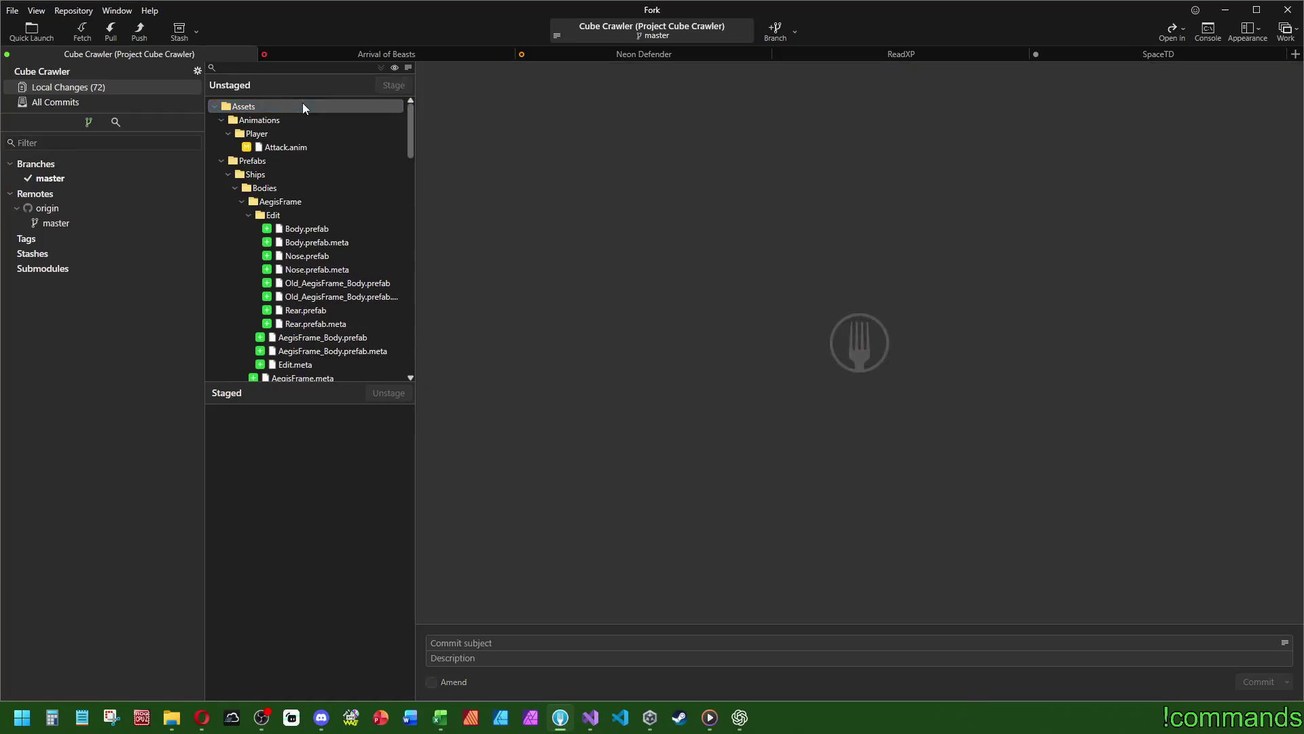
pyautogui.doubleClick(303, 106)
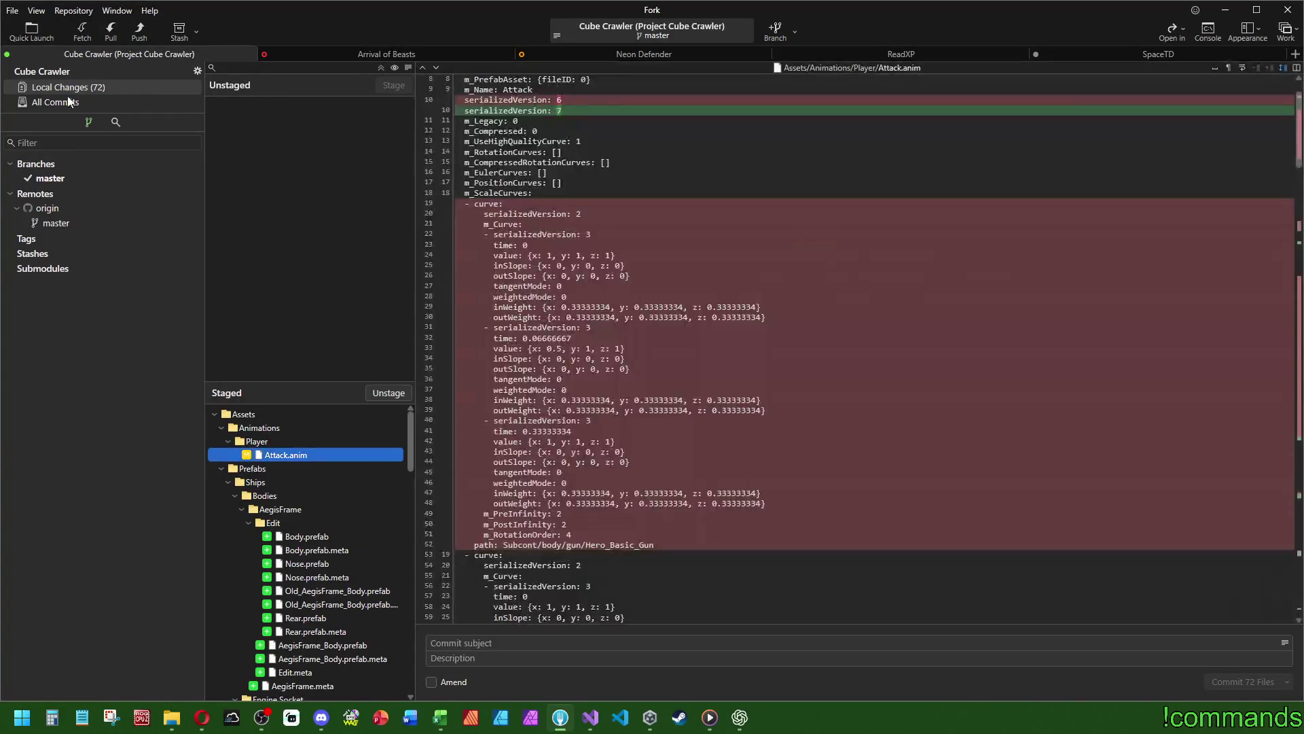
pyautogui.click(89, 98)
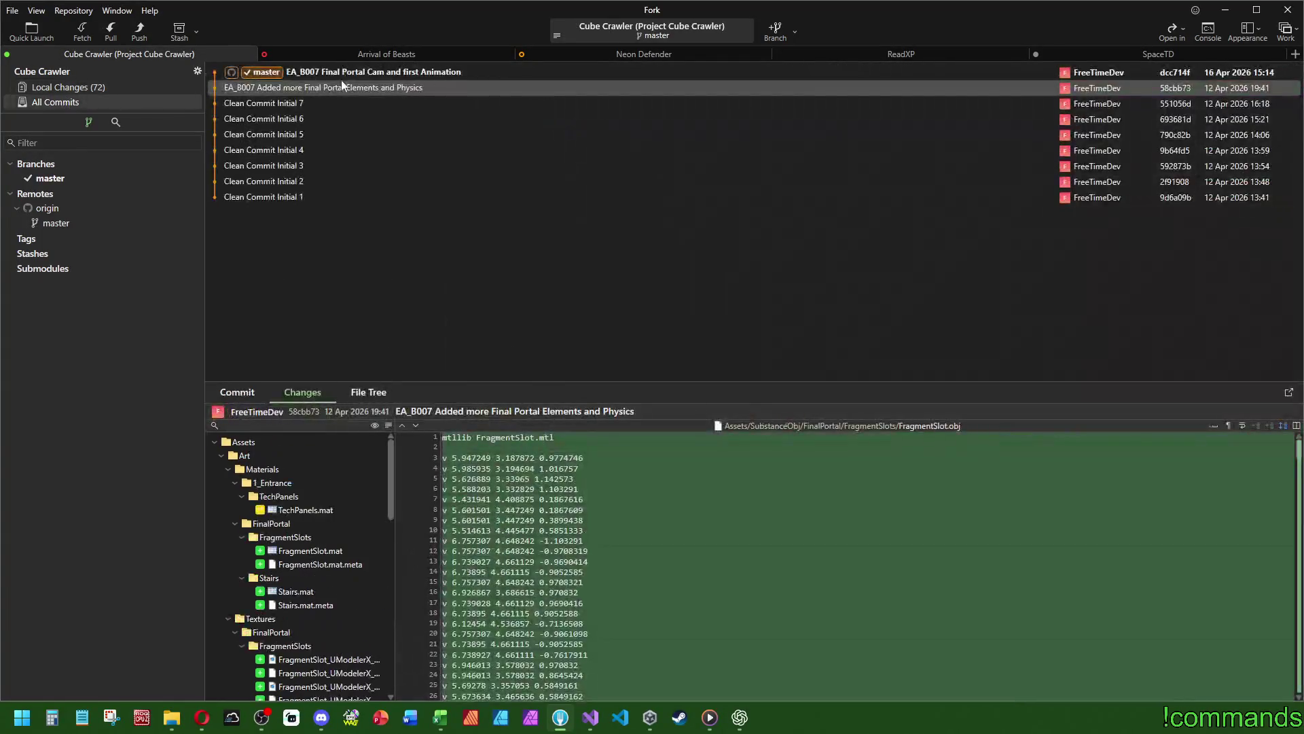
pyautogui.click(96, 88)
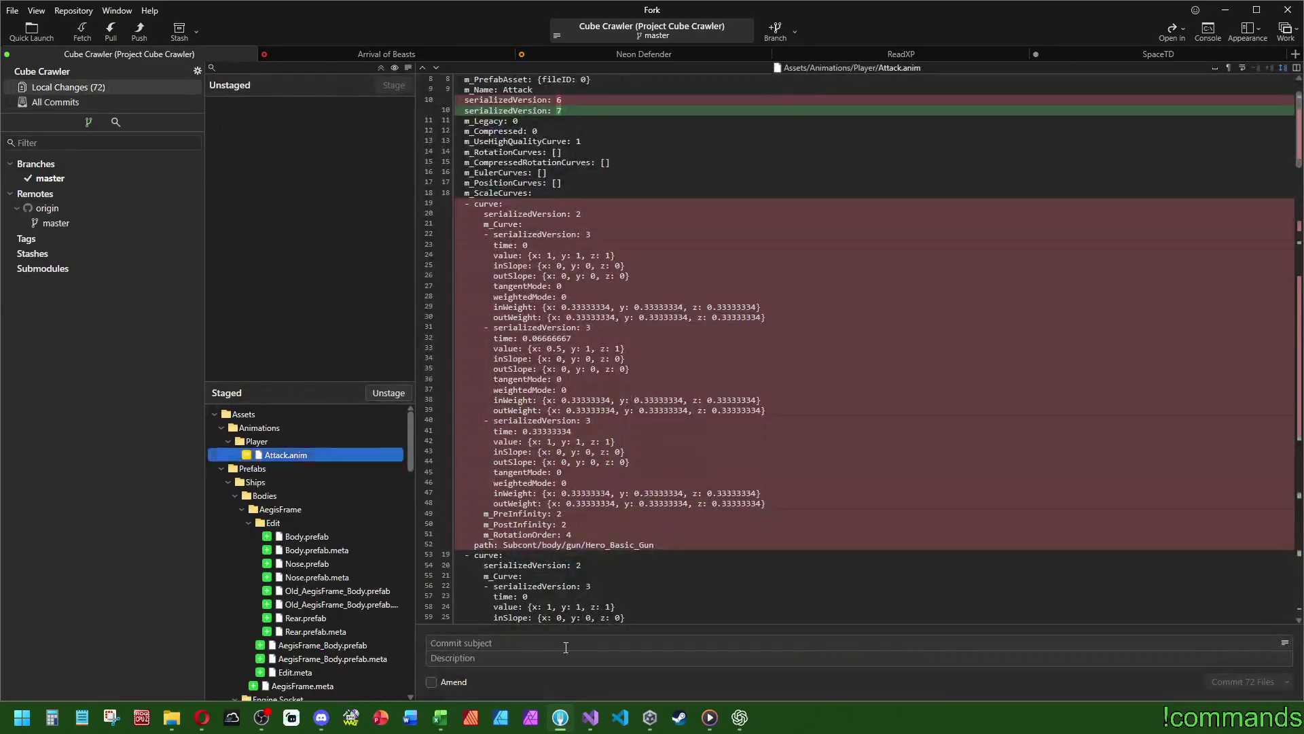
# - Commit with message 'EA_B007 Added Ship Building and first ShipParts working without UI' and push to origin
pyautogui.write('EA_BVoo')
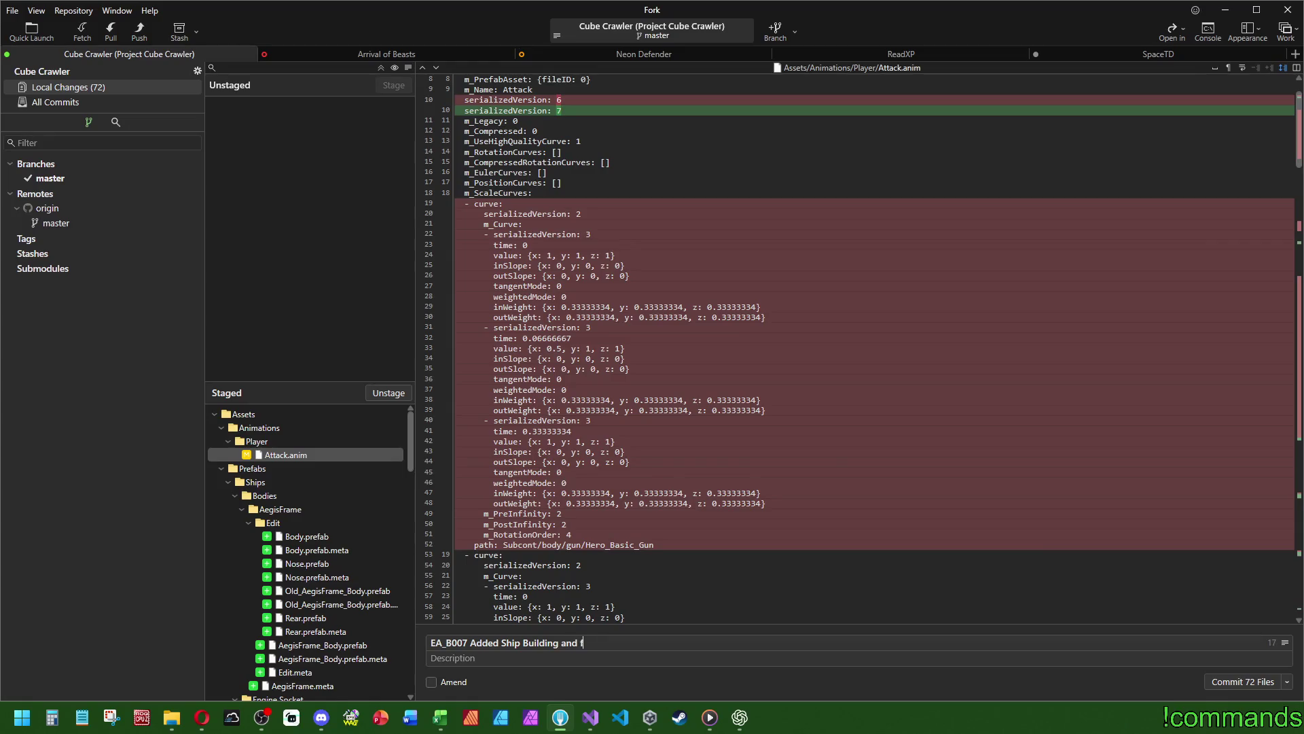
pyautogui.write('Parts working without UI')
pyautogui.click(1283, 686)
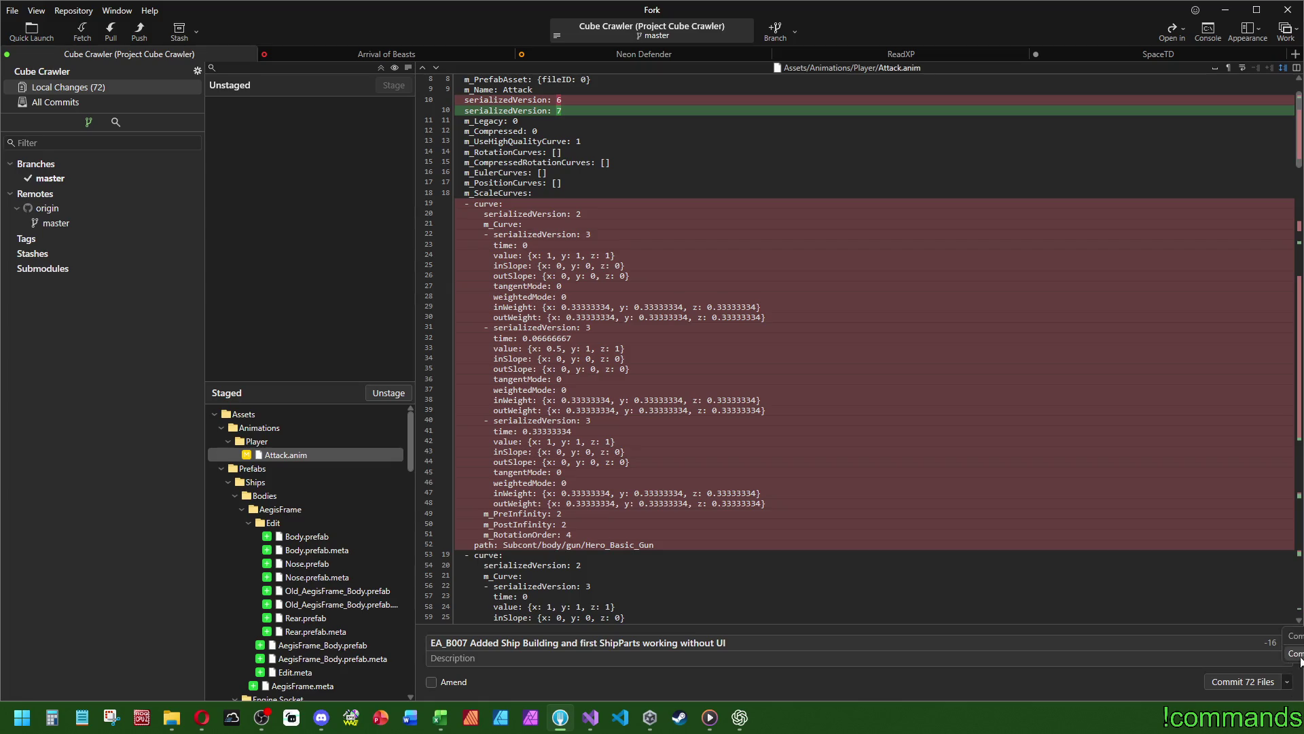
pyautogui.click(1294, 653)
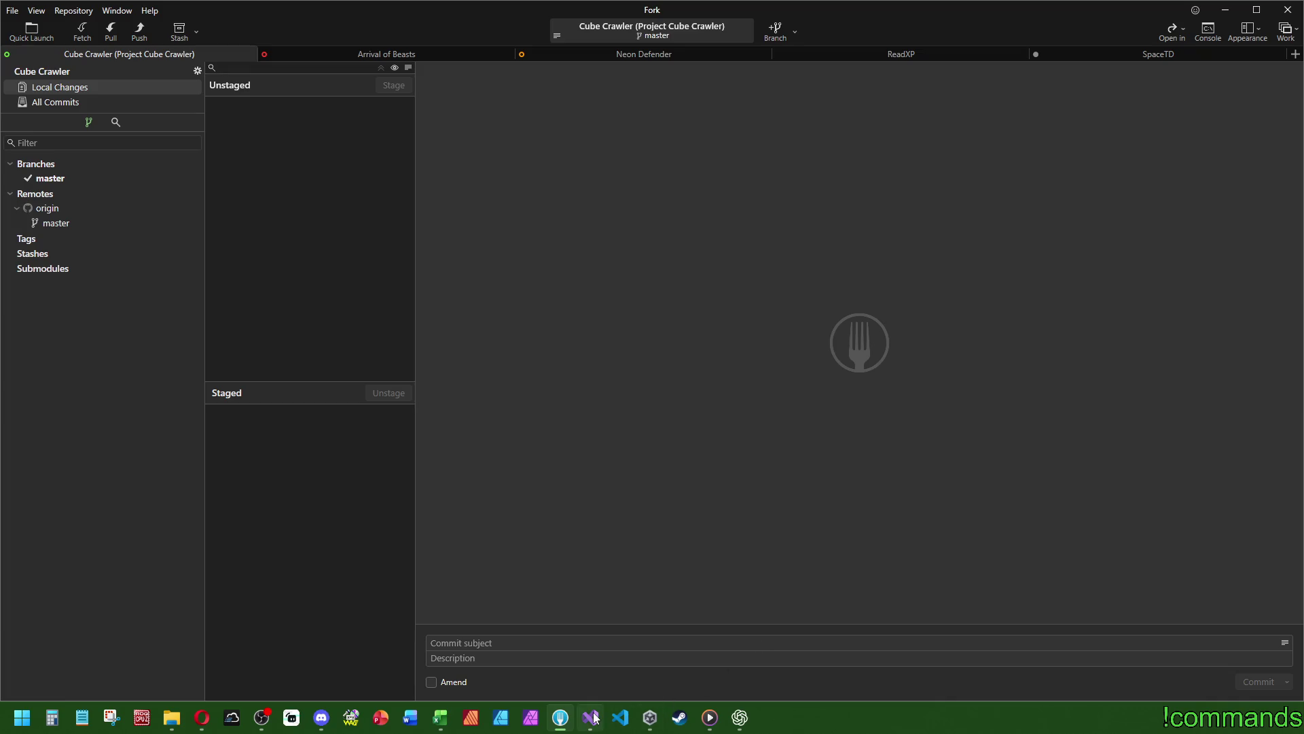
# - Launch the Cube Crawler project from the Unity Hub projects list
pyautogui.click(650, 717)
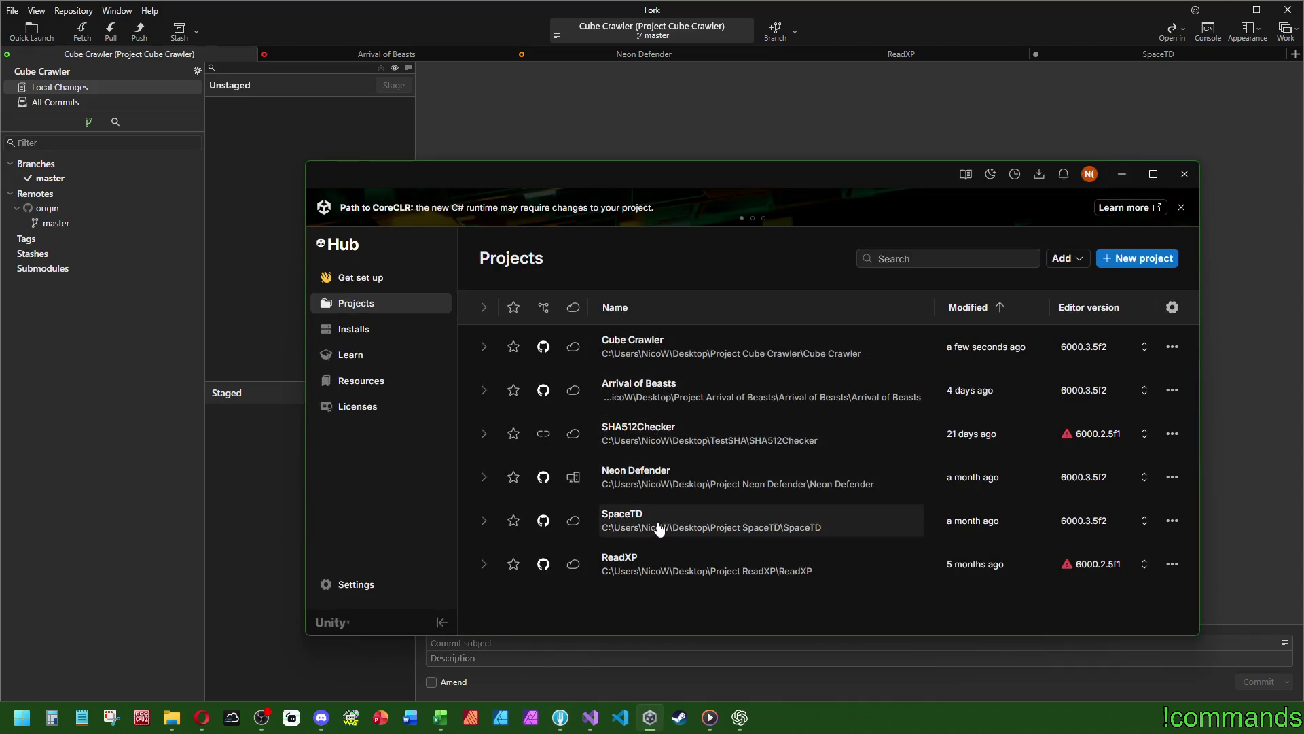
pyautogui.click(652, 360)
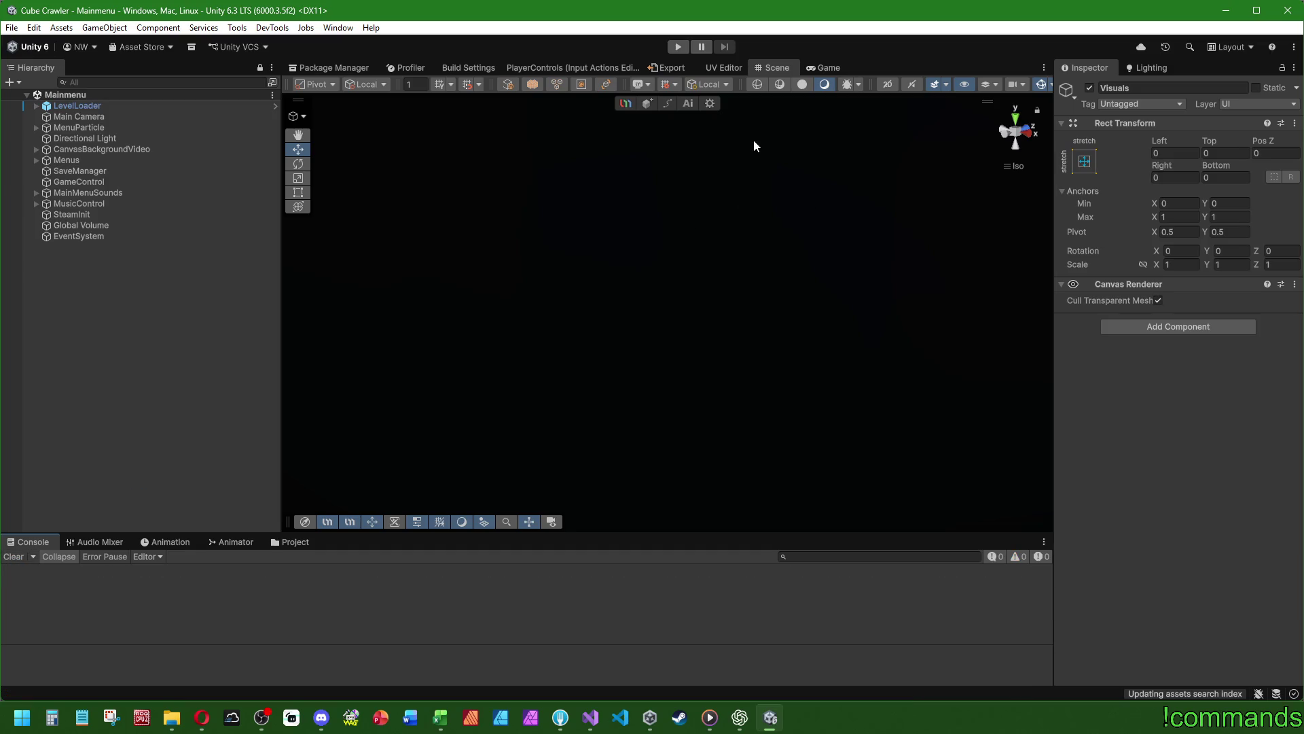
# - Frame and orbit around the Menus object, then browse the PulseBlaster prefabs folder in the Project tab
pyautogui.doubleClick(116, 161)
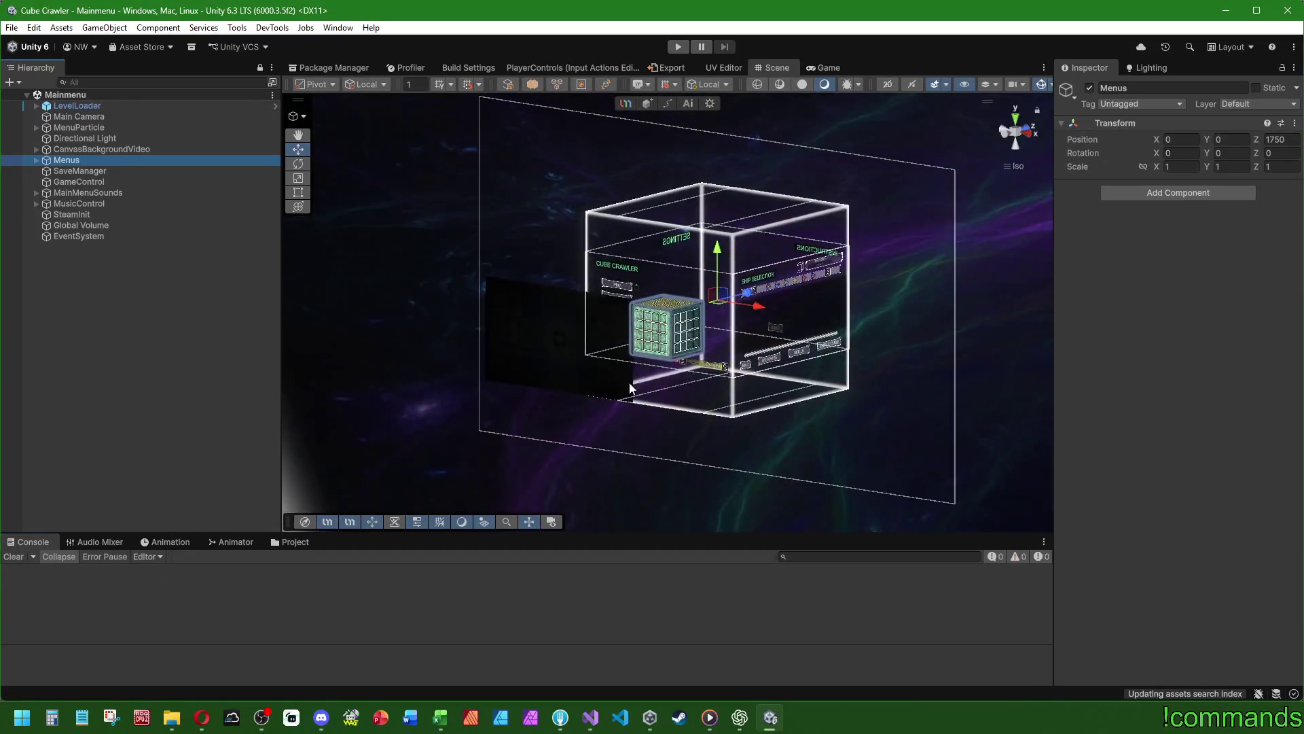
pyautogui.moveTo(697, 362)
pyautogui.mouseDown()
pyautogui.moveTo(831, 317)
pyautogui.moveTo(548, 295)
pyautogui.moveTo(838, 312)
pyautogui.moveTo(678, 339)
pyautogui.moveTo(611, 333)
pyautogui.mouseUp()
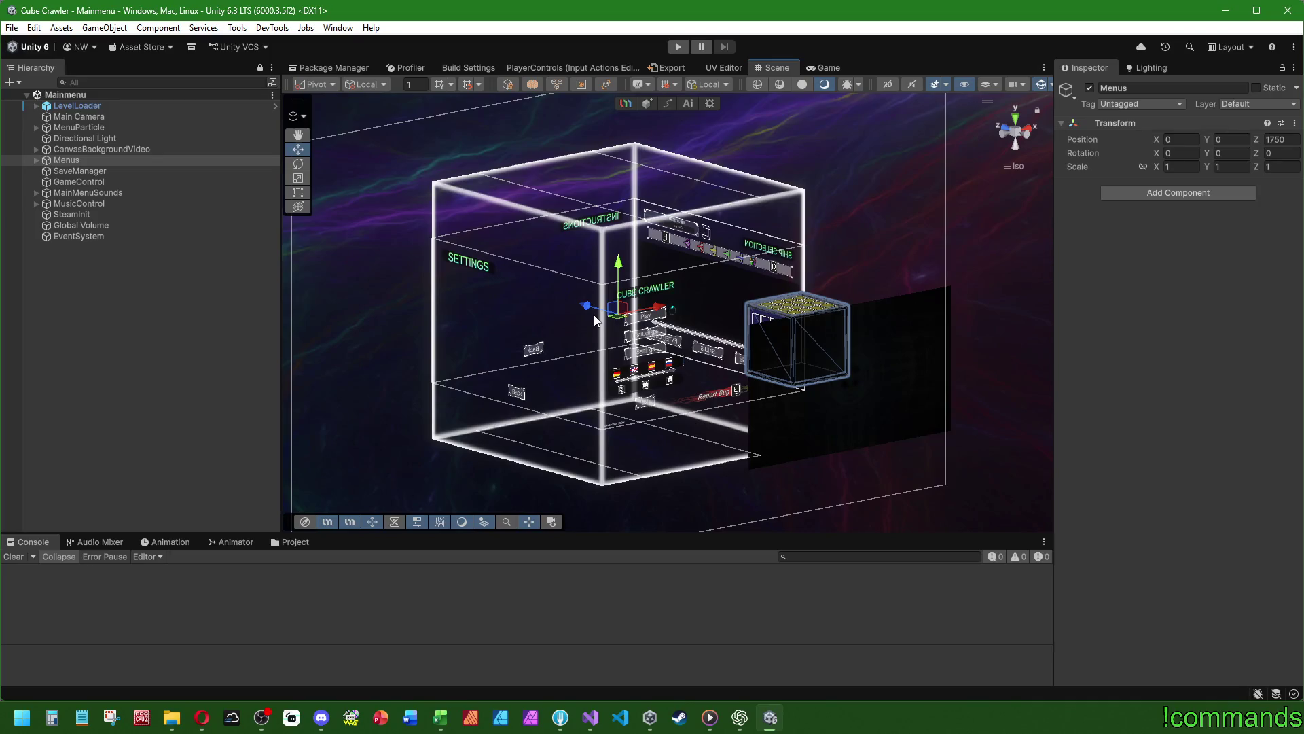
pyautogui.click(295, 542)
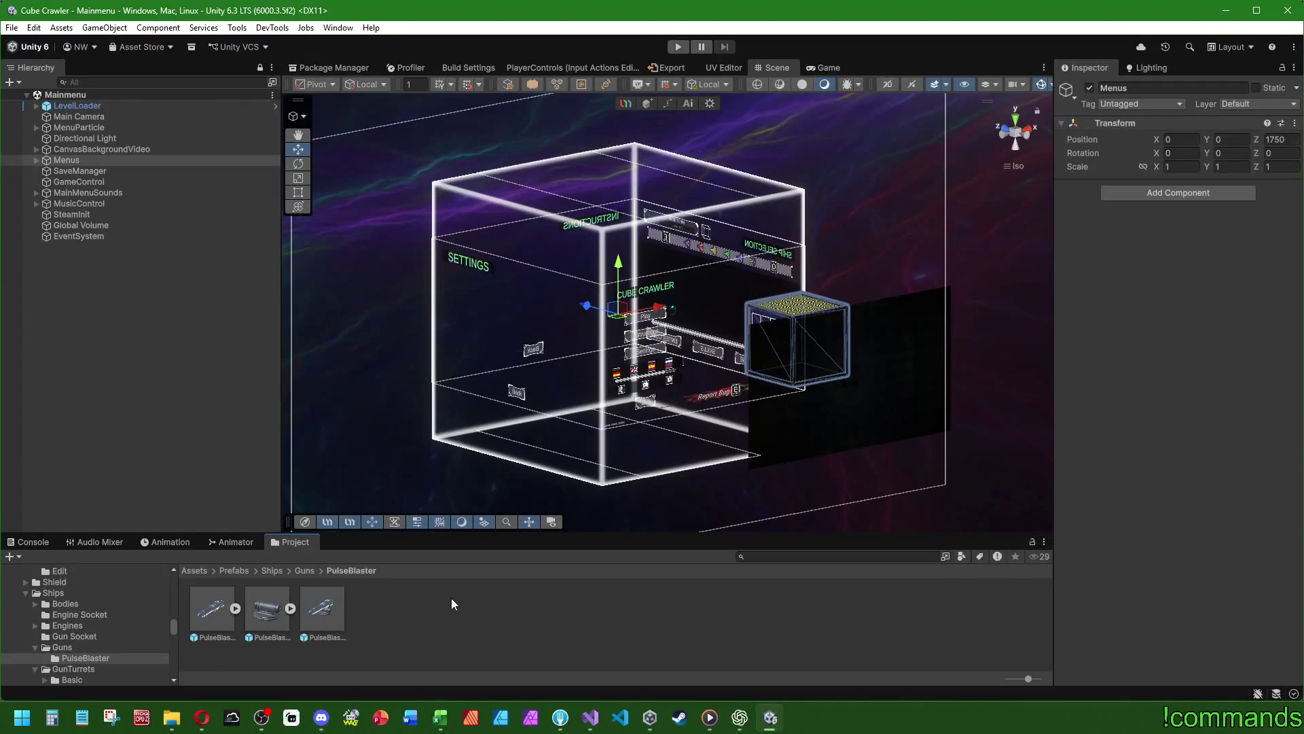
pyautogui.click(438, 724)
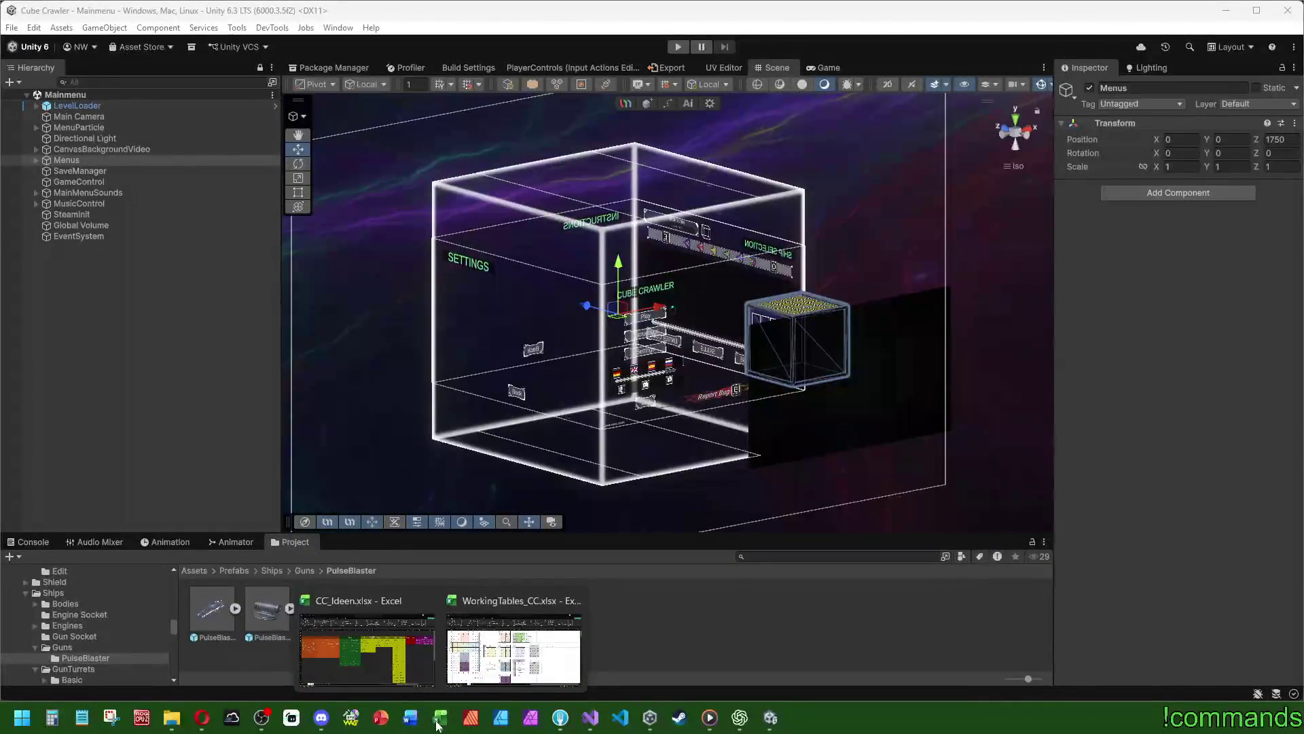
pyautogui.click(411, 666)
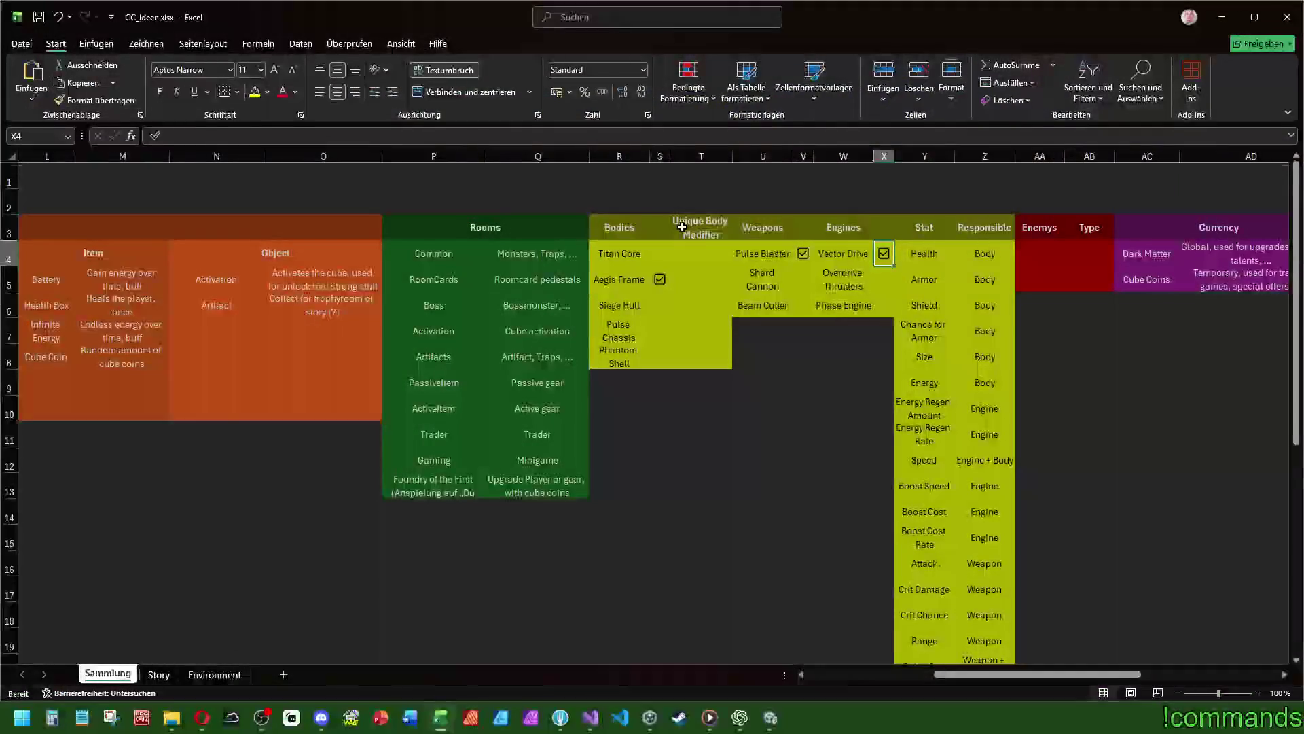
pyautogui.click(697, 198)
pyautogui.moveTo(646, 198)
pyautogui.mouseDown()
pyautogui.moveTo(1059, 202)
pyautogui.moveTo(968, 206)
pyautogui.mouseUp()
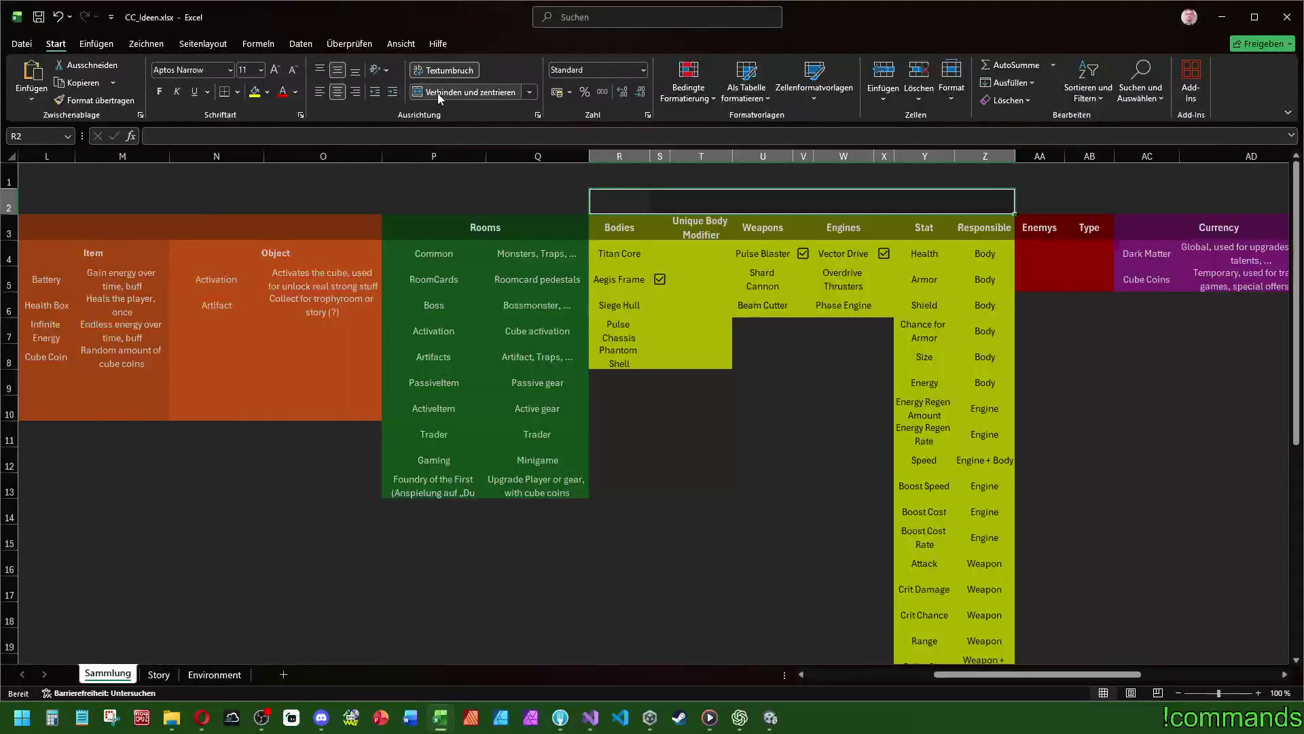
pyautogui.click(614, 175)
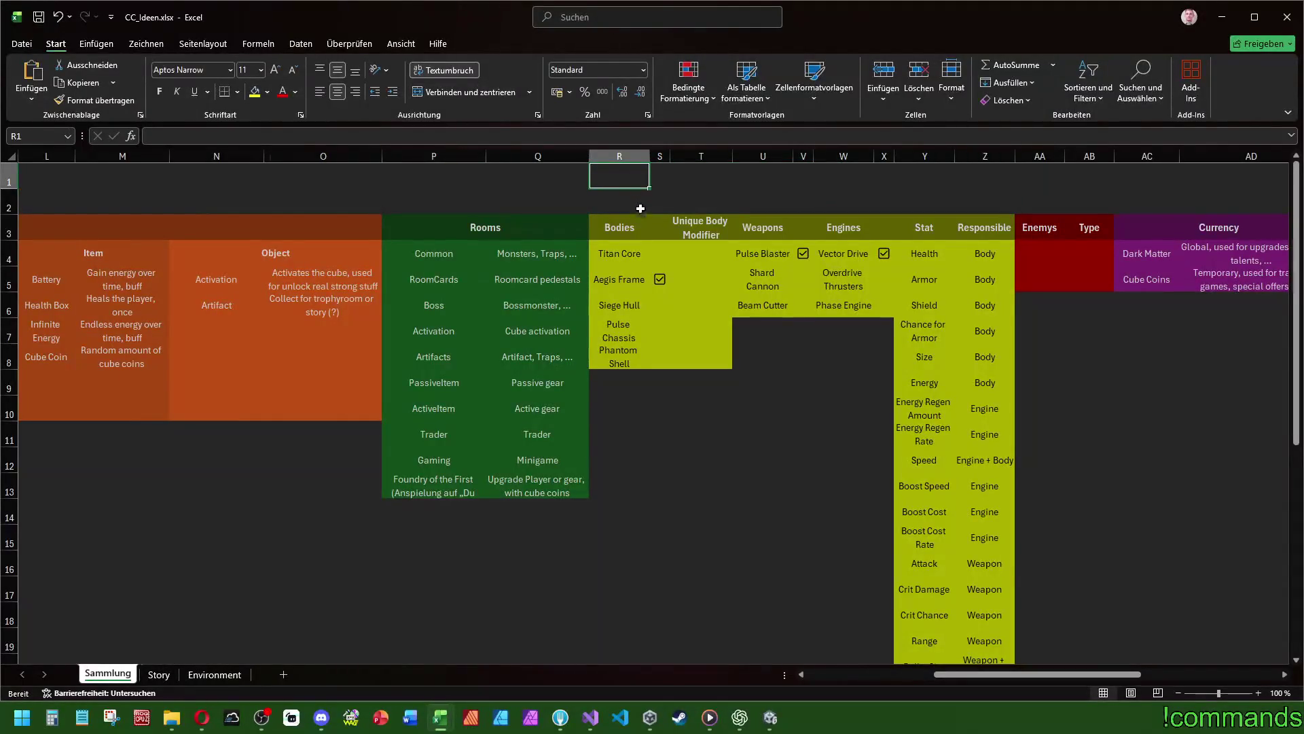
pyautogui.click(638, 199)
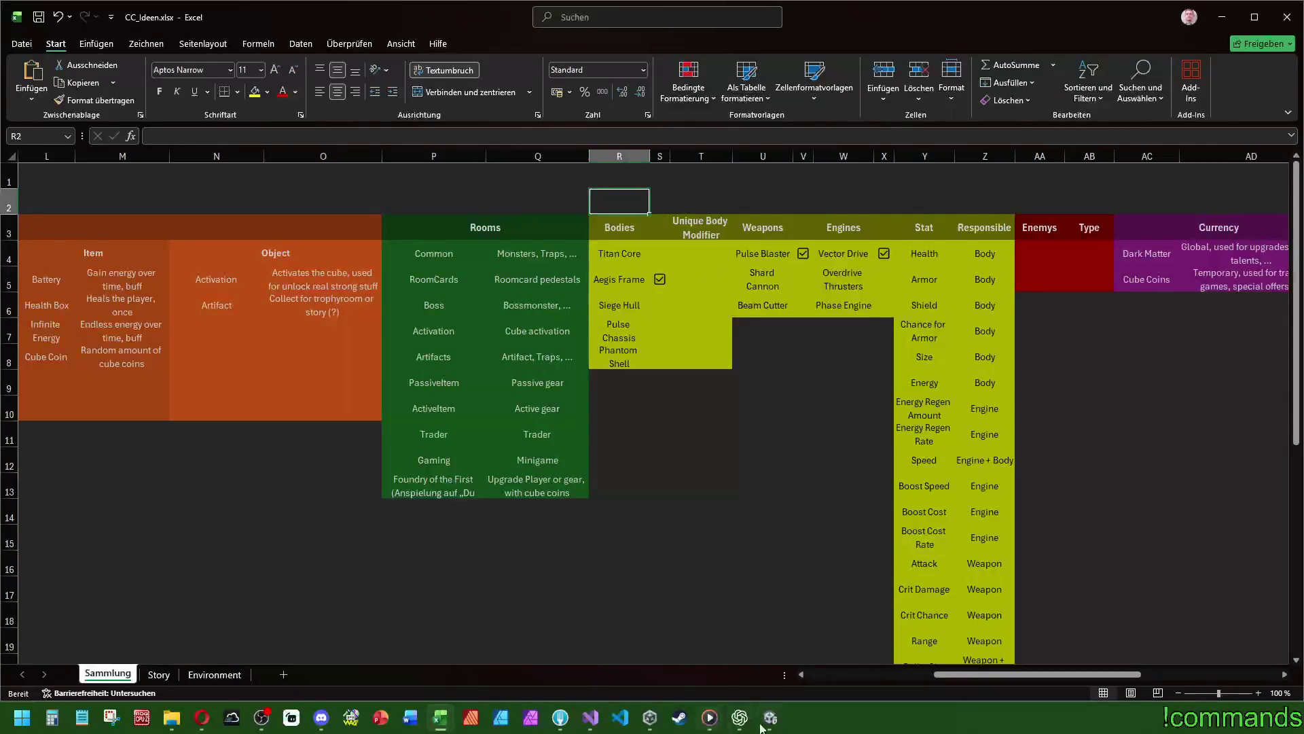
pyautogui.click(762, 724)
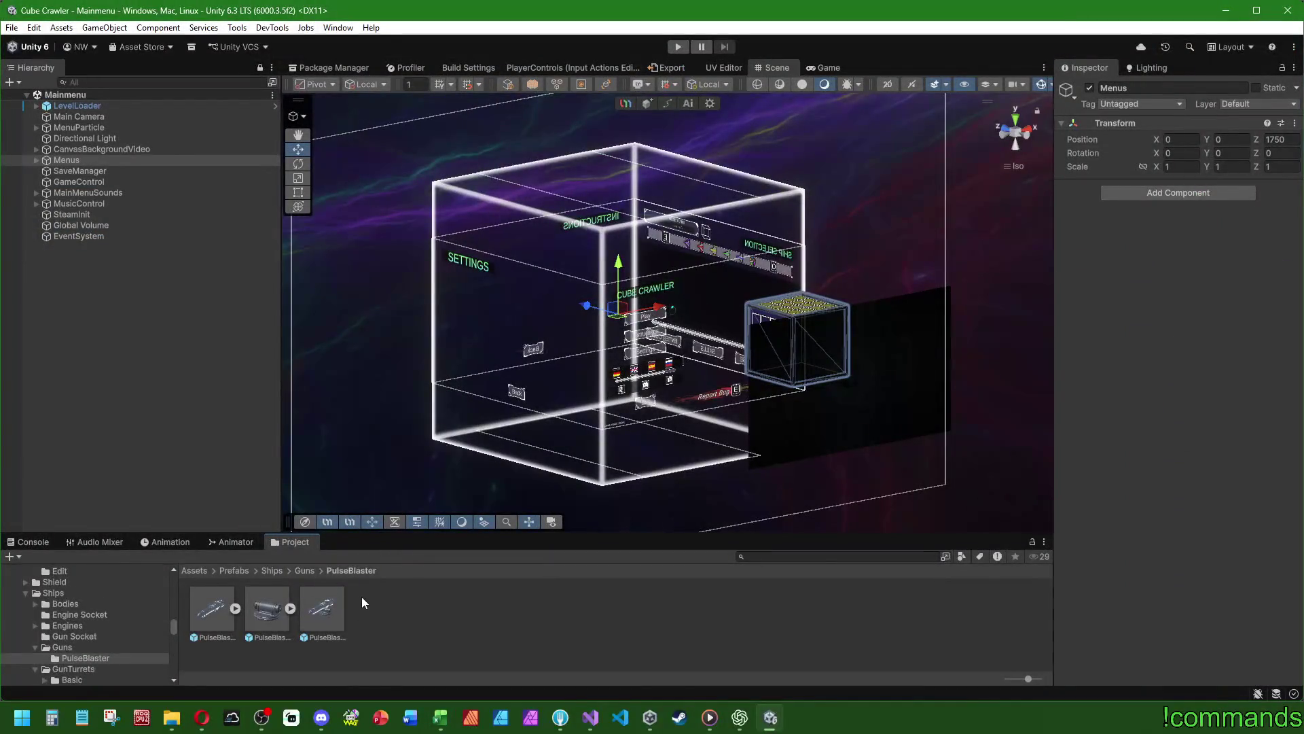
# - Browse the Kraken-B1, Rayzor-C1 and Storm-F1 ship folders and inspect the CustomShip prefab
pyautogui.click(273, 569)
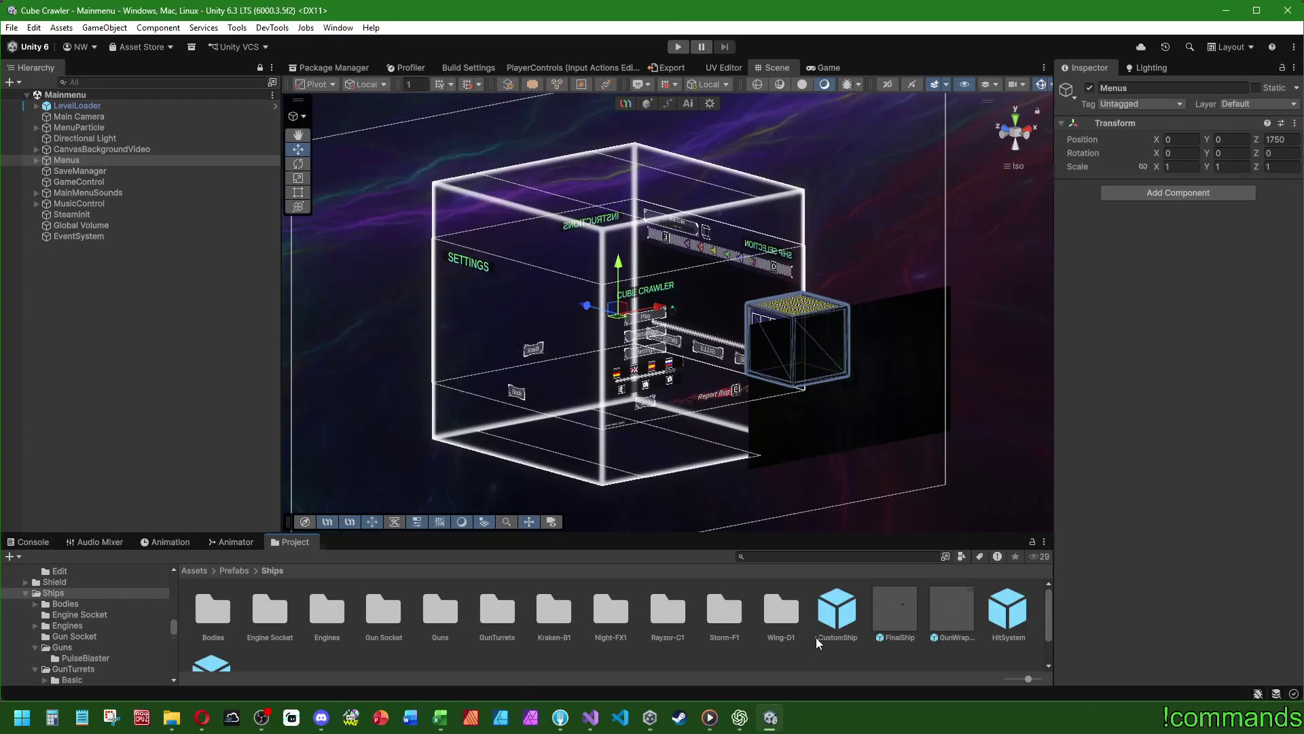
pyautogui.doubleClick(561, 605)
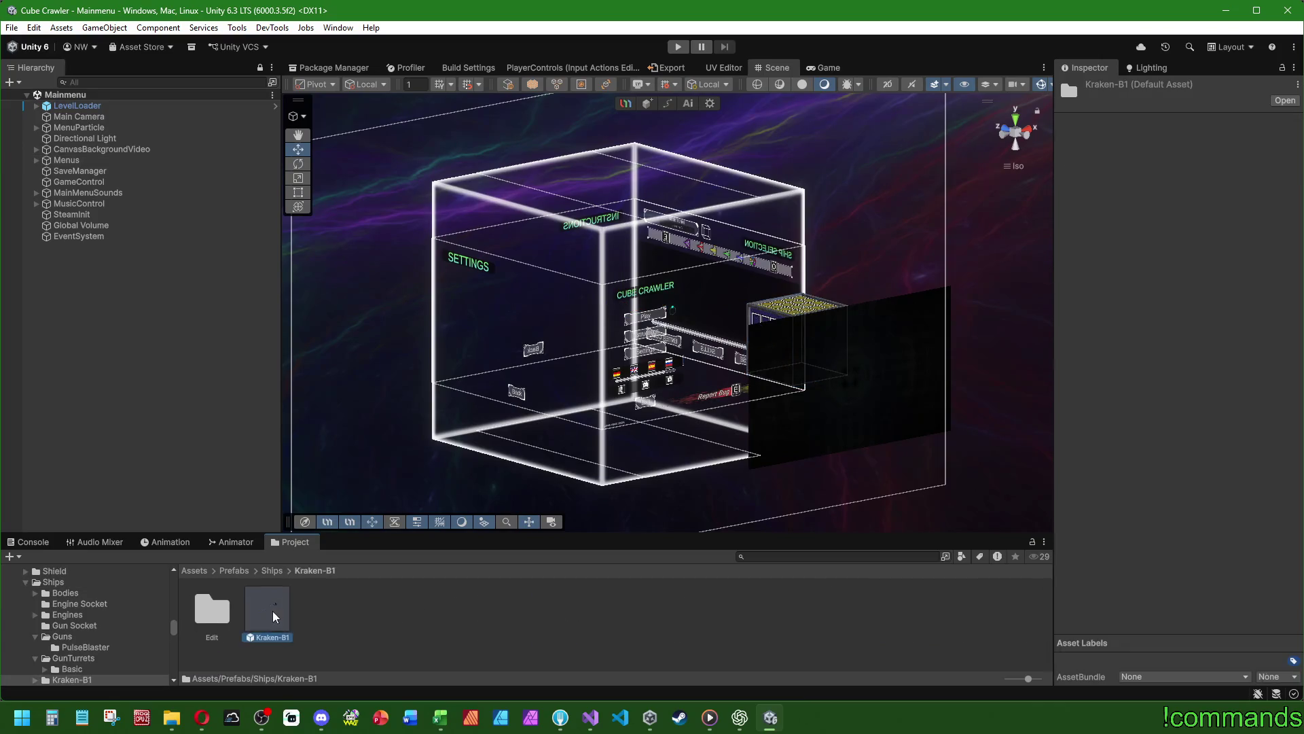
pyautogui.click(272, 570)
pyautogui.doubleClick(662, 609)
pyautogui.click(375, 609)
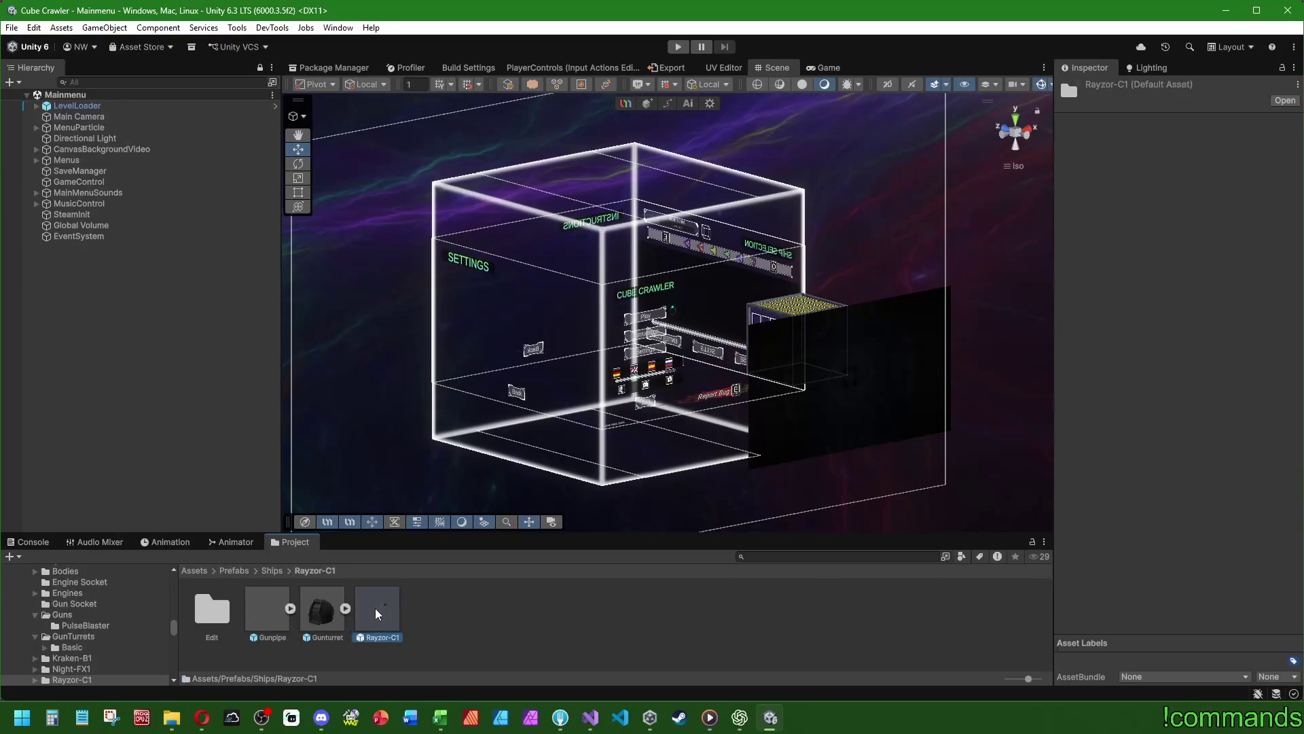
pyautogui.click(272, 570)
pyautogui.doubleClick(713, 608)
pyautogui.click(272, 570)
pyautogui.click(834, 614)
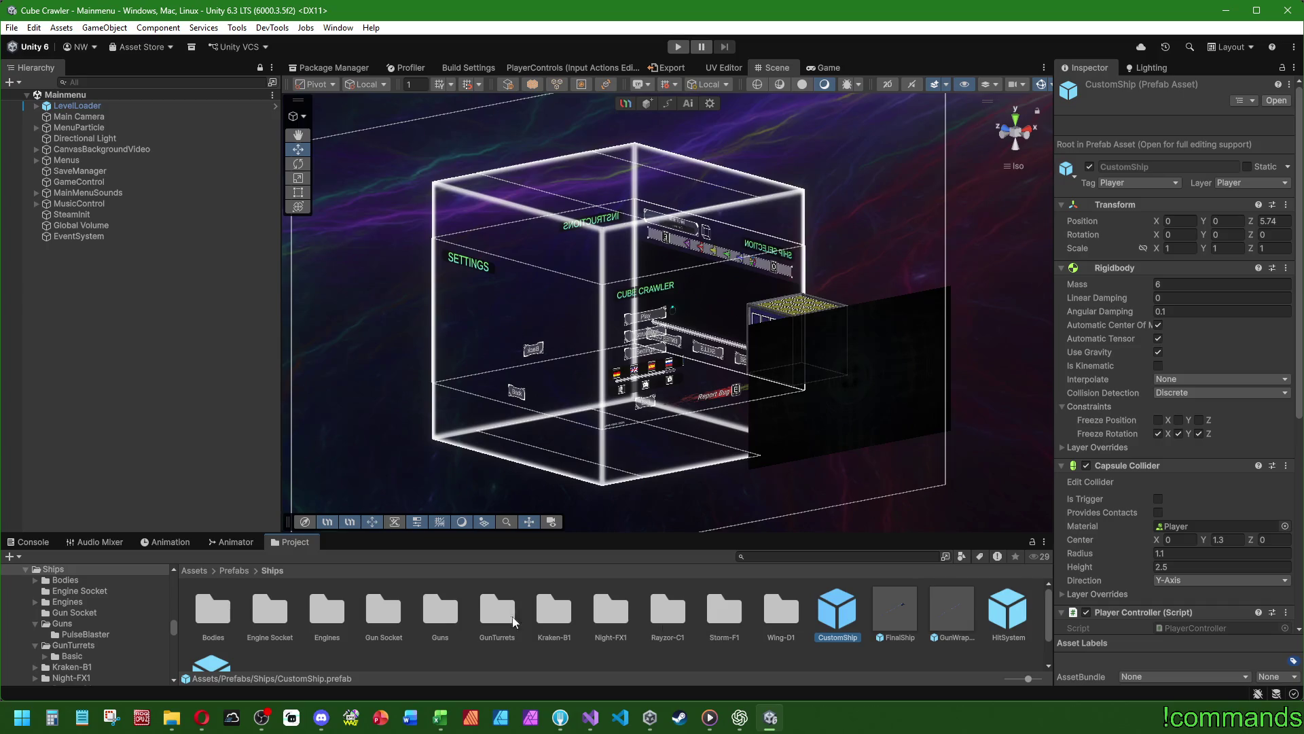
# - Open the ExampleRoom prefab from Prefabs/World/Stage1_Entrance for editing
pyautogui.click(234, 570)
pyautogui.doubleClick(555, 639)
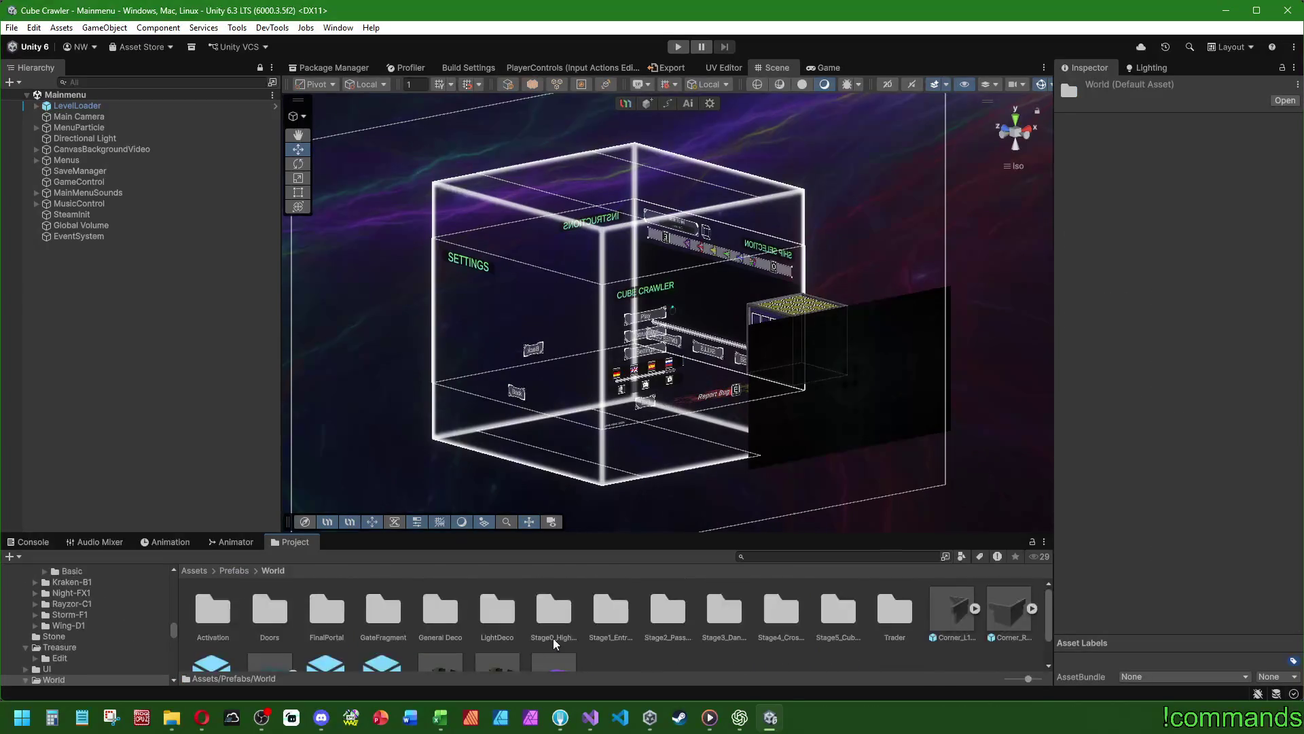
pyautogui.doubleClick(611, 611)
pyautogui.doubleClick(635, 619)
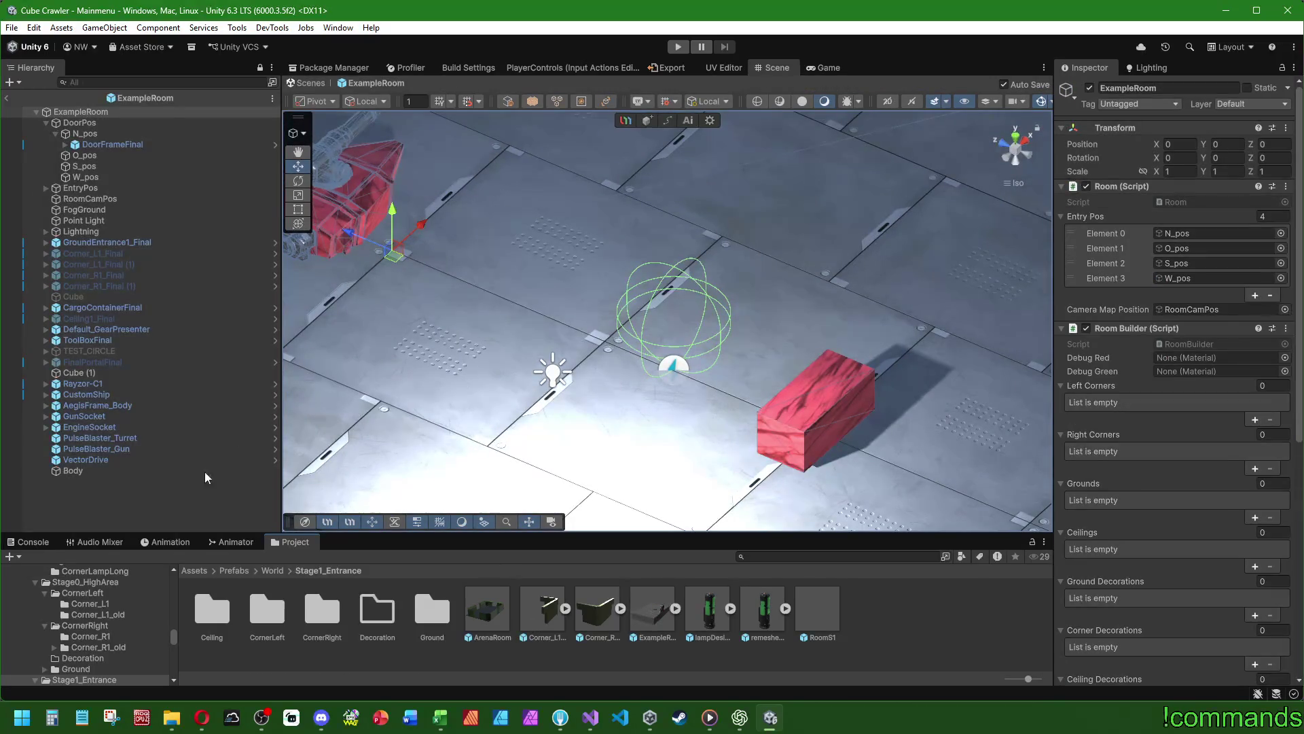
# - Look over Rayzor-C1, CustomShip and AegisFrame_Body, framing CustomShip in the Scene view
pyautogui.click(747, 462)
pyautogui.scroll(-4, 769, 450)
pyautogui.moveTo(714, 411)
pyautogui.mouseDown()
pyautogui.moveTo(760, 404)
pyautogui.moveTo(788, 363)
pyautogui.moveTo(563, 454)
pyautogui.moveTo(595, 357)
pyautogui.moveTo(538, 392)
pyautogui.moveTo(707, 428)
pyautogui.moveTo(621, 422)
pyautogui.mouseUp()
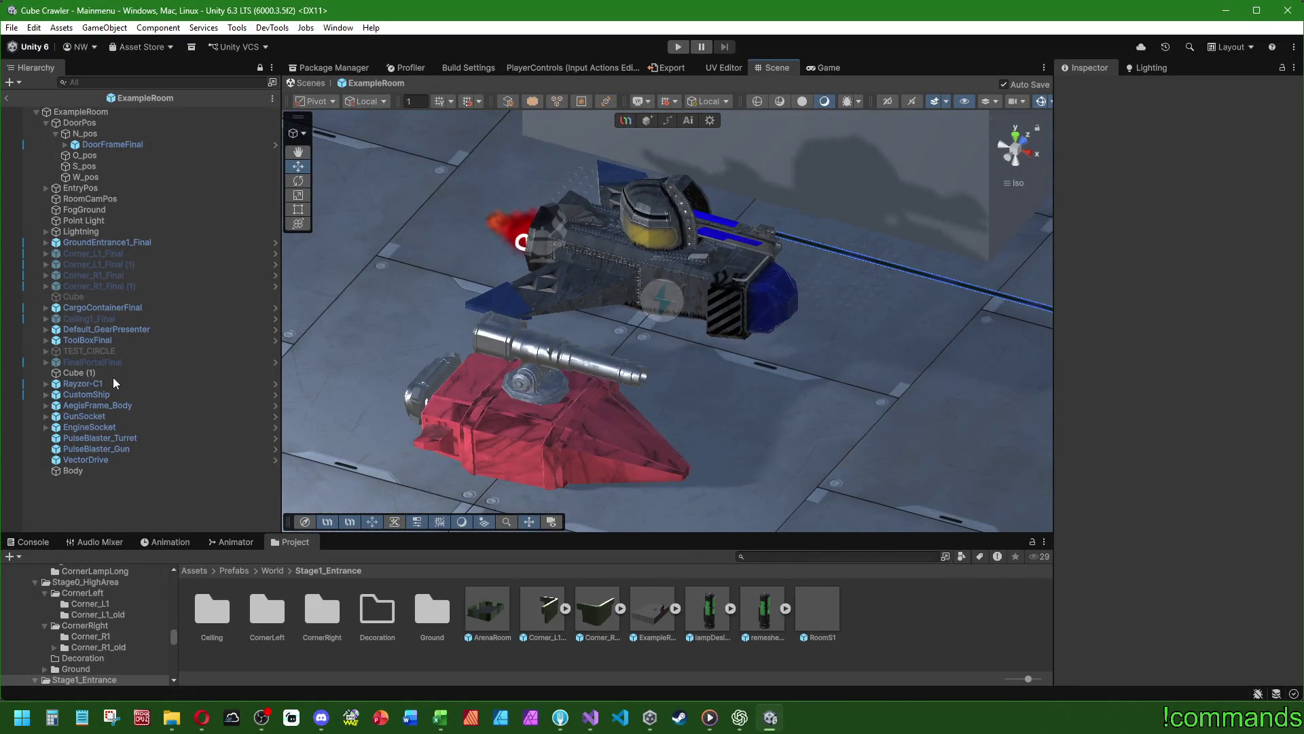
pyautogui.click(80, 384)
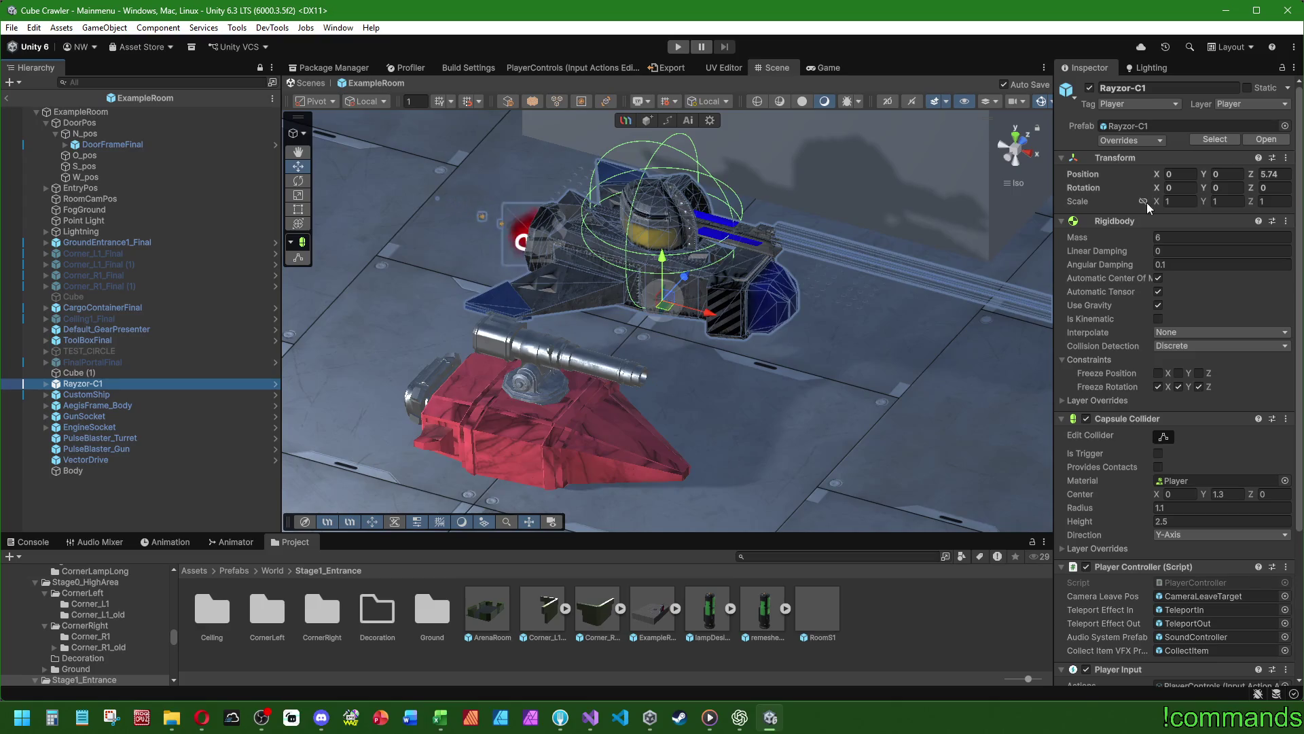
pyautogui.click(101, 395)
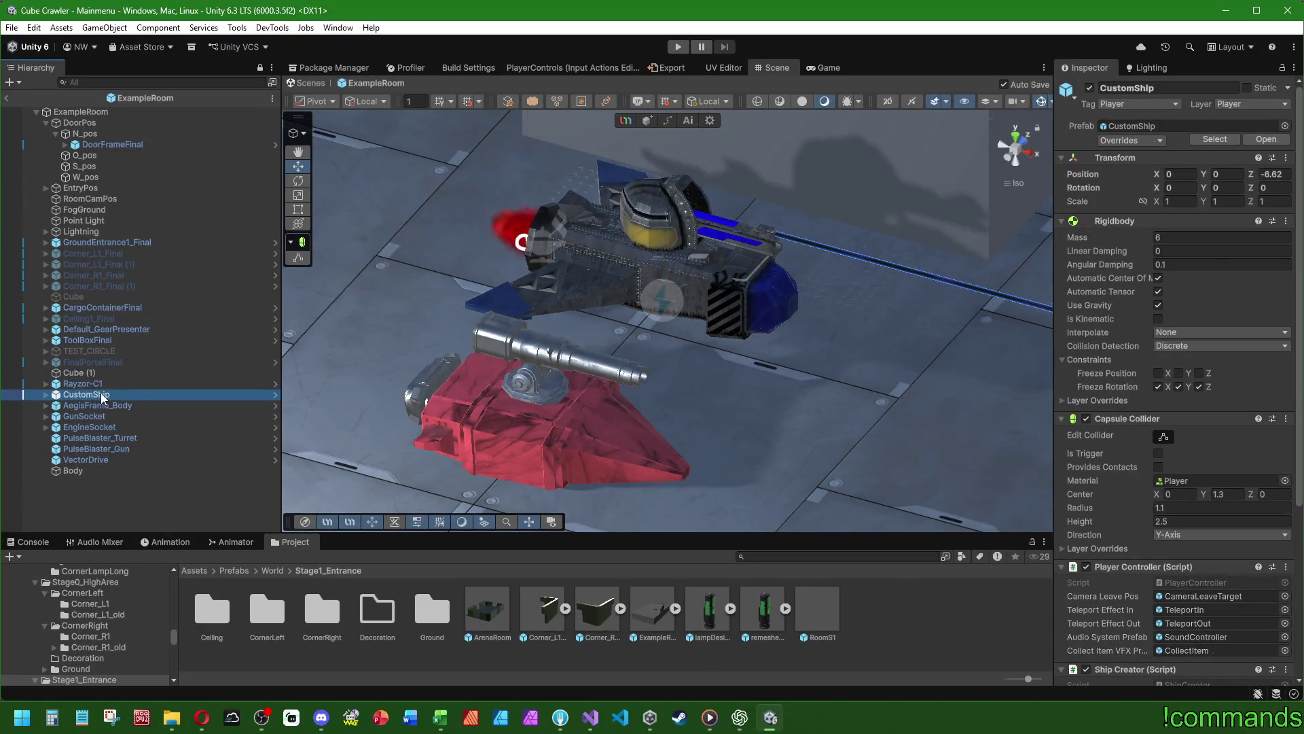
pyautogui.click(103, 405)
pyautogui.click(102, 394)
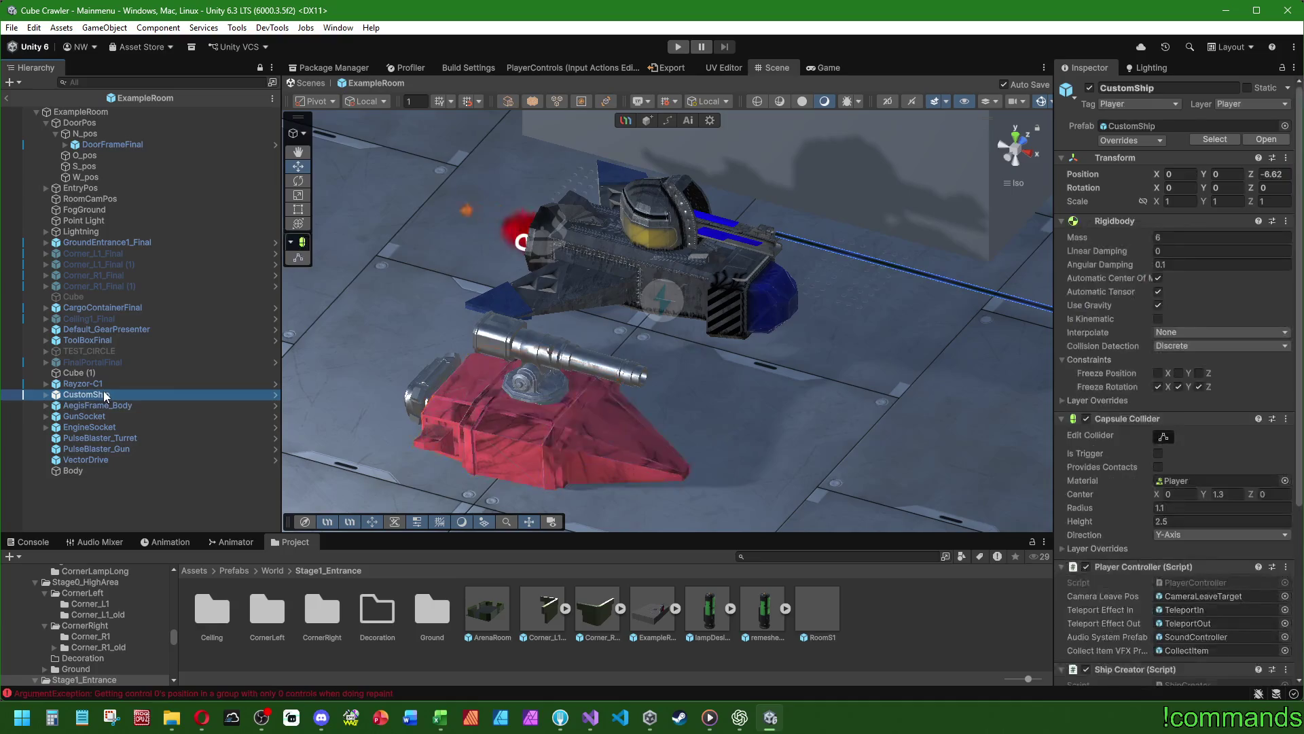
pyautogui.press('f')
pyautogui.scroll(-5, 468, 442)
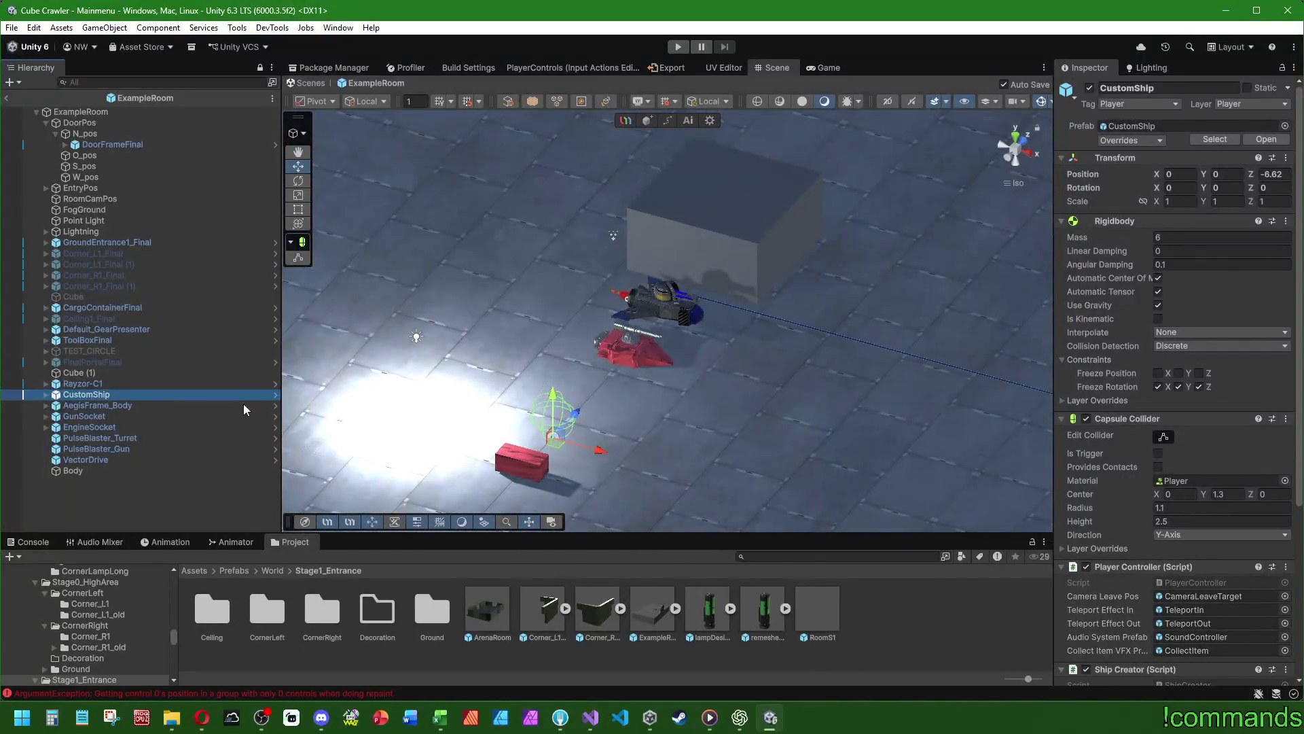
# - Delete VectorDrive, PulseBlaster_Gun, PulseBlaster_Turret, EngineSocket, GunSocket and AegisFrame_Body from the room
pyautogui.click(96, 460)
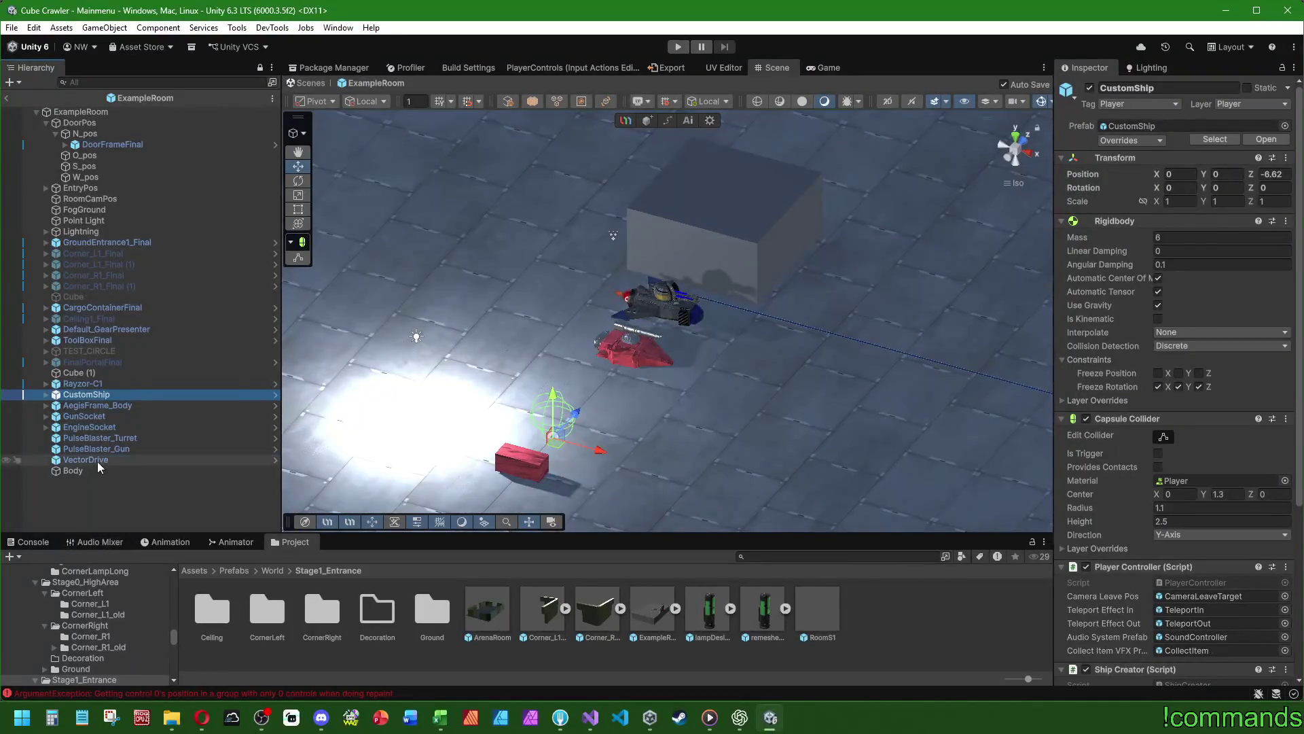
pyautogui.press('Delete')
pyautogui.click(100, 448)
pyautogui.press('Delete')
pyautogui.click(108, 438)
pyautogui.press('Delete')
pyautogui.click(97, 427)
pyautogui.press('Delete')
pyautogui.click(97, 416)
pyautogui.press('Delete')
pyautogui.click(96, 405)
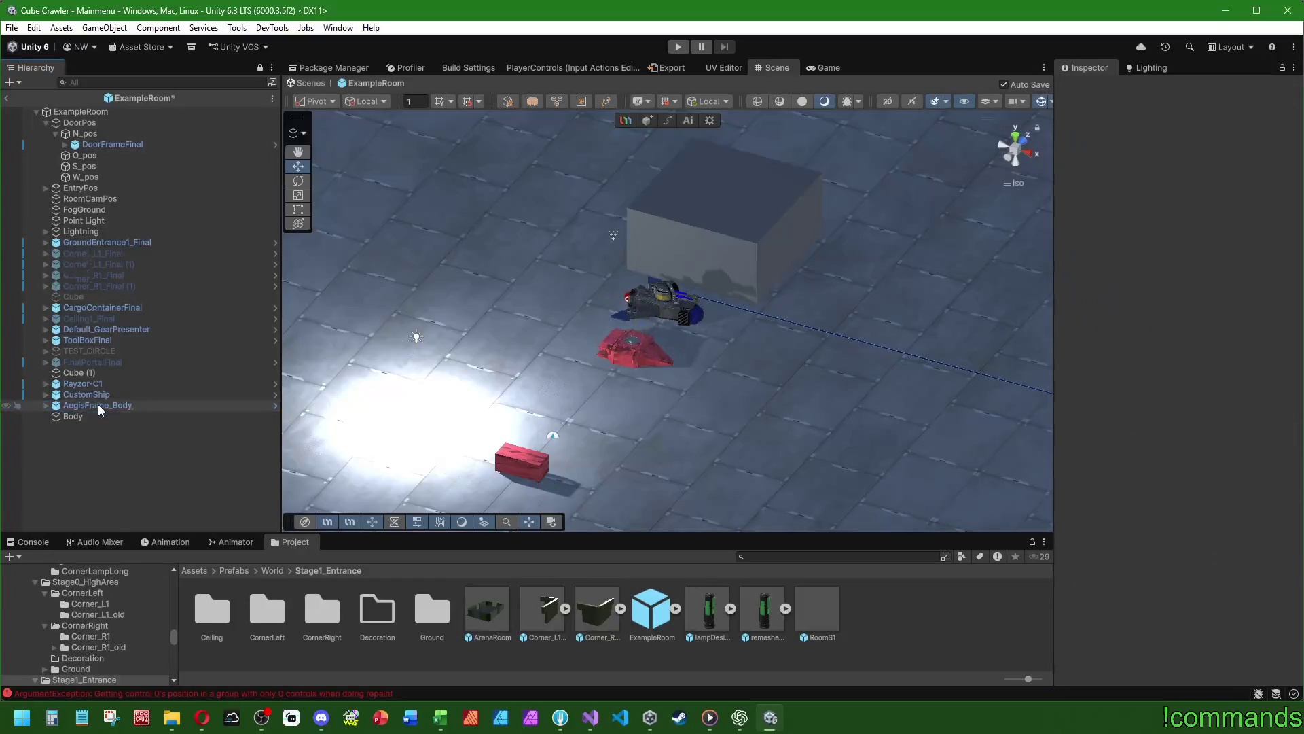
pyautogui.press('Delete')
# - Check CustomShip's Visuals children, then delete CustomShip with all its children
pyautogui.click(42, 397)
pyautogui.click(45, 396)
pyautogui.click(51, 406)
pyautogui.click(55, 405)
pyautogui.click(83, 393)
pyautogui.press('Delete')
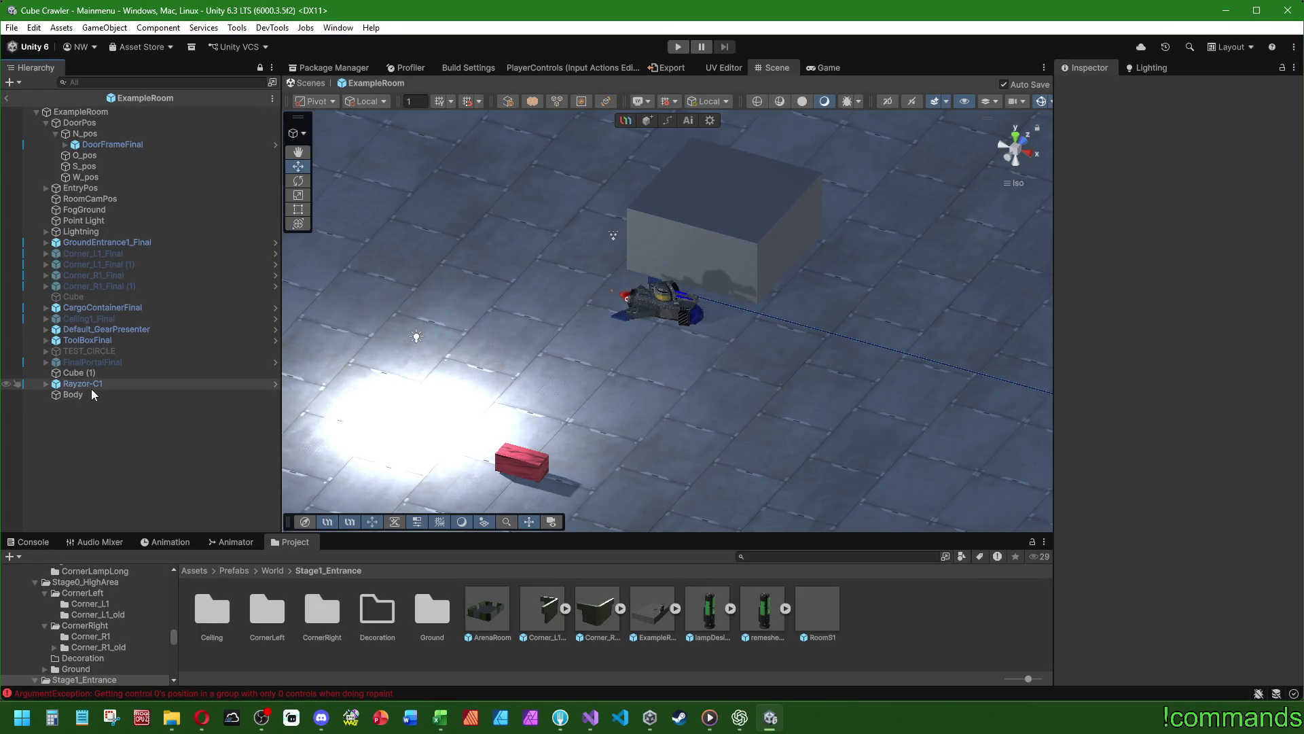
pyautogui.click(267, 573)
pyautogui.click(234, 570)
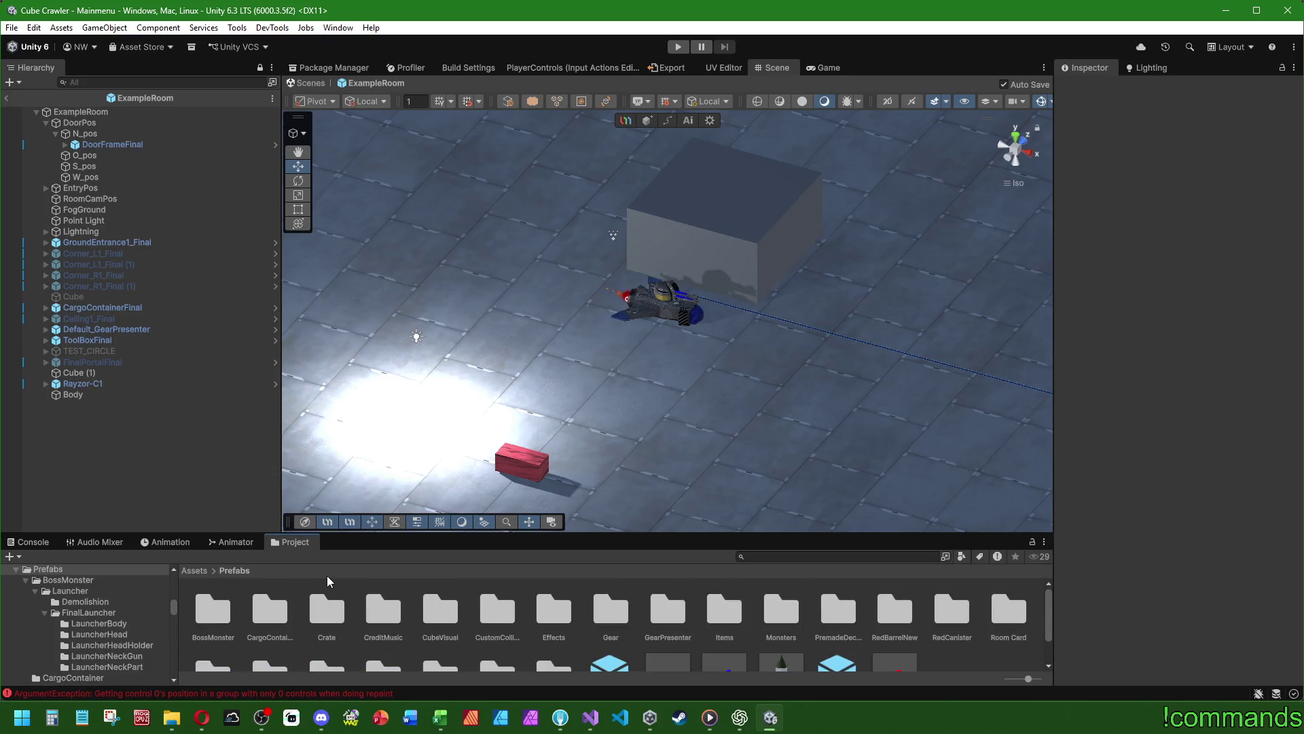
# - Place a CustomShip prefab between Rayzor-C1 and Body and reset its Transform to 0, 0, 0
pyautogui.doubleClick(327, 635)
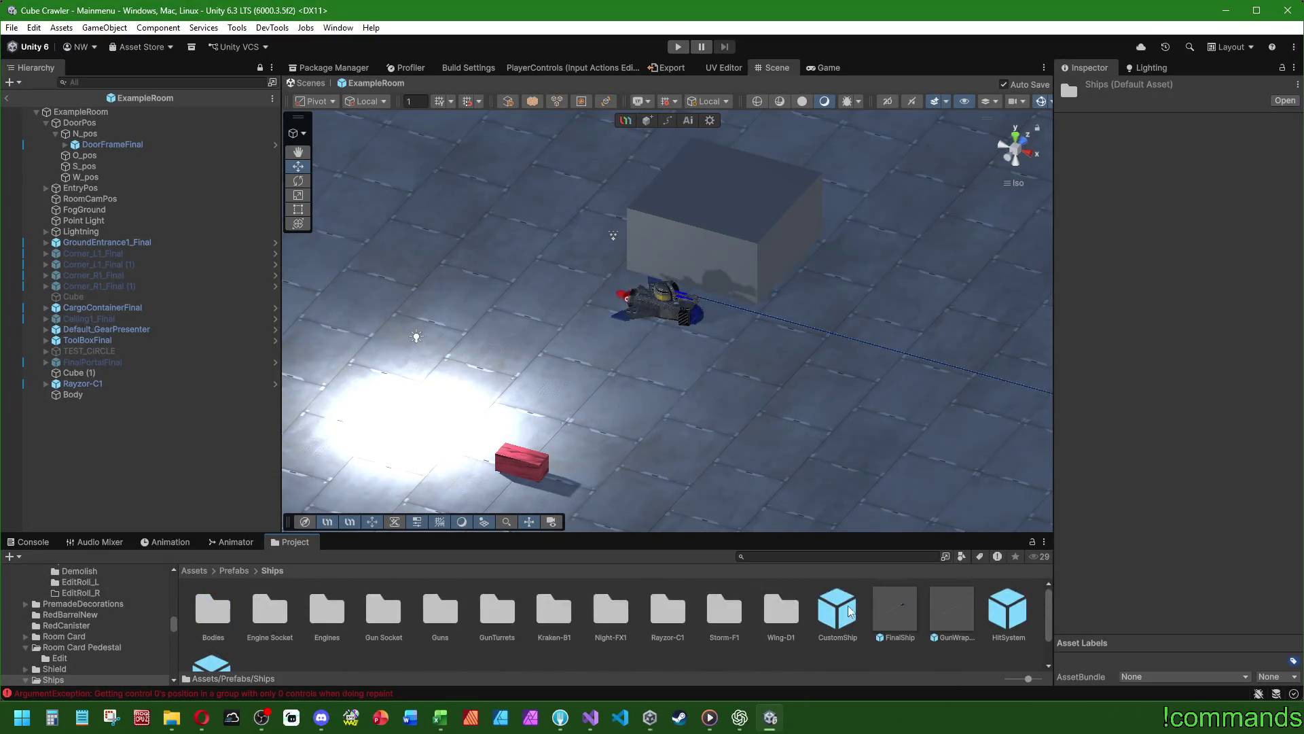
pyautogui.moveTo(145, 446); pyautogui.dragTo(144, 447)
pyautogui.moveTo(105, 407); pyautogui.dragTo(100, 395)
pyautogui.rightClick(1118, 165)
pyautogui.click(1141, 170)
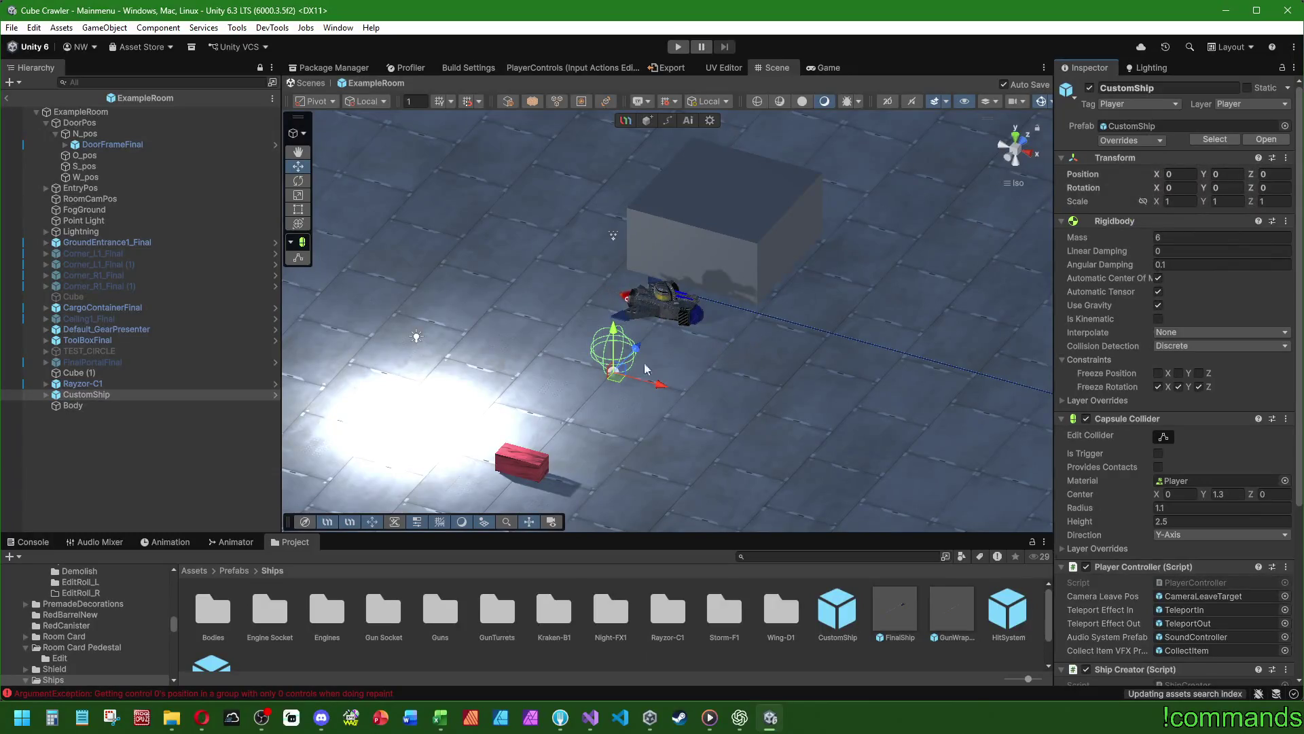
# - Expand CustomShip's Visuals > Container > Subcont > BodySlot branch and peek inside HitSystem
pyautogui.click(46, 395)
pyautogui.click(57, 406)
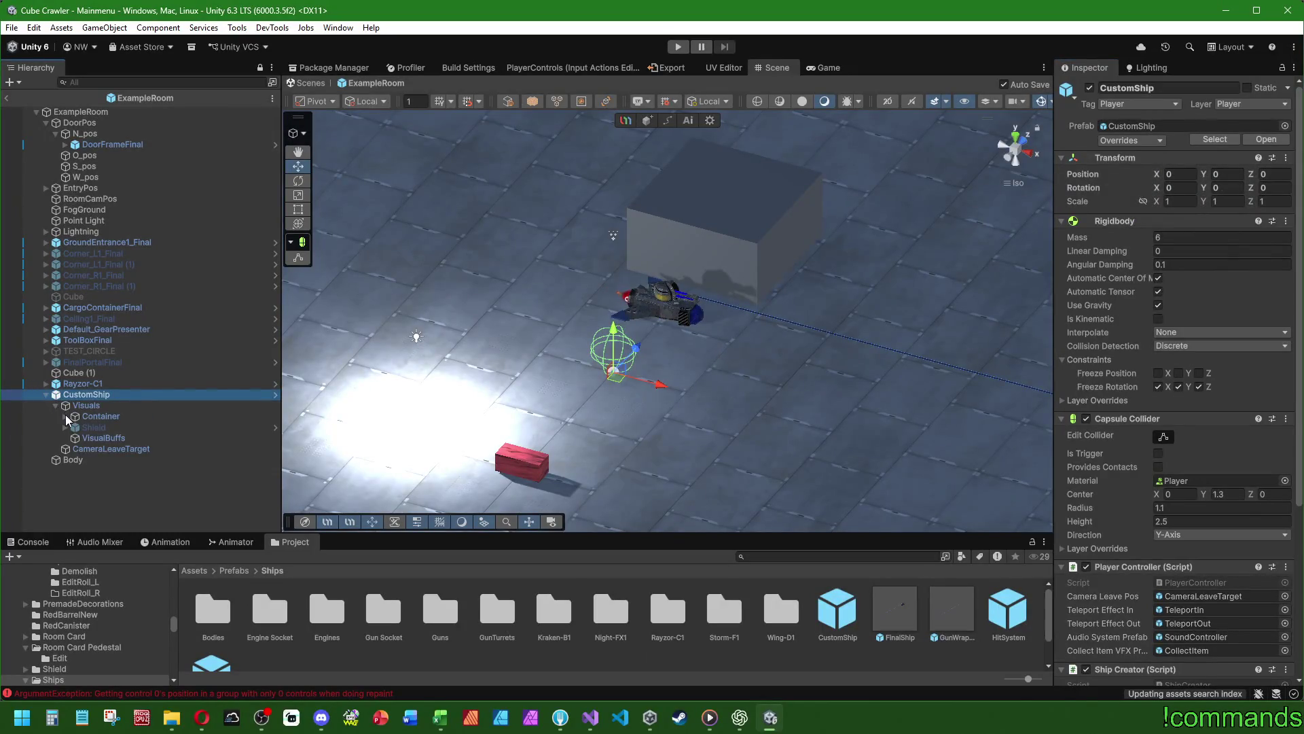
pyautogui.click(66, 418)
pyautogui.click(76, 428)
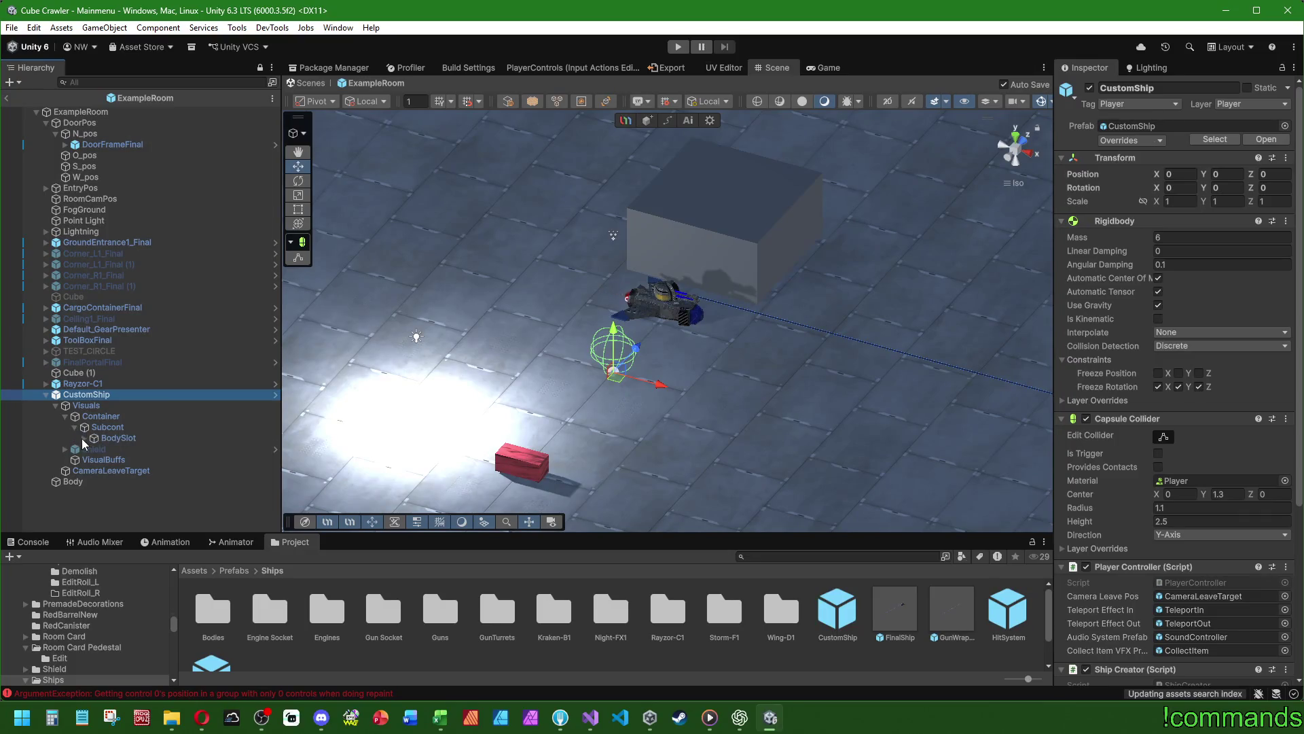
pyautogui.click(85, 438)
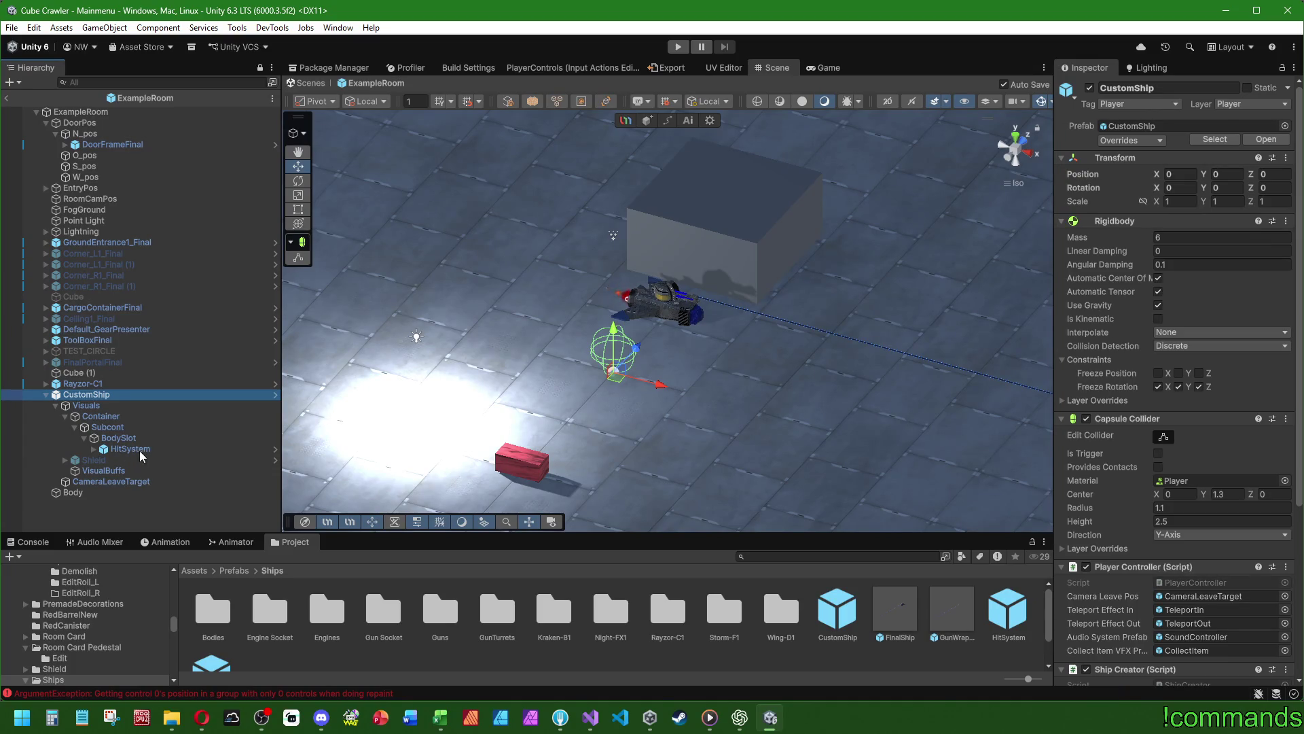
pyautogui.click(93, 449)
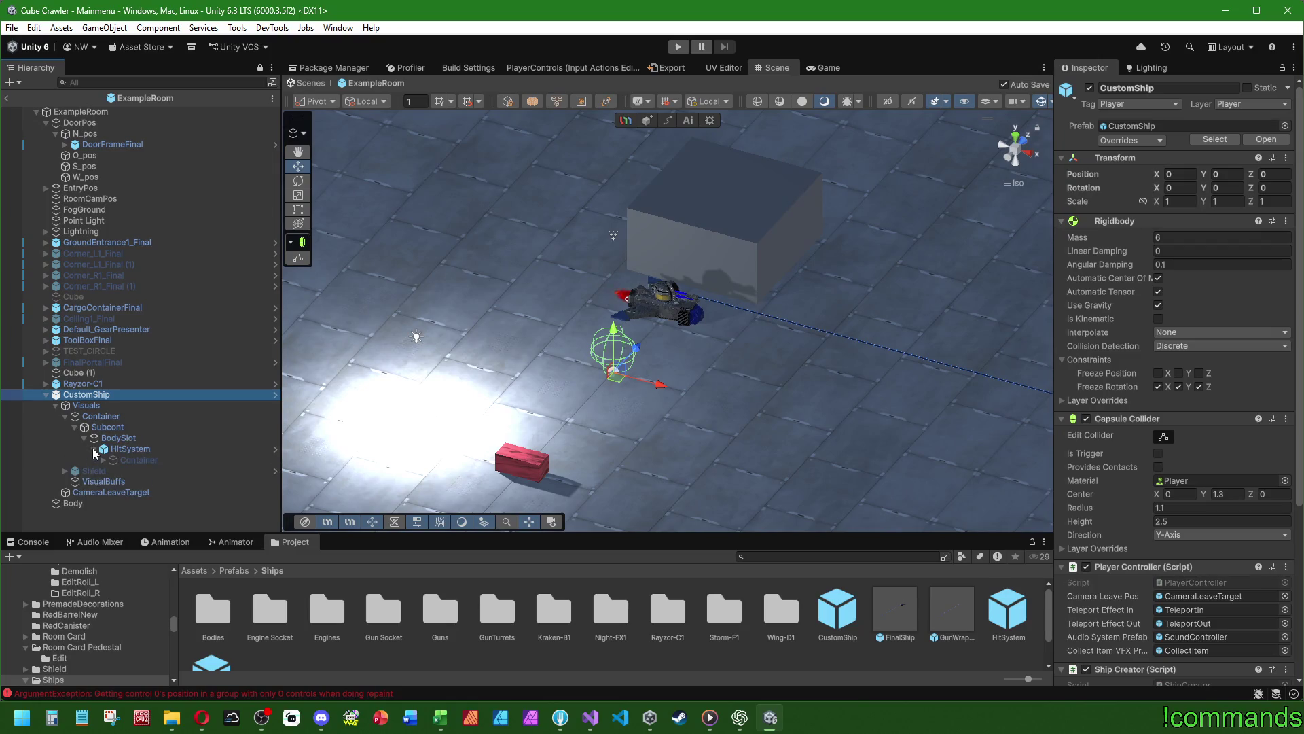
pyautogui.click(92, 448)
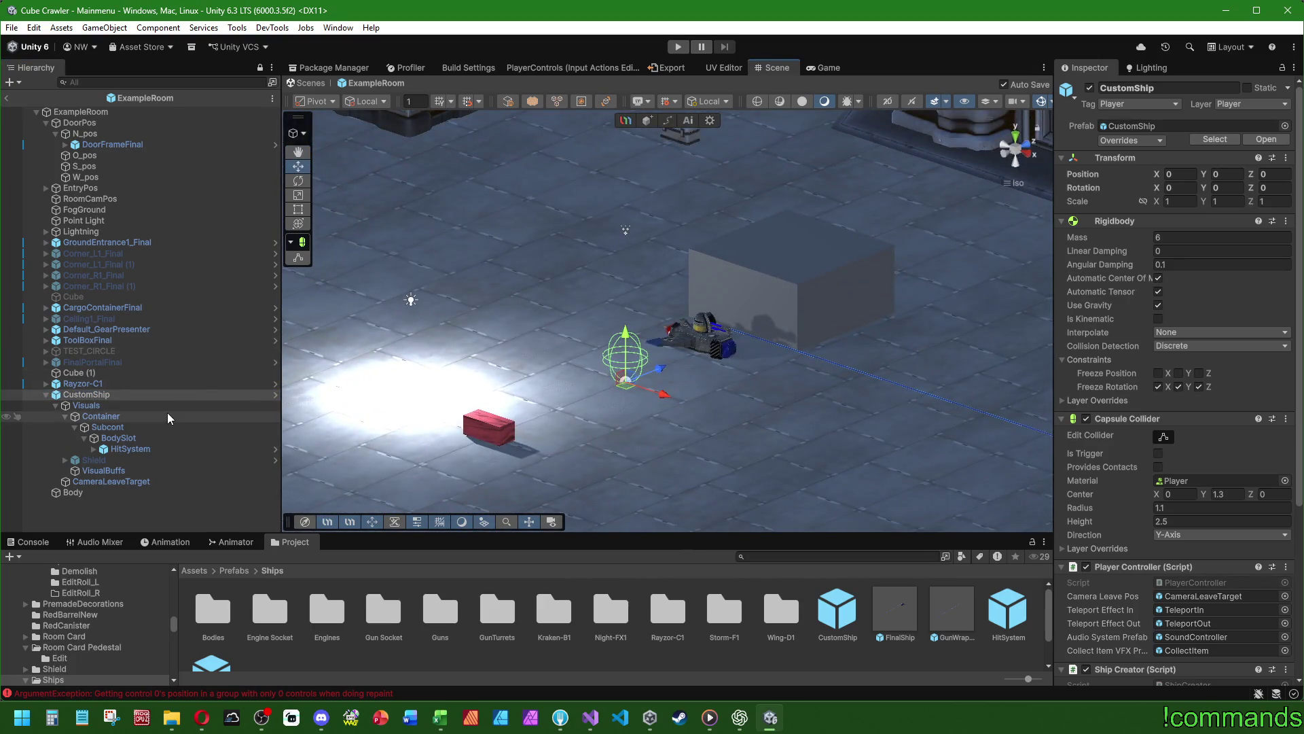
pyautogui.scroll(-5, 1216, 595)
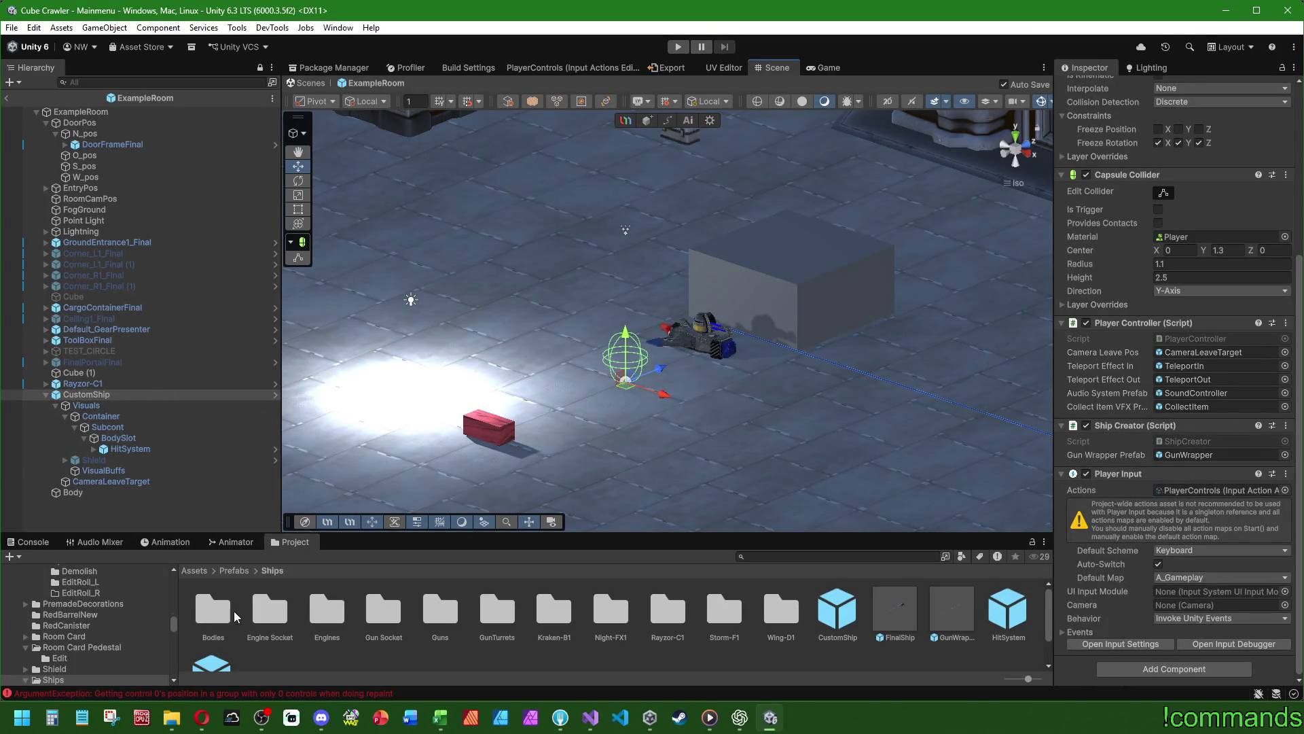
# - Put the AegisFrame body into BodySlot at zero offset and reveal its EngineSlot and GunSlot
pyautogui.doubleClick(212, 611)
pyautogui.doubleClick(213, 611)
pyautogui.moveTo(268, 607); pyautogui.dragTo(133, 451)
pyautogui.rightClick(1108, 161)
pyautogui.click(1134, 171)
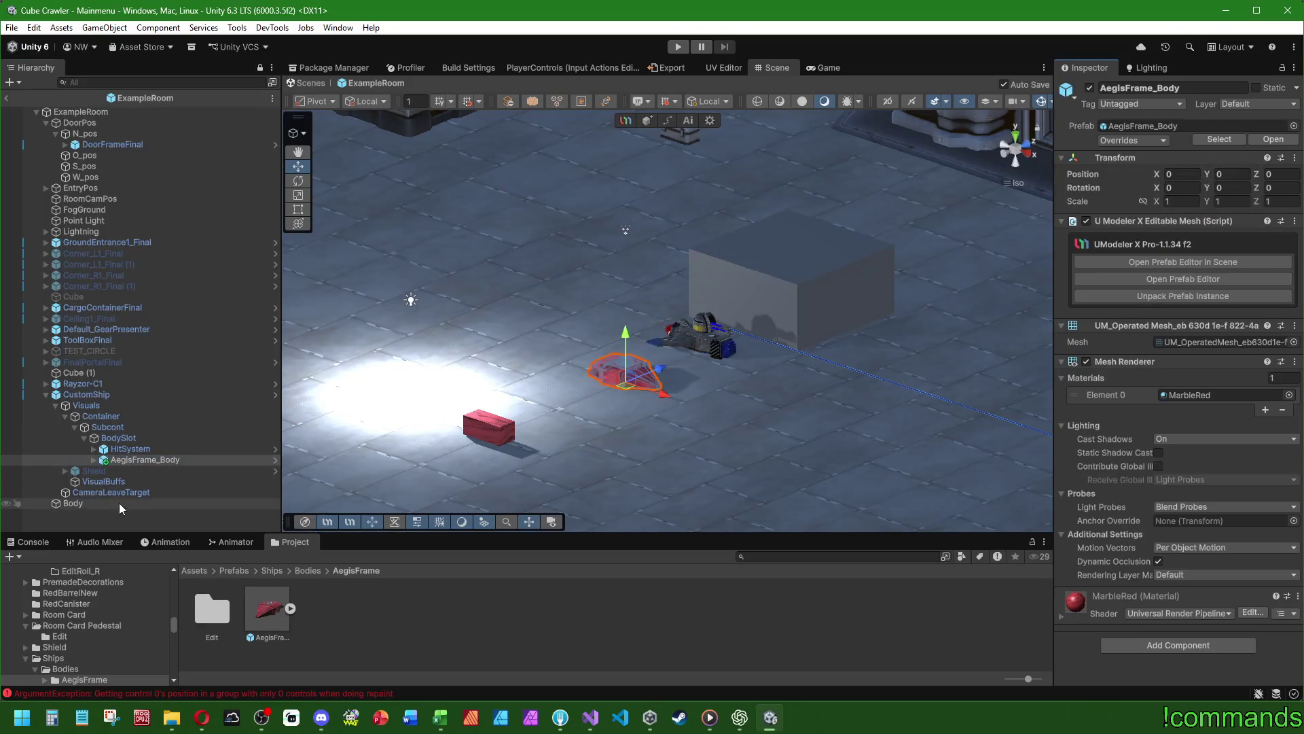
pyautogui.click(93, 459)
pyautogui.click(94, 449)
pyautogui.scroll(-1, 150, 441)
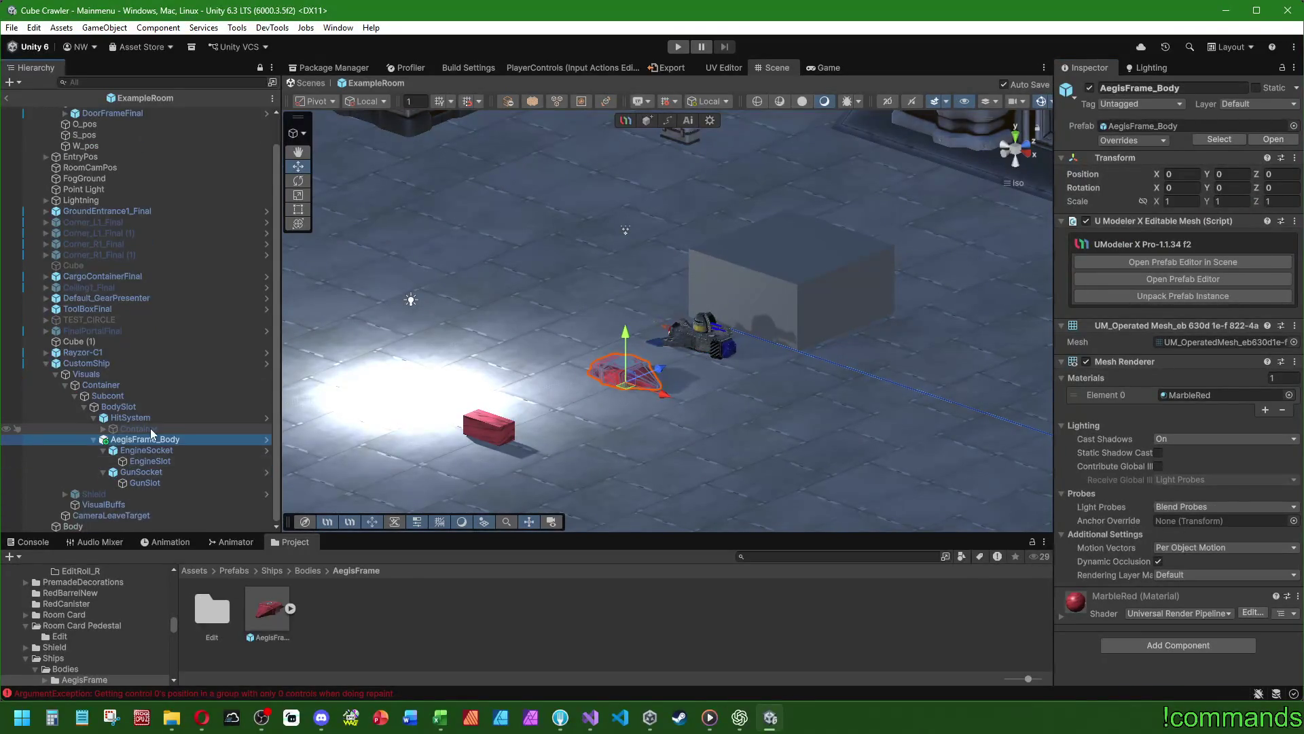
# - Place the GunWrapper prefab in GunSlot and the VectorDrive engine in EngineSlot
pyautogui.click(234, 570)
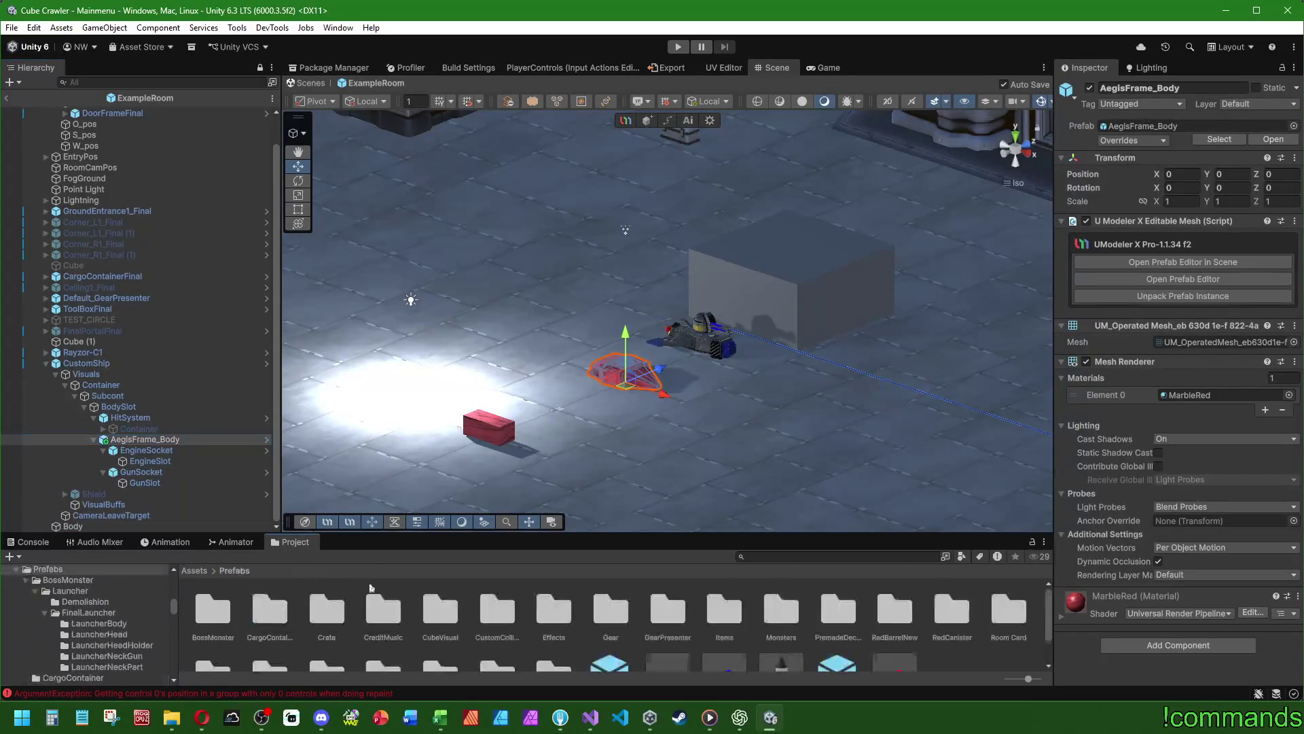
pyautogui.scroll(-2, 775, 614)
pyautogui.doubleClick(329, 631)
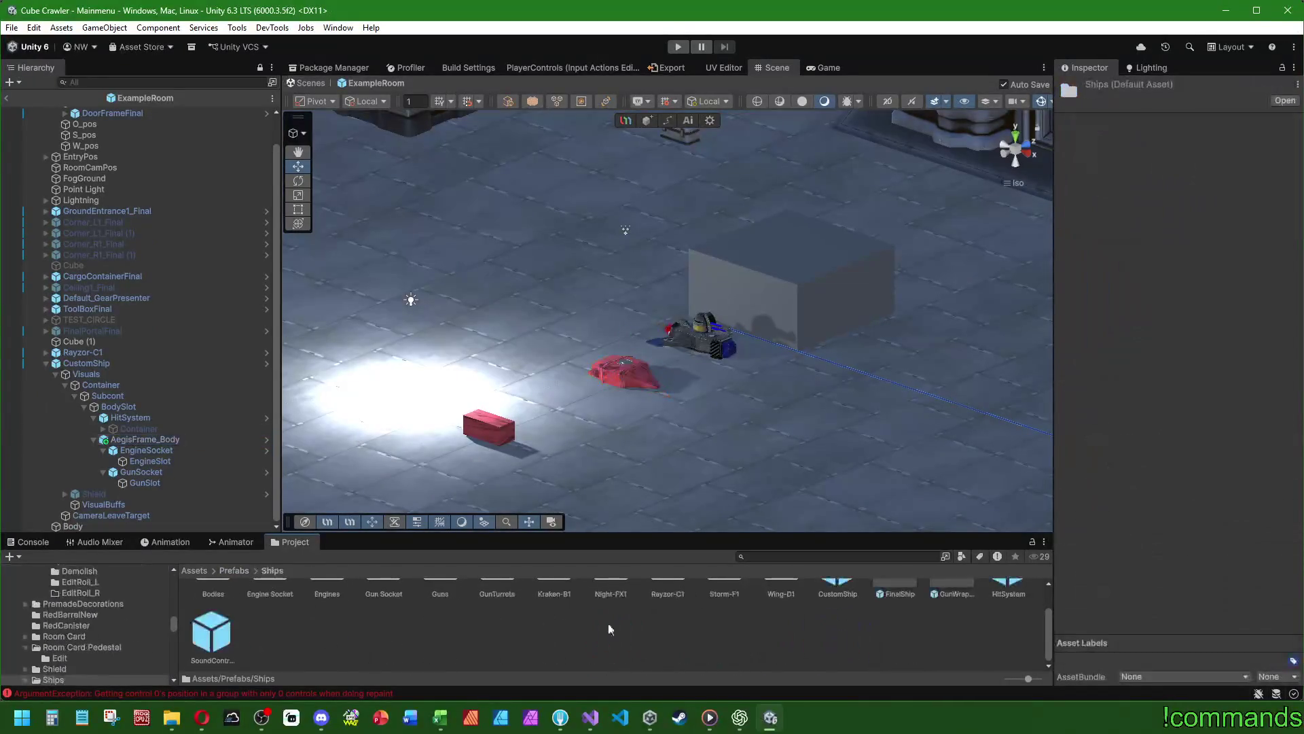
pyautogui.moveTo(442, 532); pyautogui.dragTo(156, 483)
pyautogui.doubleClick(323, 615)
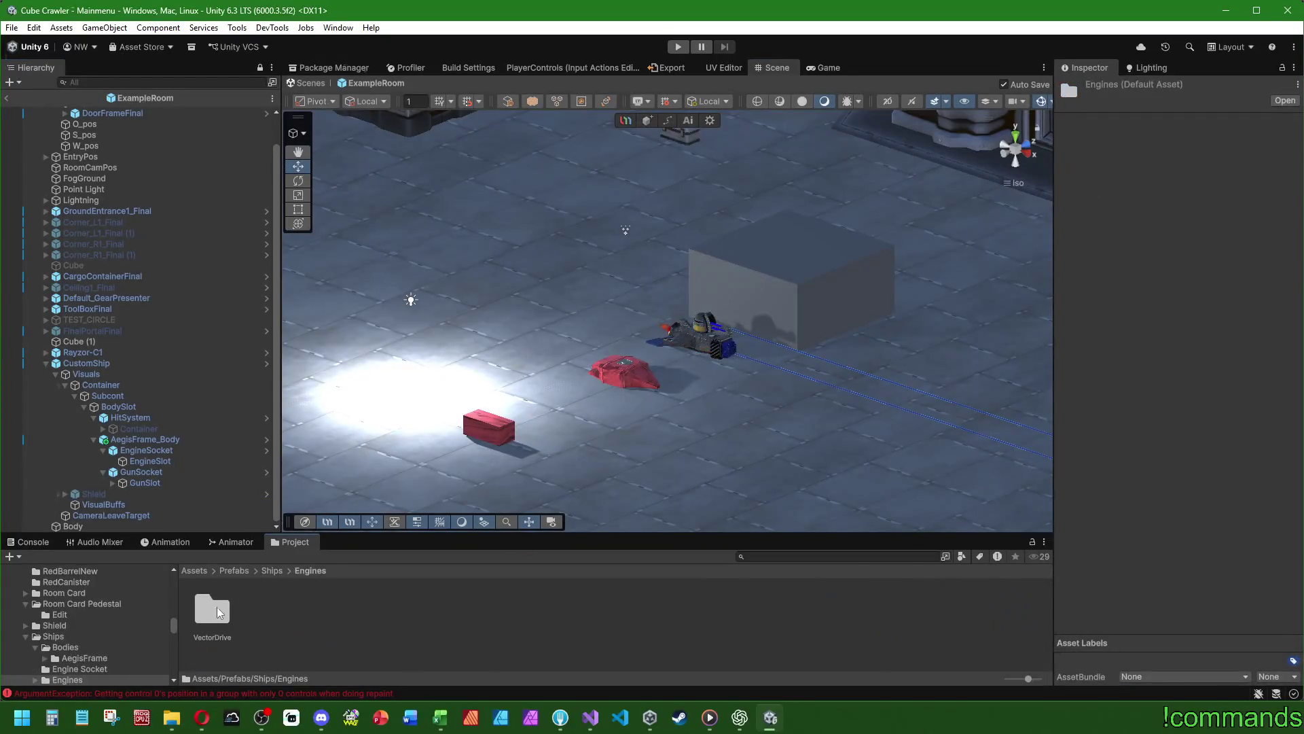
pyautogui.doubleClick(208, 615)
pyautogui.moveTo(278, 618)
pyautogui.mouseDown()
pyautogui.moveTo(176, 469)
pyautogui.moveTo(161, 466)
pyautogui.moveTo(156, 497)
pyautogui.moveTo(133, 504)
pyautogui.moveTo(143, 494)
pyautogui.mouseUp()
# - Reset the VectorDrive engine and GunWrapper transforms to zero and frame GunWrapper in view
pyautogui.rightClick(1119, 157)
pyautogui.click(1148, 166)
pyautogui.rightClick(1113, 160)
pyautogui.click(1141, 166)
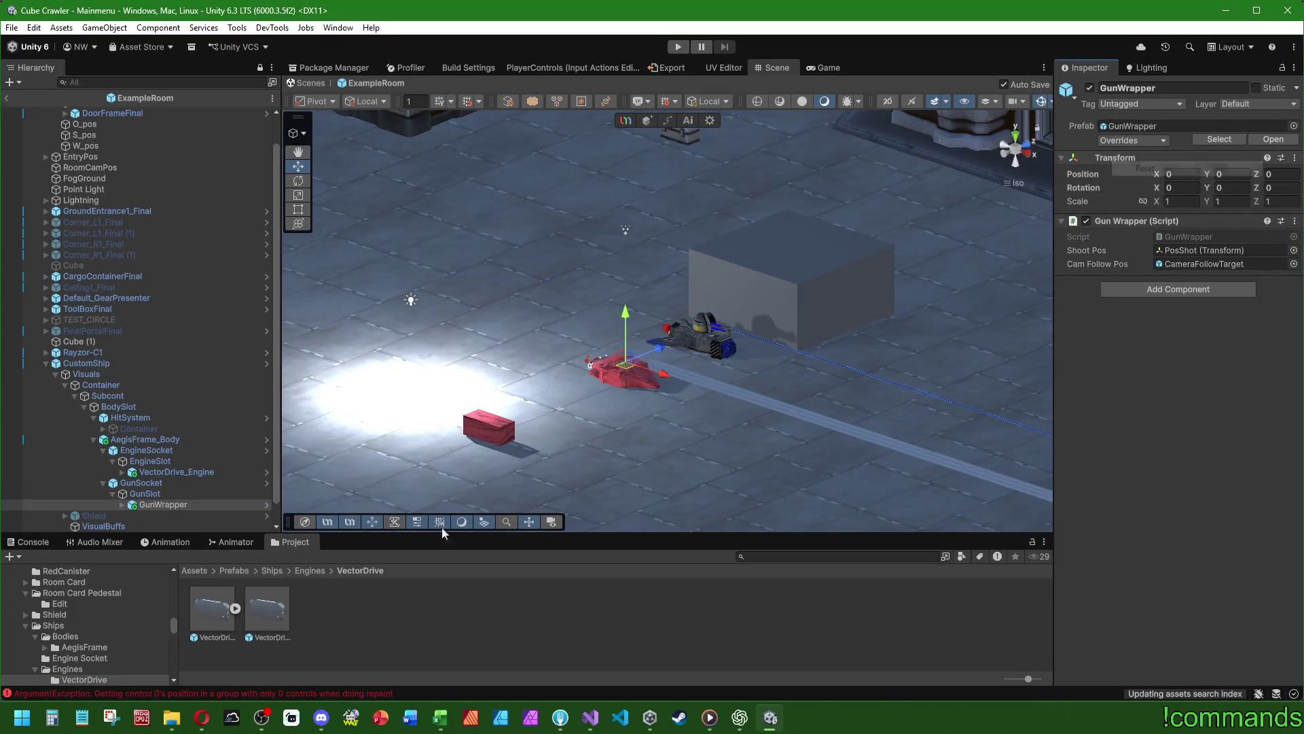
pyautogui.press('f')
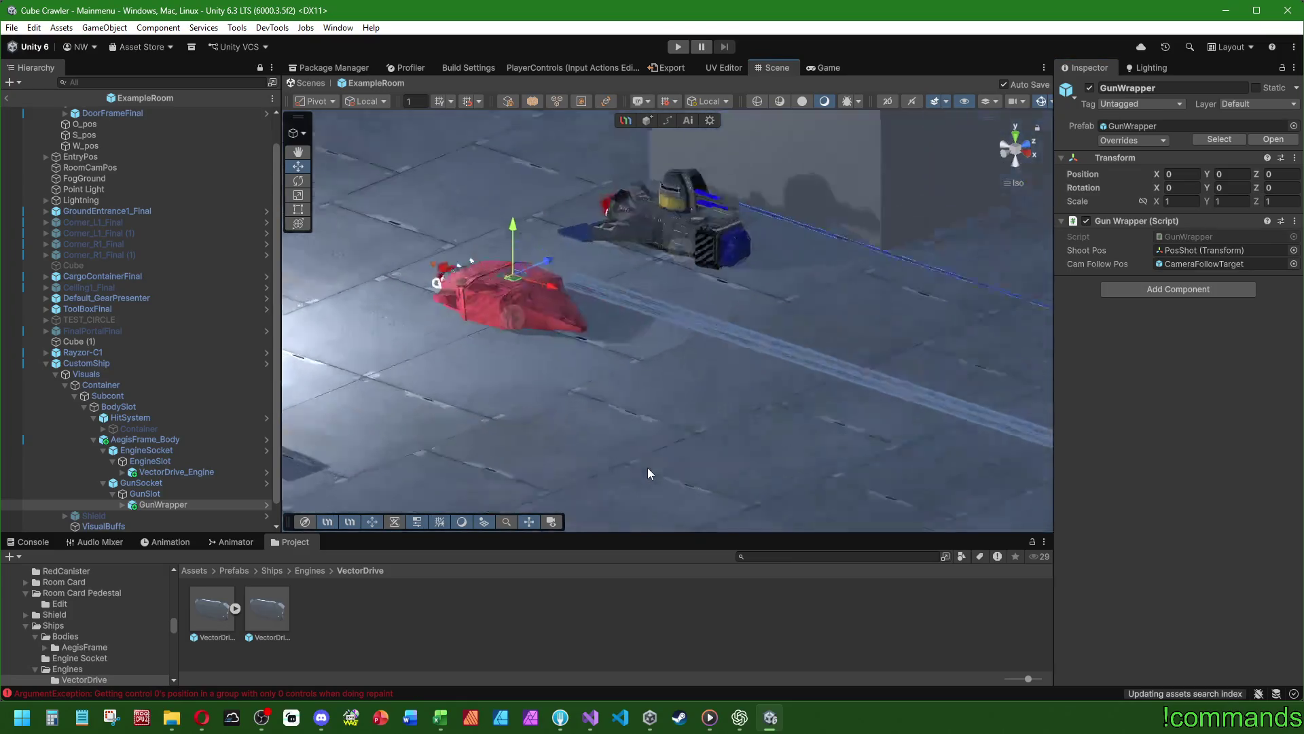
pyautogui.click(123, 504)
pyautogui.scroll(-2, 129, 503)
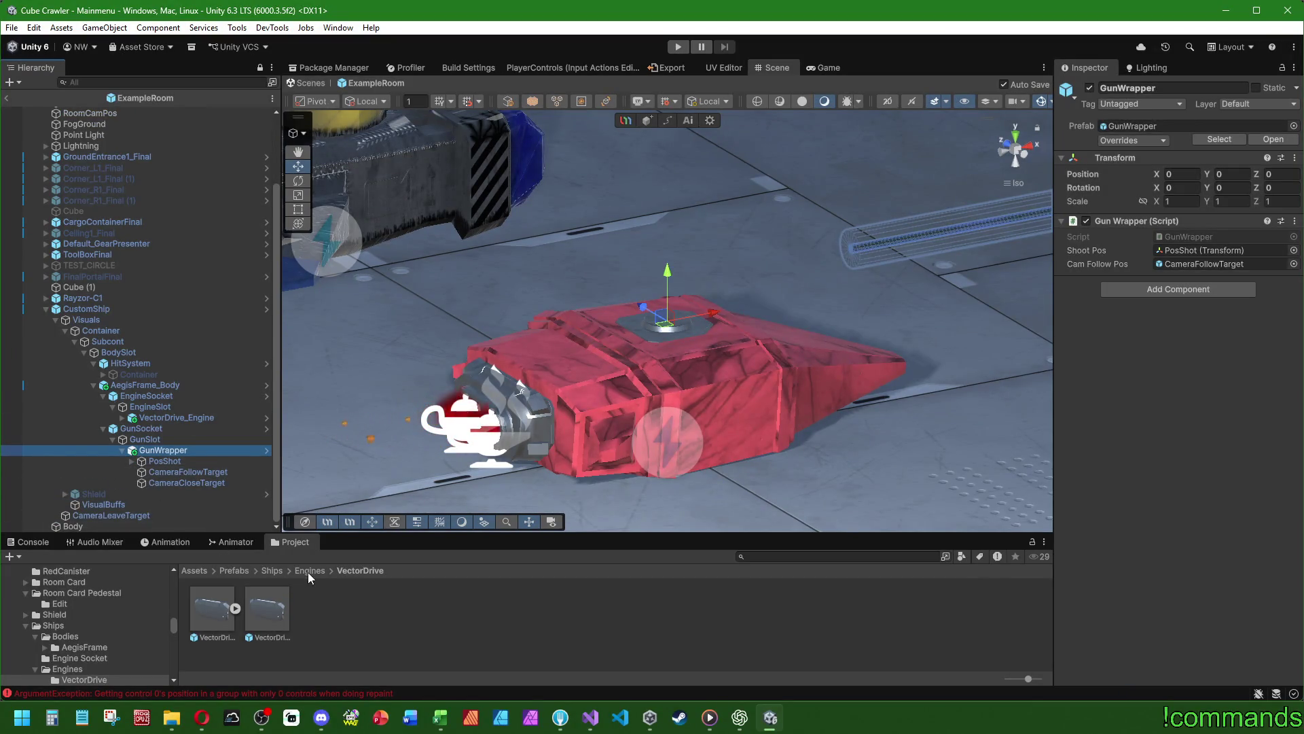
# - Mount the PulseBlaster gun prefab in GunSlot and reset its Transform to zero
pyautogui.click(272, 570)
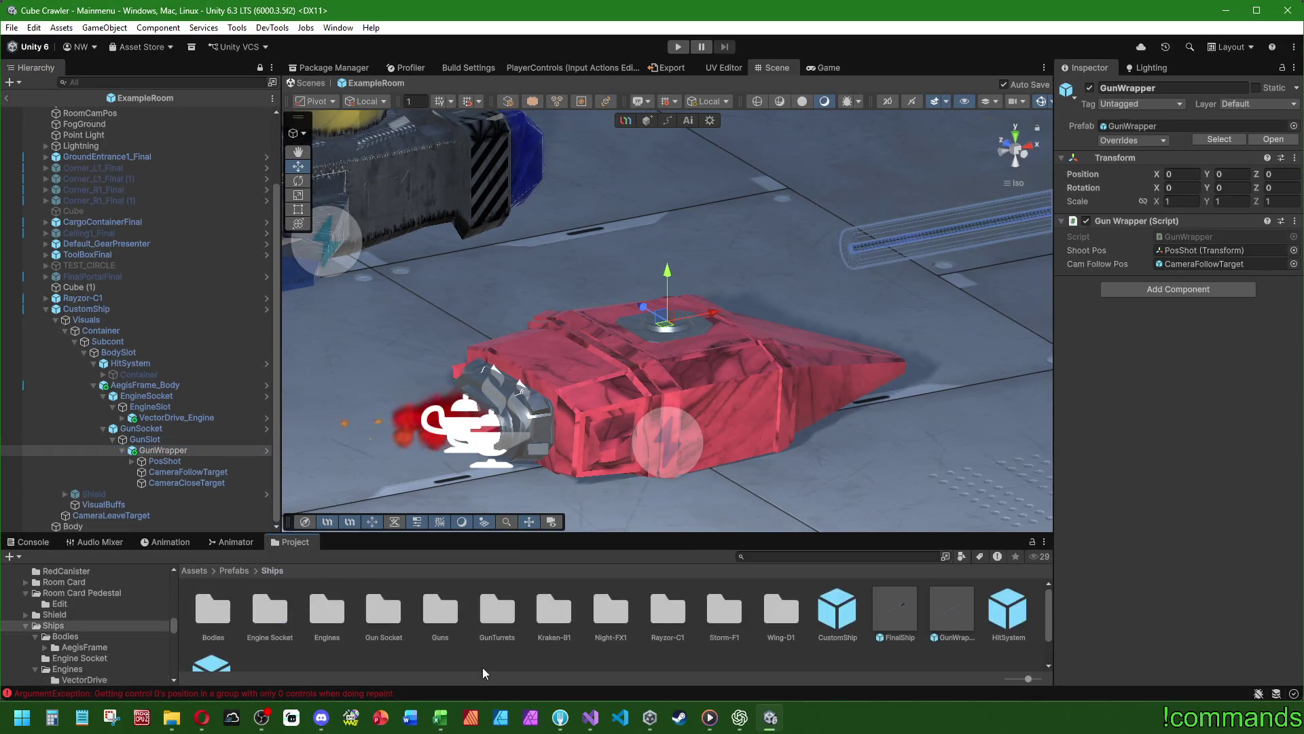
pyautogui.doubleClick(442, 611)
pyautogui.moveTo(322, 608); pyautogui.dragTo(154, 439)
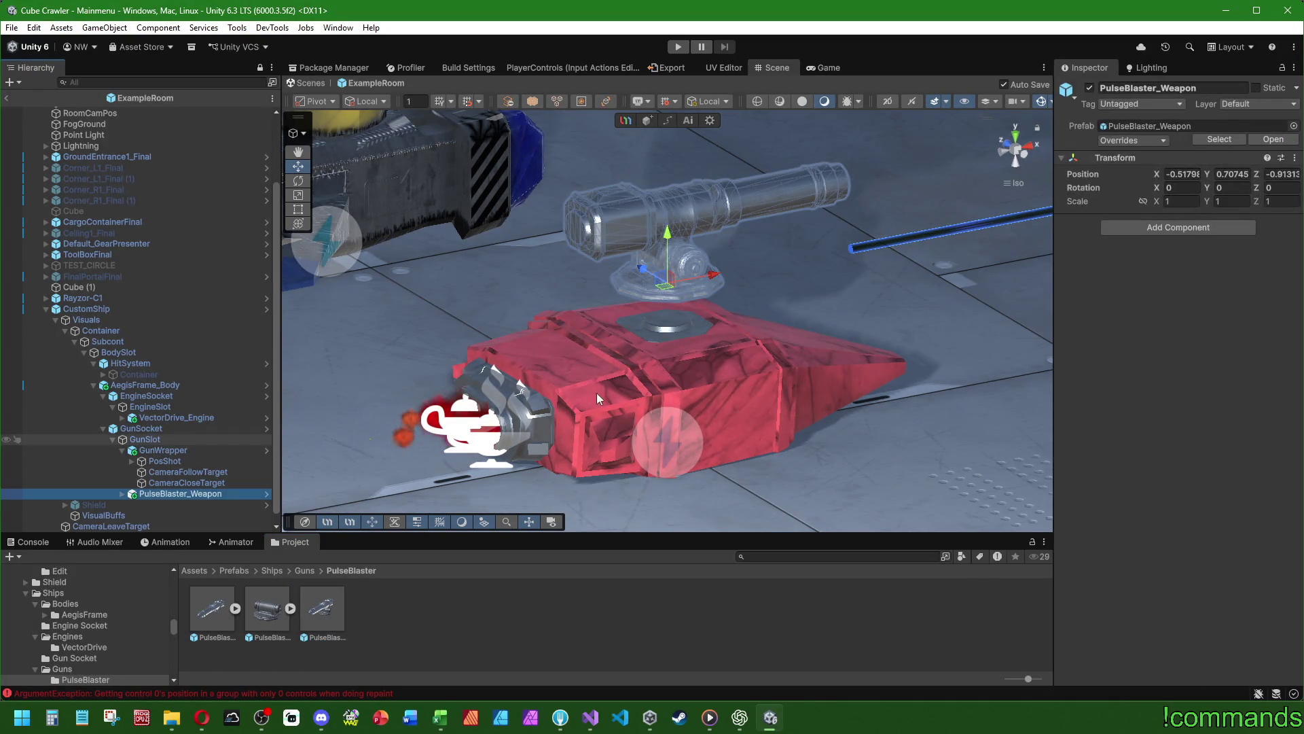
pyautogui.rightClick(1126, 156)
pyautogui.click(1141, 166)
# - Orbit around the assembled red ship and check it from the Back view
pyautogui.scroll(-5, 741, 452)
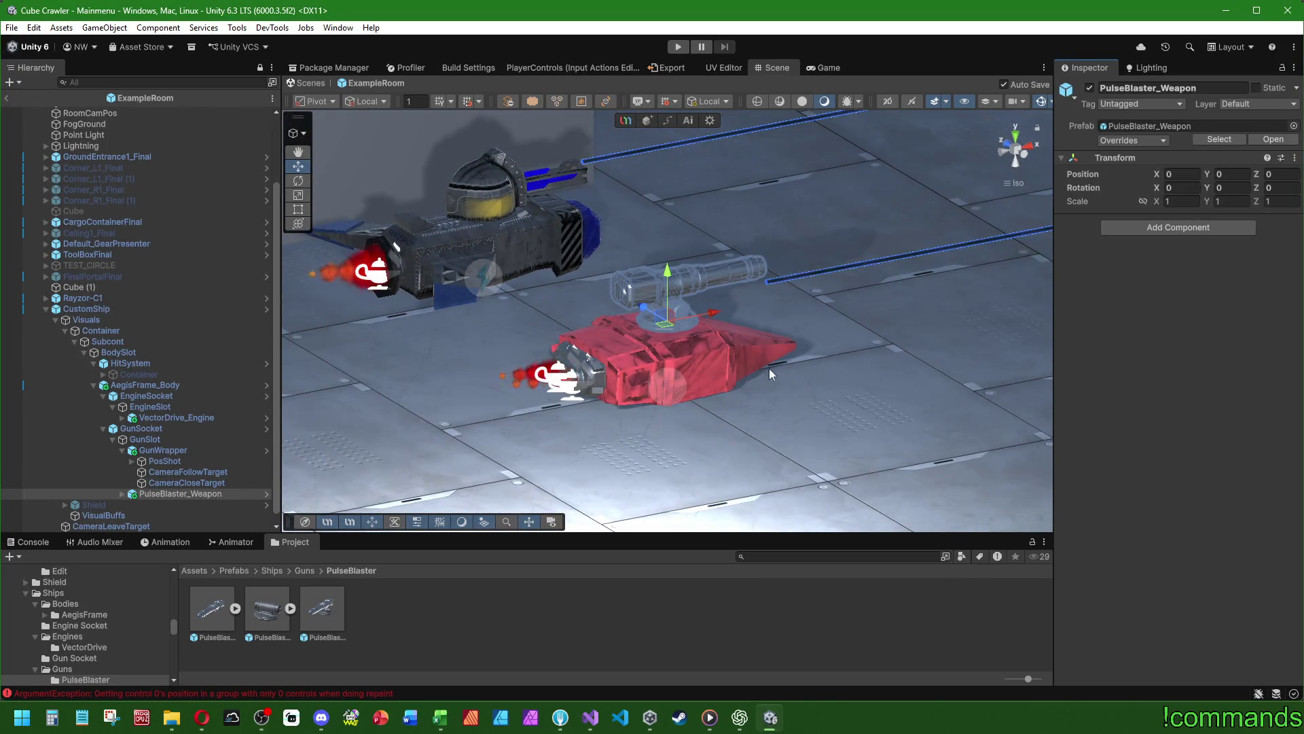
pyautogui.moveTo(769, 368)
pyautogui.mouseDown()
pyautogui.moveTo(645, 380)
pyautogui.moveTo(733, 360)
pyautogui.mouseUp()
pyautogui.click(45, 308)
pyautogui.doubleClick(87, 394)
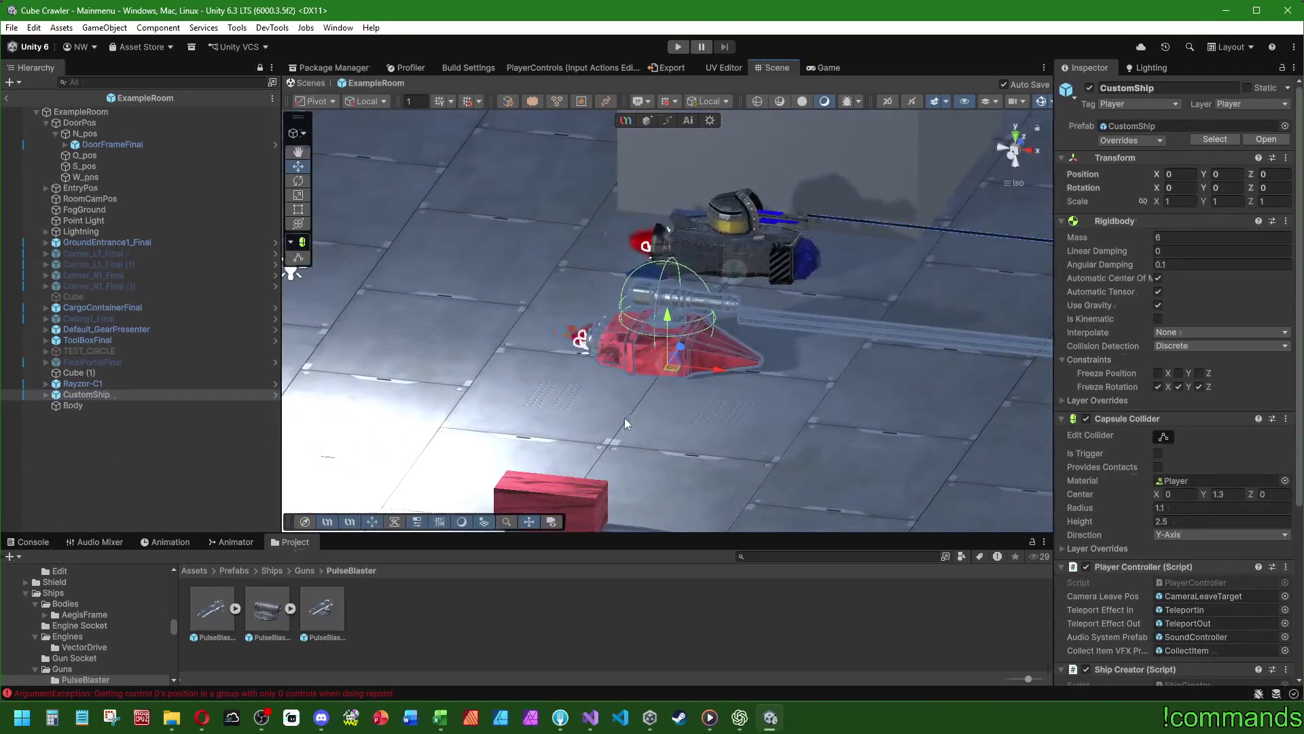
pyautogui.moveTo(625, 423)
pyautogui.mouseDown()
pyautogui.moveTo(808, 357)
pyautogui.moveTo(951, 258)
pyautogui.mouseUp()
pyautogui.click(1021, 157)
pyautogui.click(1018, 149)
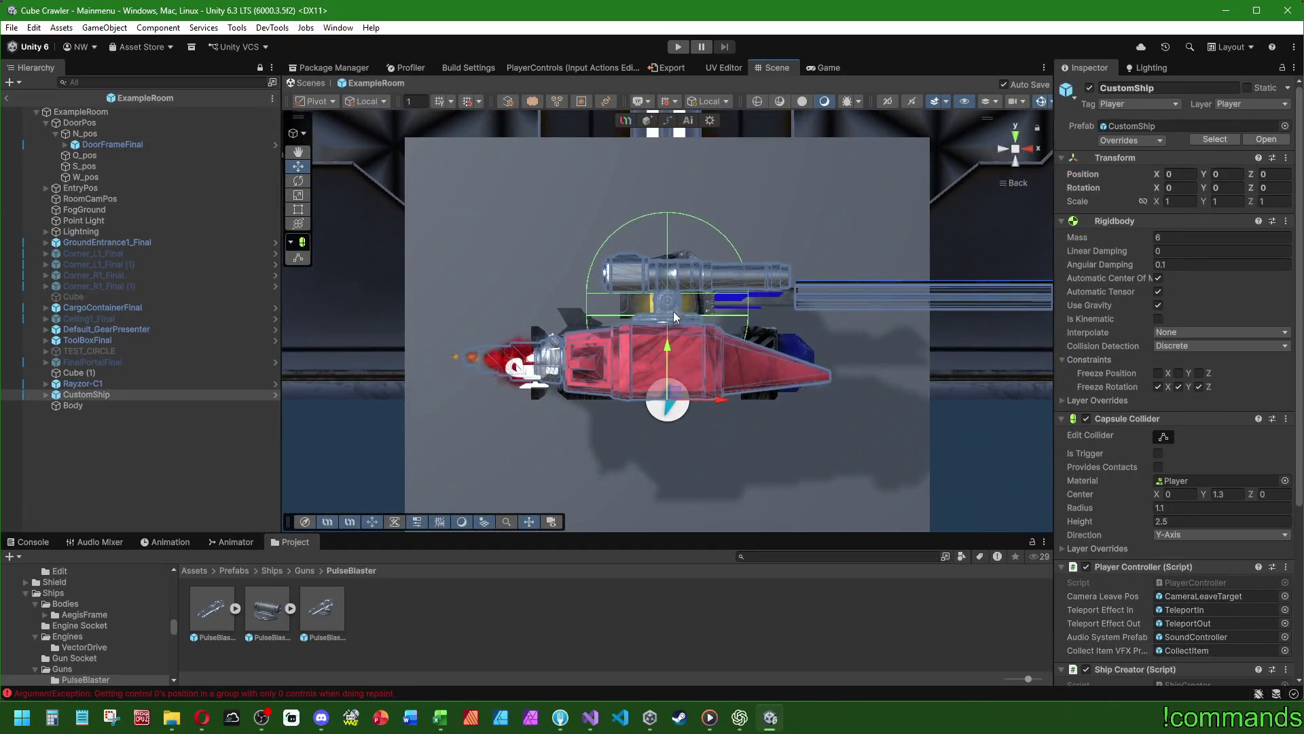
pyautogui.moveTo(436, 319)
pyautogui.mouseDown()
pyautogui.moveTo(594, 402)
pyautogui.moveTo(821, 396)
pyautogui.mouseUp()
pyautogui.click(90, 409)
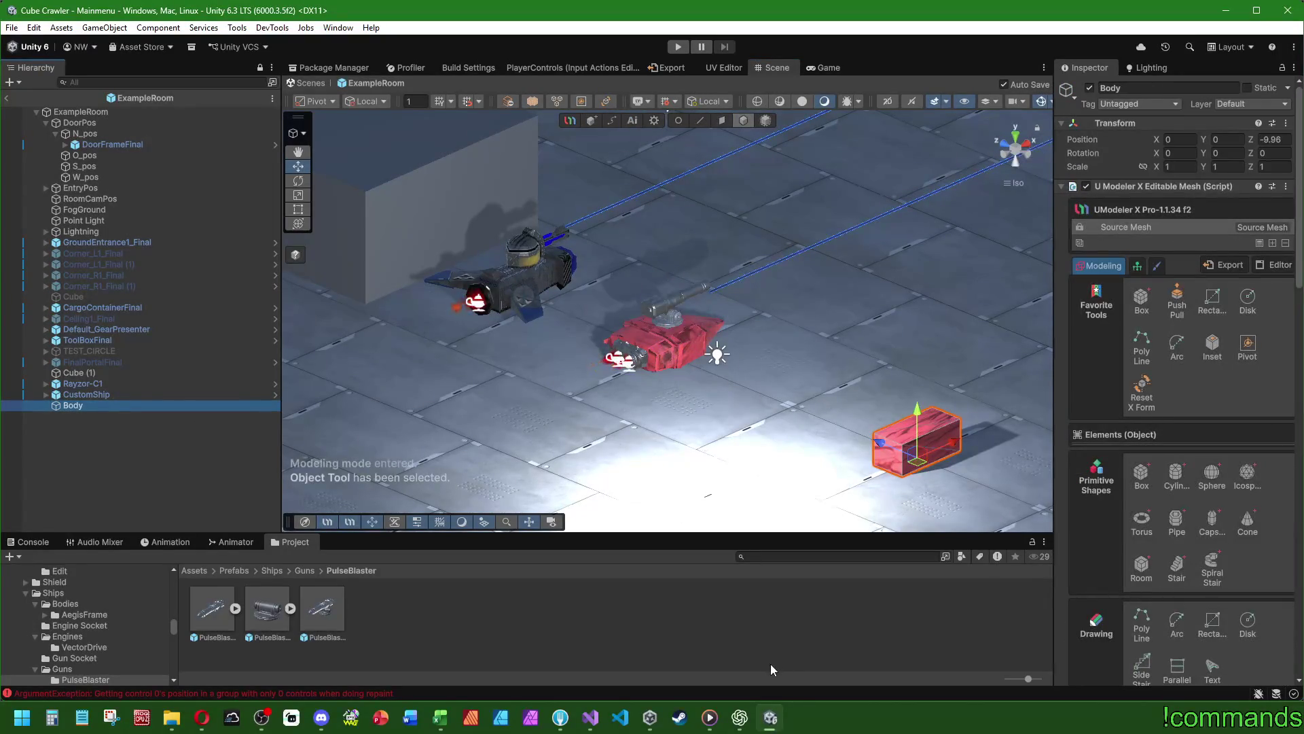
# - Open the 'Raumschiff Visualisierung Tank' chat in ChatGPT's Cube Crawler project
pyautogui.click(740, 717)
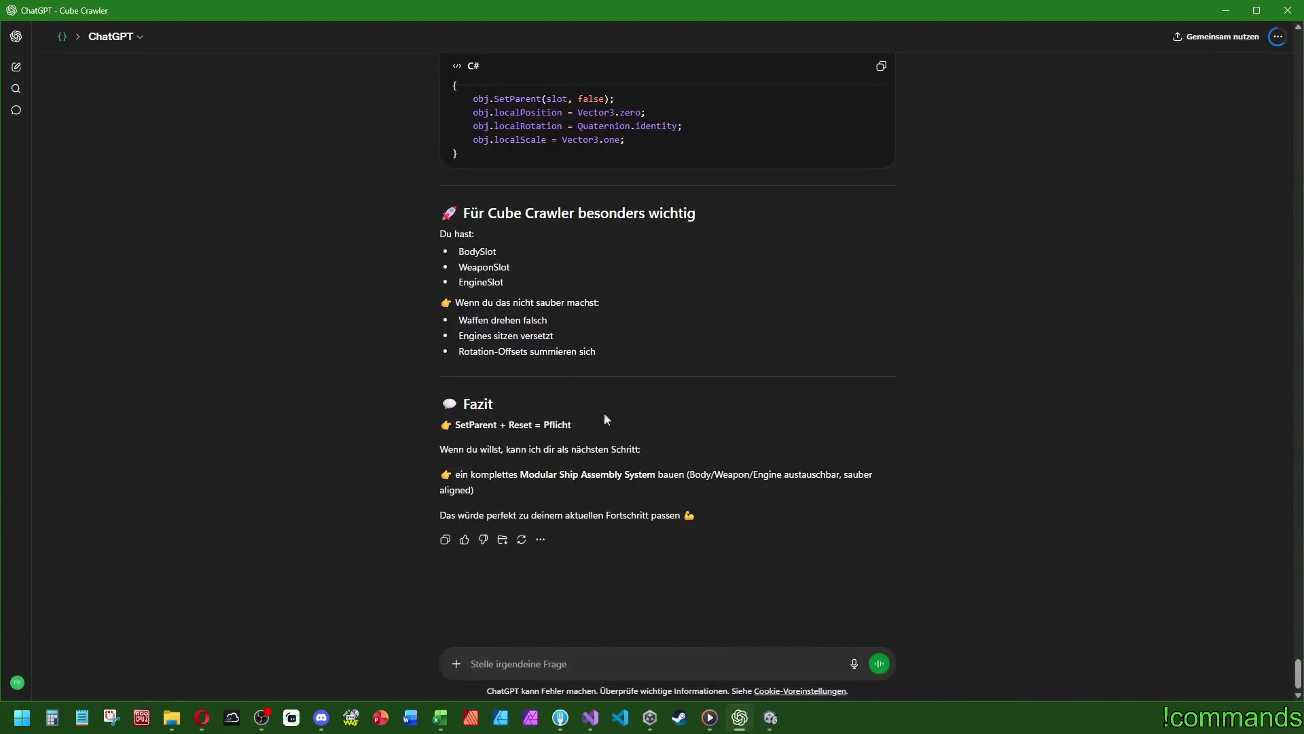
pyautogui.click(20, 36)
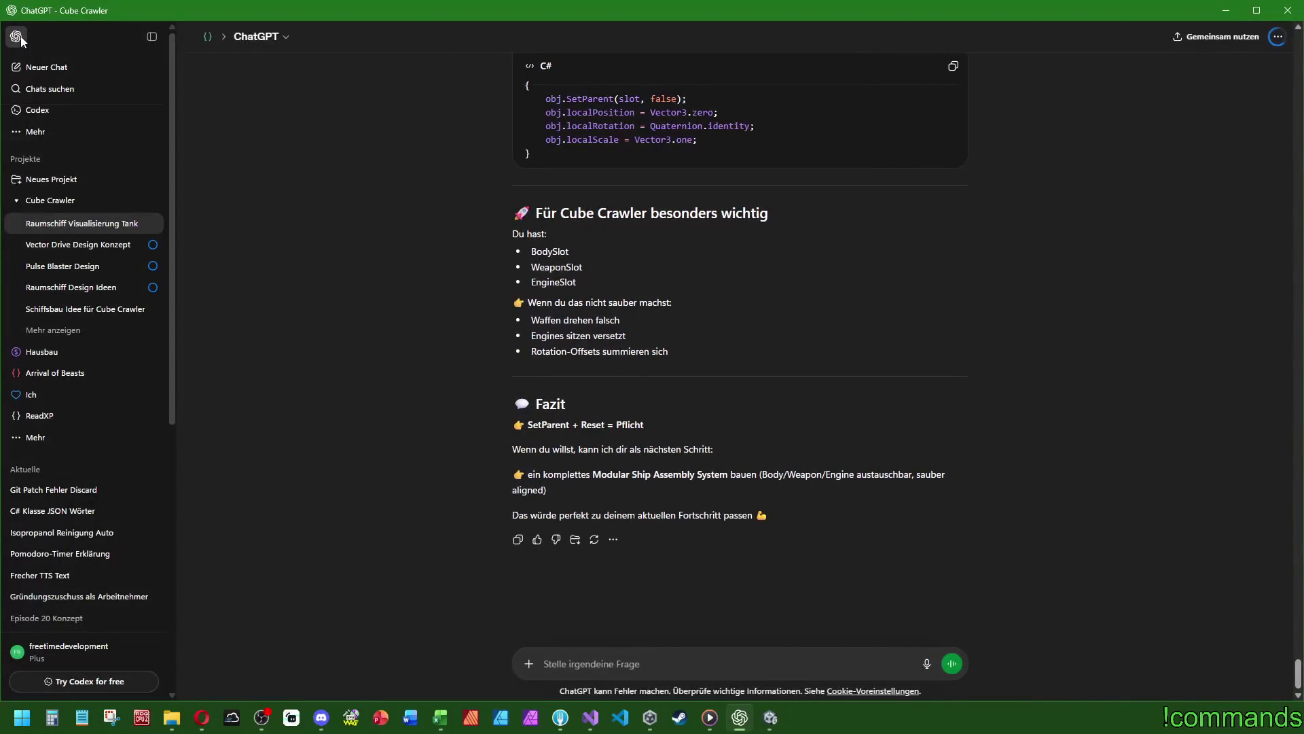
pyautogui.click(152, 36)
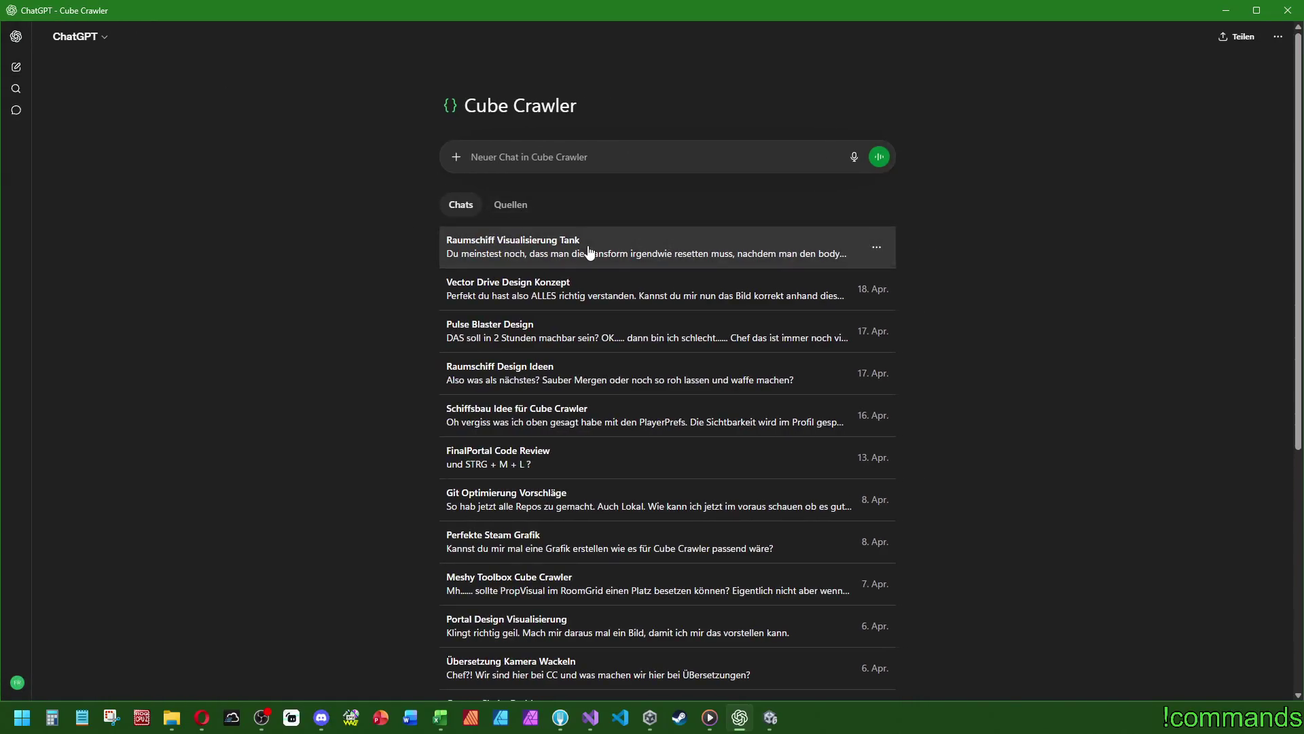
pyautogui.click(586, 255)
pyautogui.scroll(15, 985, 366)
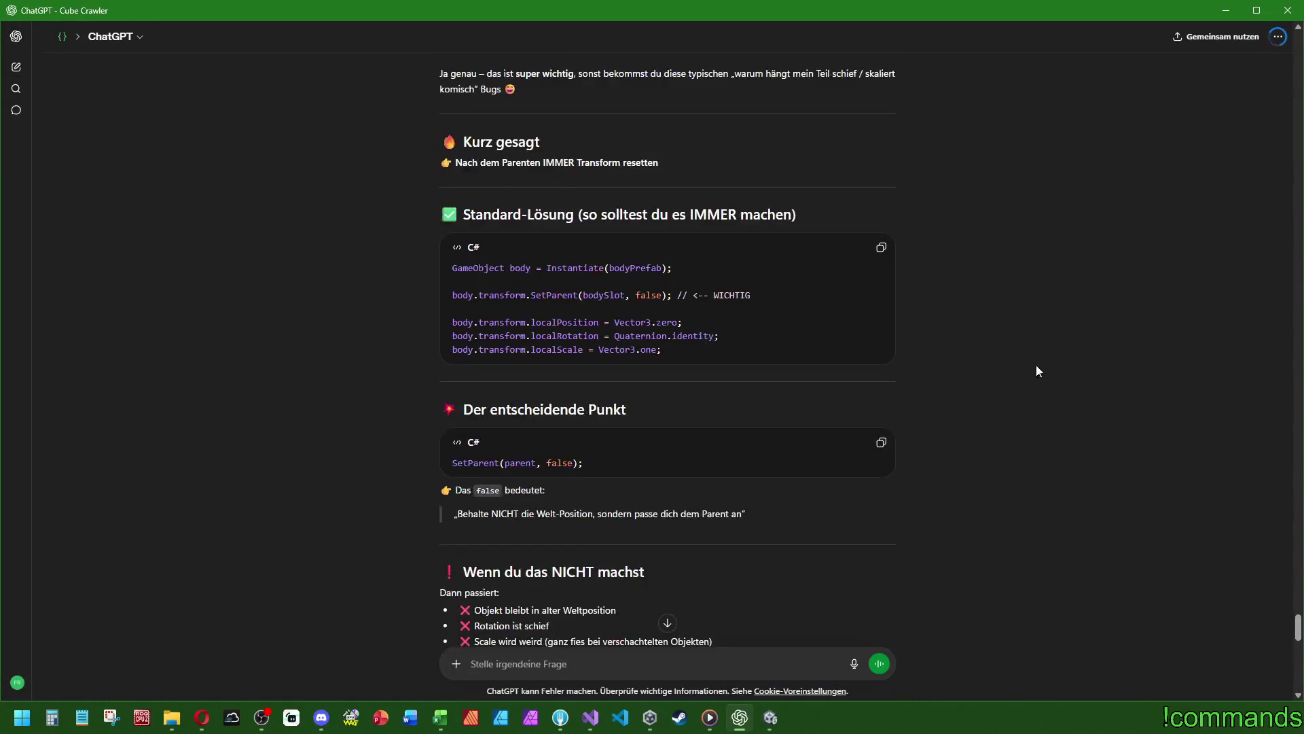